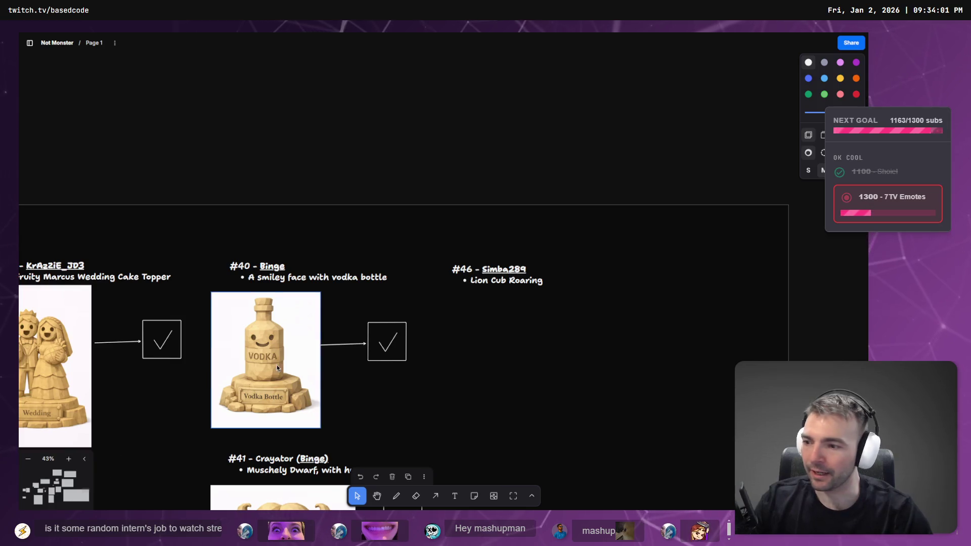
# - Bring the #40 and #46 Simba289 figurine entries into view, then deselect the #46 label
pyautogui.moveTo(523, 287)
pyautogui.mouseDown()
pyautogui.moveTo(358, 180)
pyautogui.moveTo(336, 223)
pyautogui.mouseUp()
pyautogui.scroll(5, 309, 141)
pyautogui.scroll(-10, 388, 269)
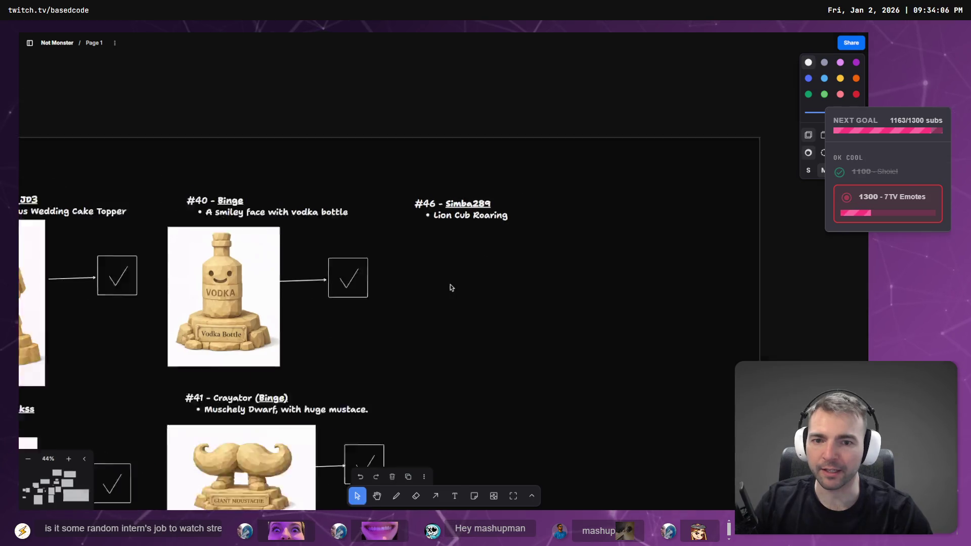
pyautogui.scroll(-3, 423, 213)
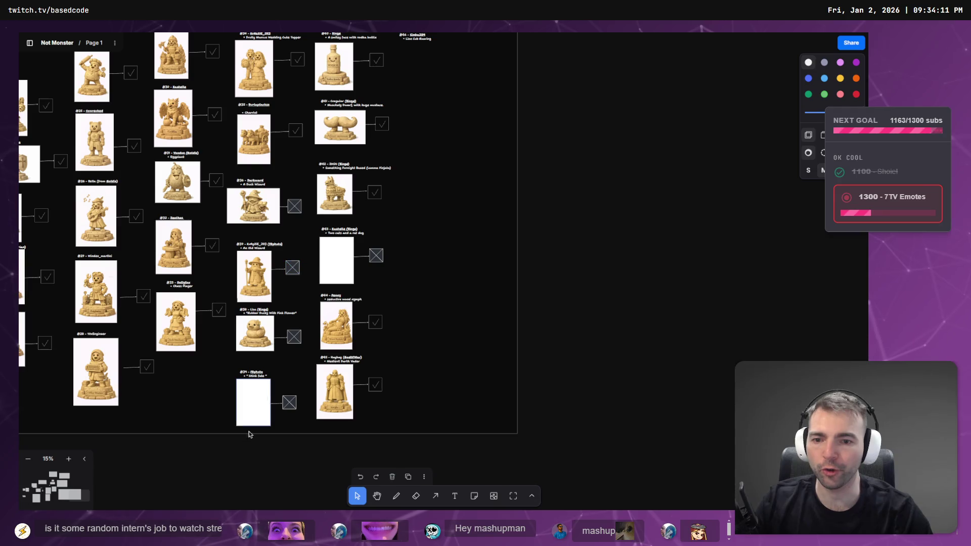
pyautogui.scroll(10, 255, 401)
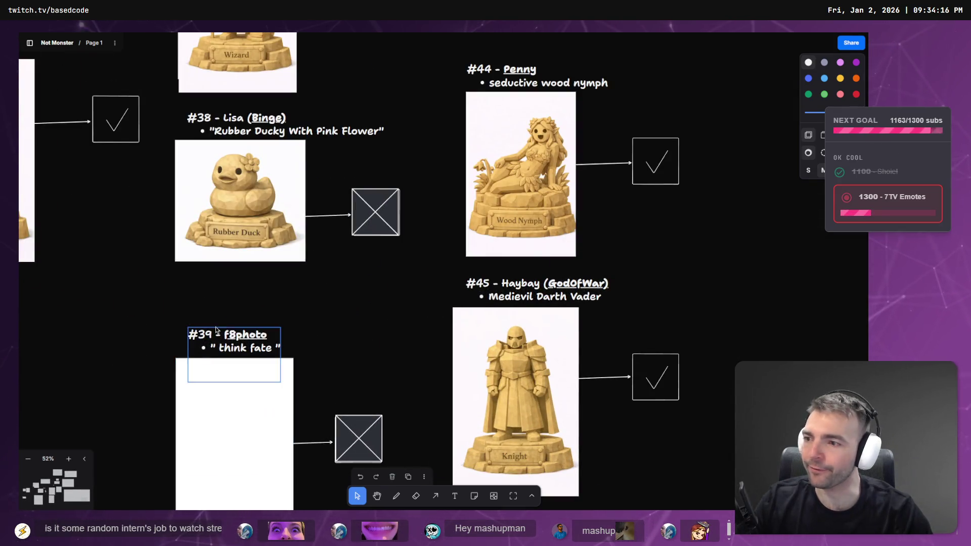
pyautogui.scroll(5, 257, 328)
pyautogui.scroll(-5, 282, 306)
pyautogui.scroll(10, 347, 319)
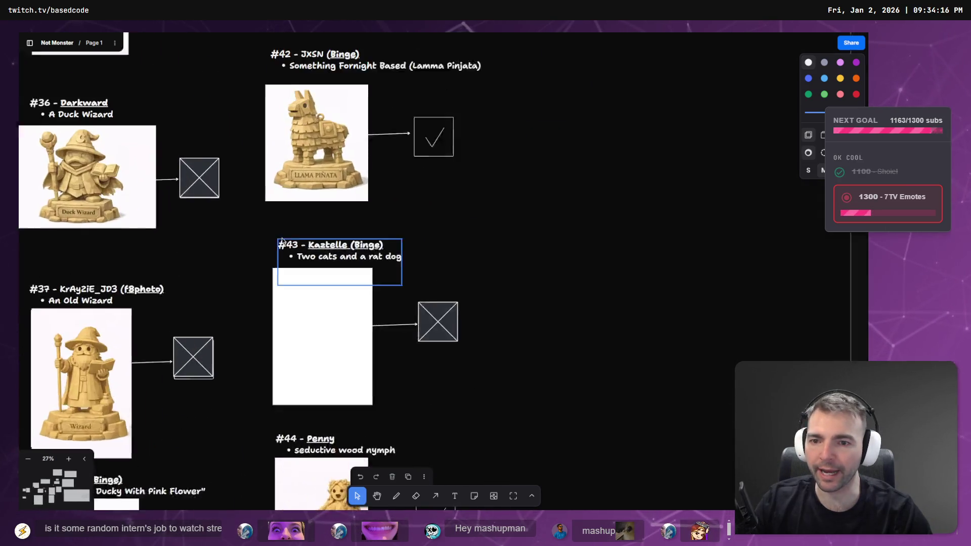
pyautogui.scroll(-10, 385, 250)
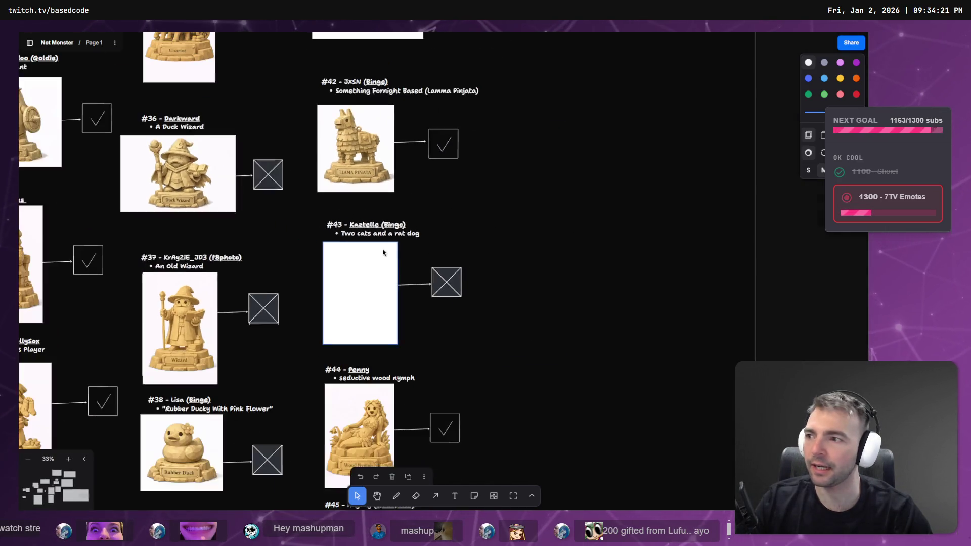
pyautogui.scroll(3, 400, 218)
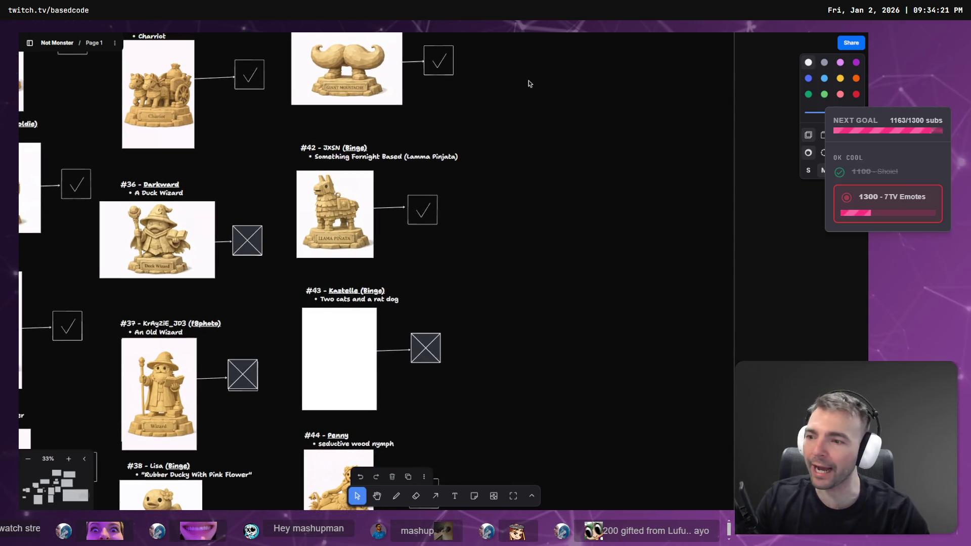
pyautogui.scroll(-3, 428, 205)
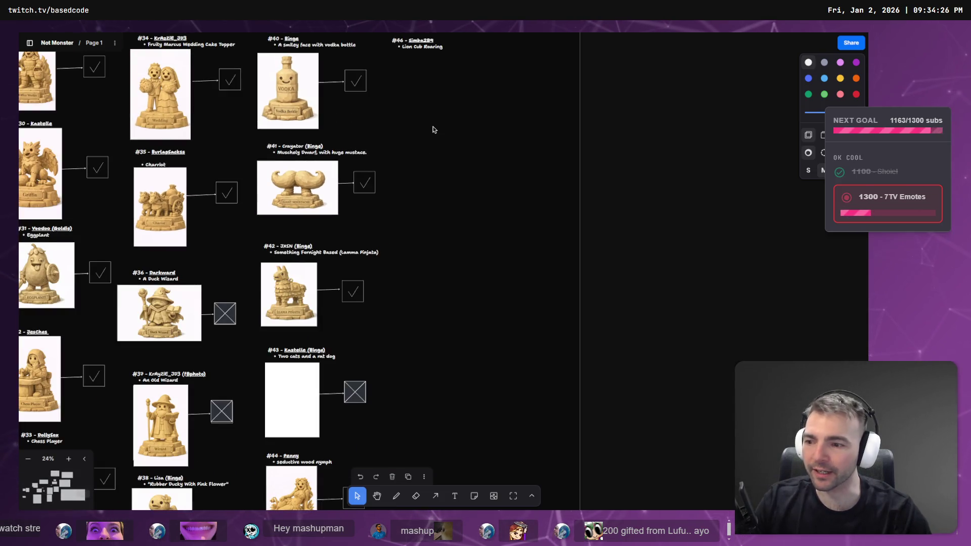
pyautogui.scroll(3, 430, 114)
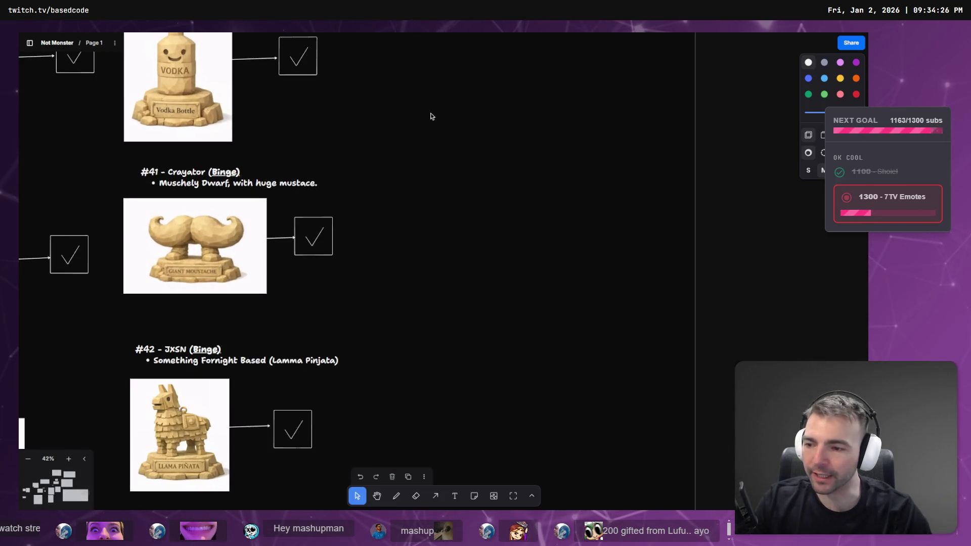
pyautogui.scroll(2, 433, 119)
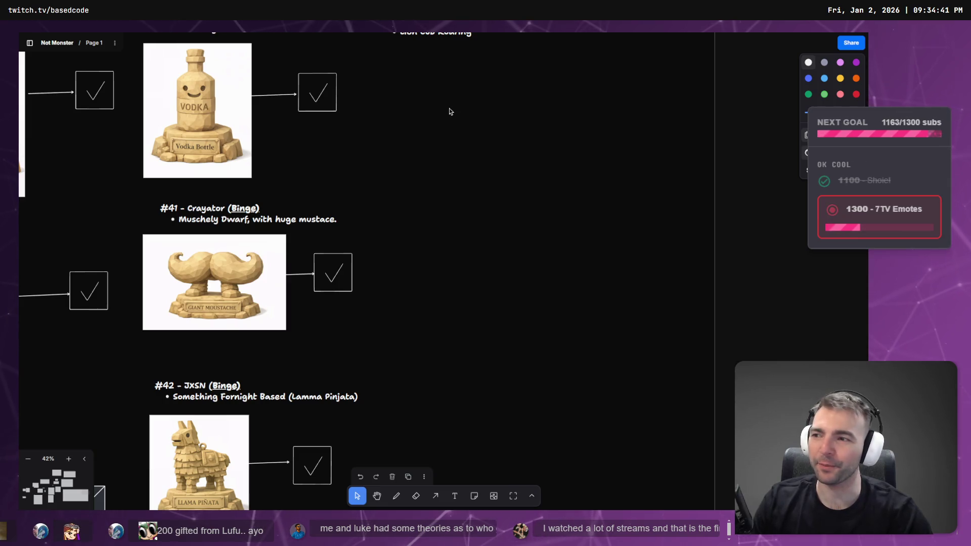
pyautogui.moveTo(449, 108)
pyautogui.mouseDown()
pyautogui.moveTo(459, 199)
pyautogui.moveTo(421, 341)
pyautogui.mouseUp()
pyautogui.click(448, 188)
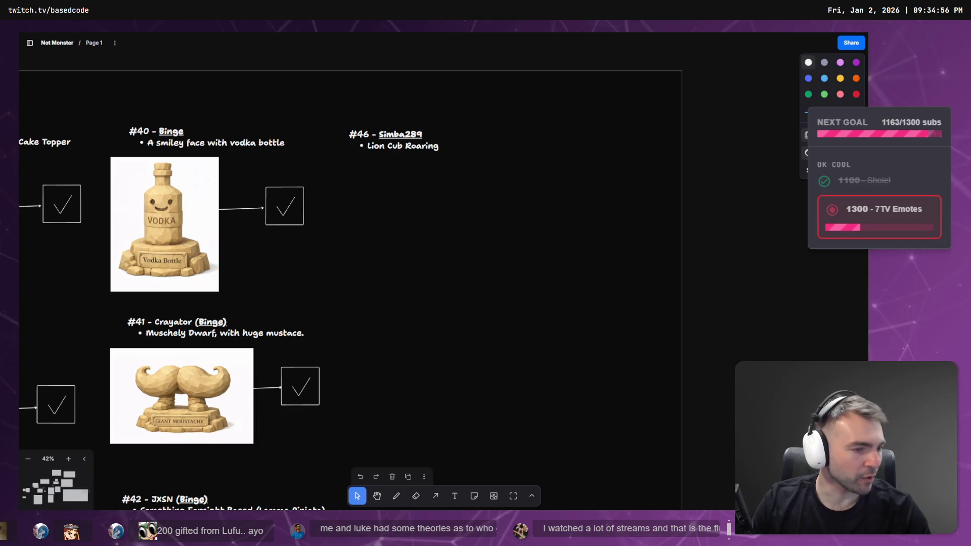
# - Glance at the Godot scene, then pan past MAN-MADE, Architecture and Ground Textures to Town Layout
pyautogui.hotkey('alt', 'Tab')
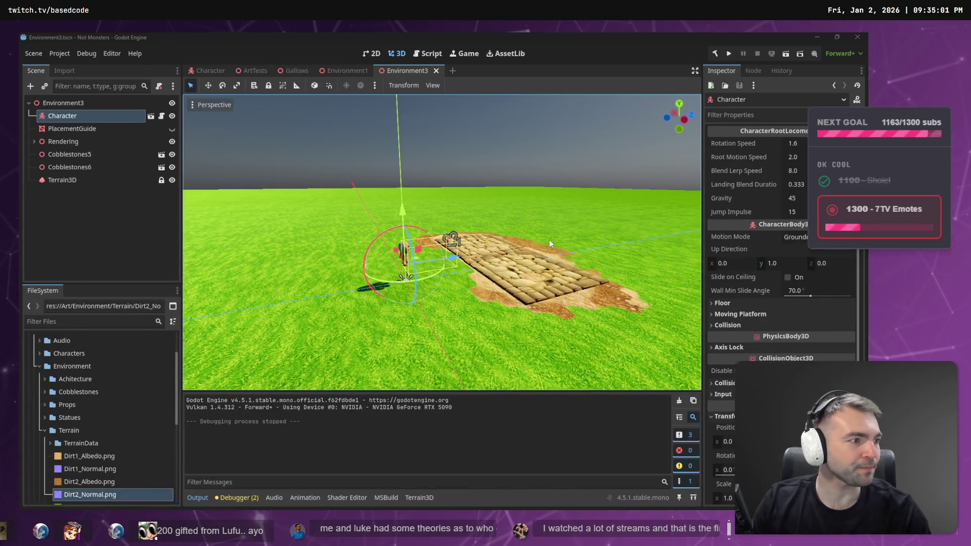
pyautogui.hotkey('alt', 'Tab')
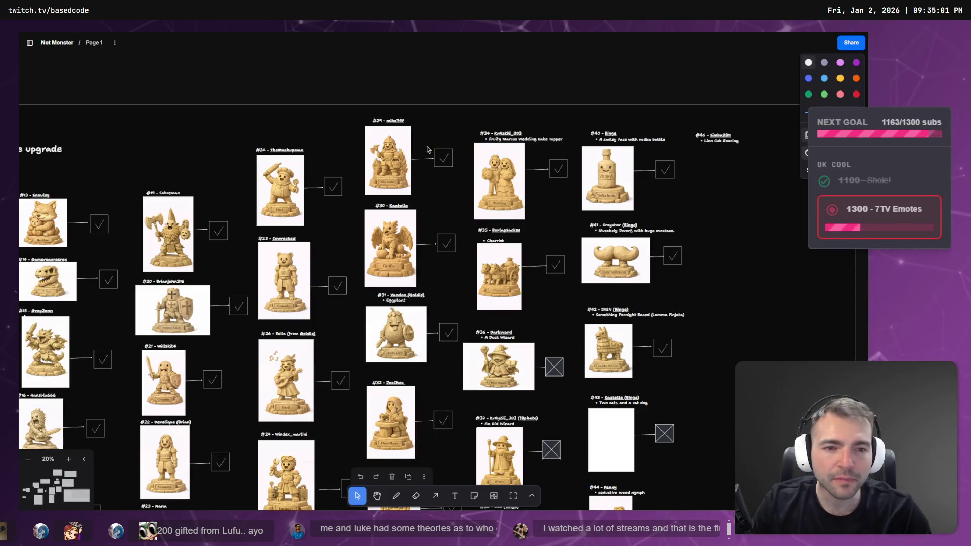
pyautogui.moveTo(167, 182); pyautogui.dragTo(521, 187)
pyautogui.moveTo(384, 65); pyautogui.dragTo(698, 284)
pyautogui.scroll(8, 460, 273)
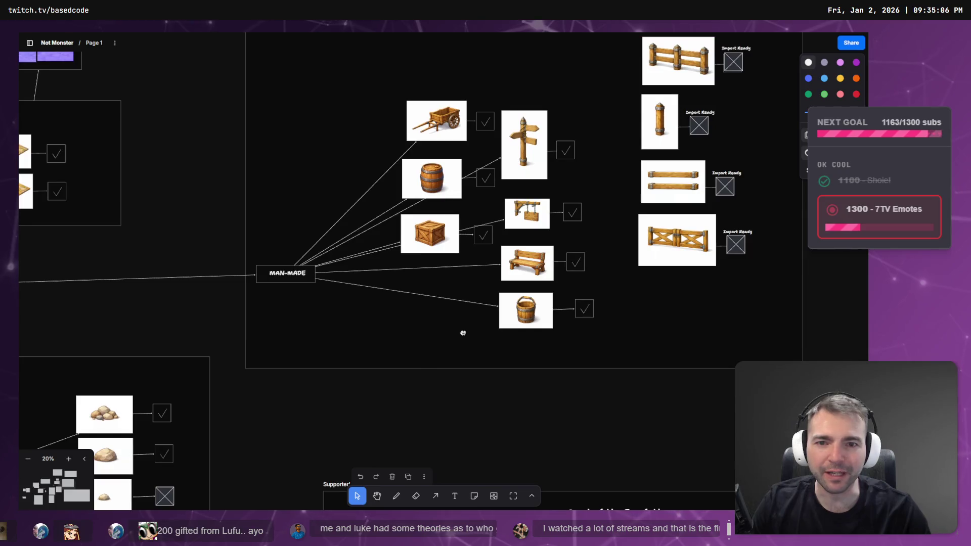
pyautogui.hscroll(-7, 568, 340)
pyautogui.scroll(3, 512, 355)
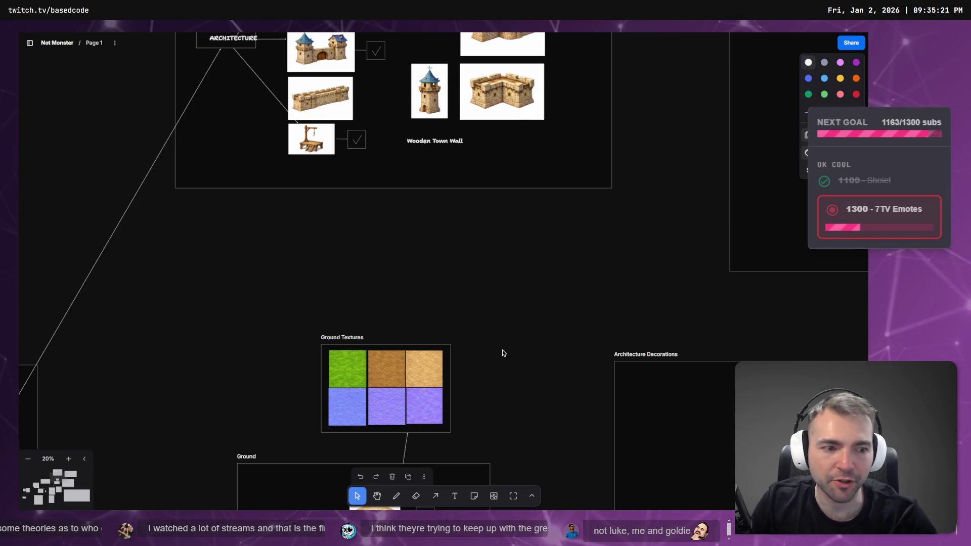
pyautogui.scroll(5, 404, 291)
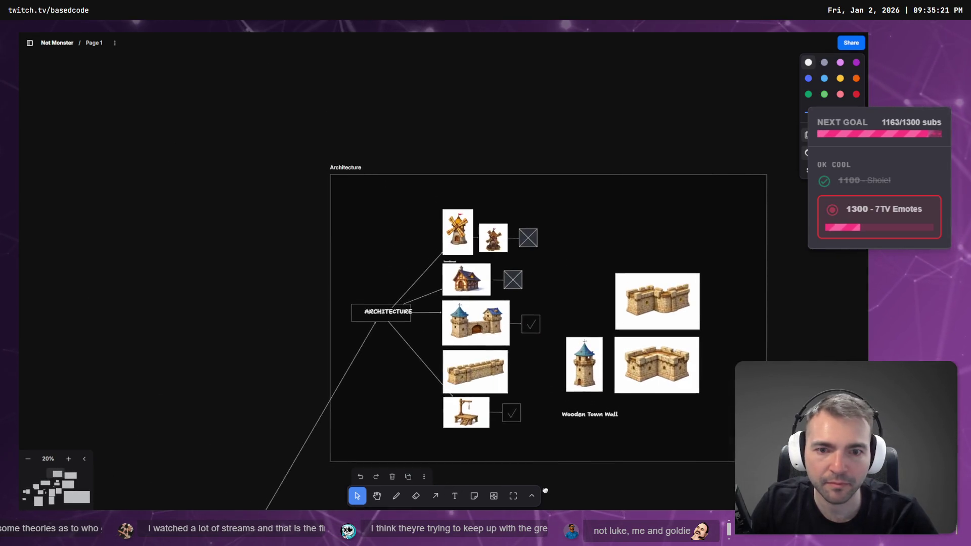
pyautogui.scroll(-8, 403, 291)
pyautogui.hscroll(-5, 433, 223)
pyautogui.hscroll(-5, 433, 223)
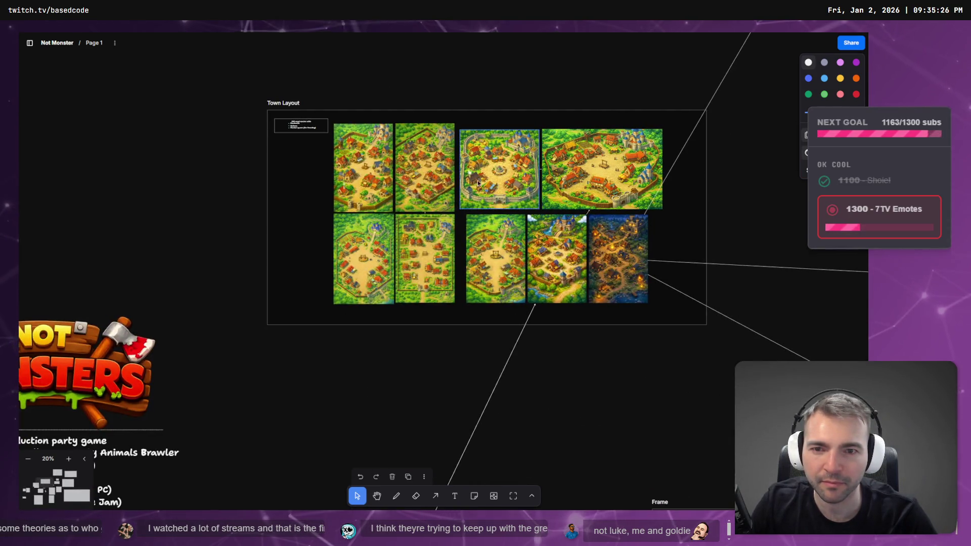
# - Zoom into the nine Town Layout village maps, deselect the image, and bring up Godot's Environment3 scene
pyautogui.scroll(5, 433, 187)
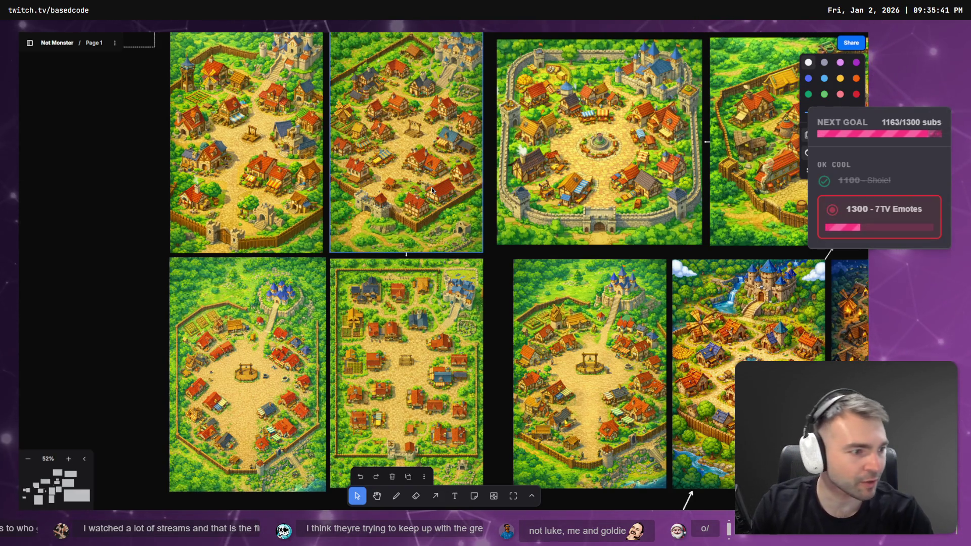
pyautogui.press('Escape')
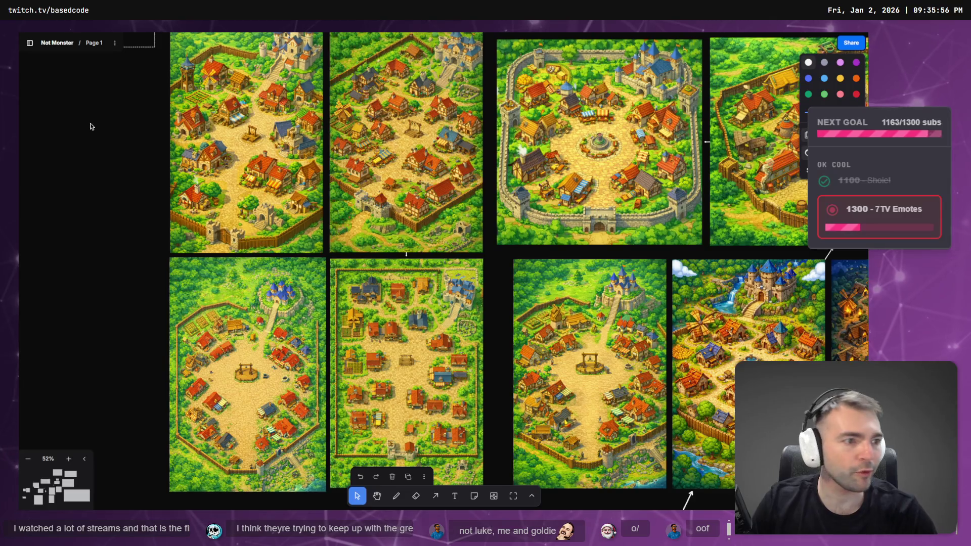
pyautogui.hotkey('alt', 'Tab')
pyautogui.hotkey('alt', 'Tab')
pyautogui.hotkey('alt', 'Tab')
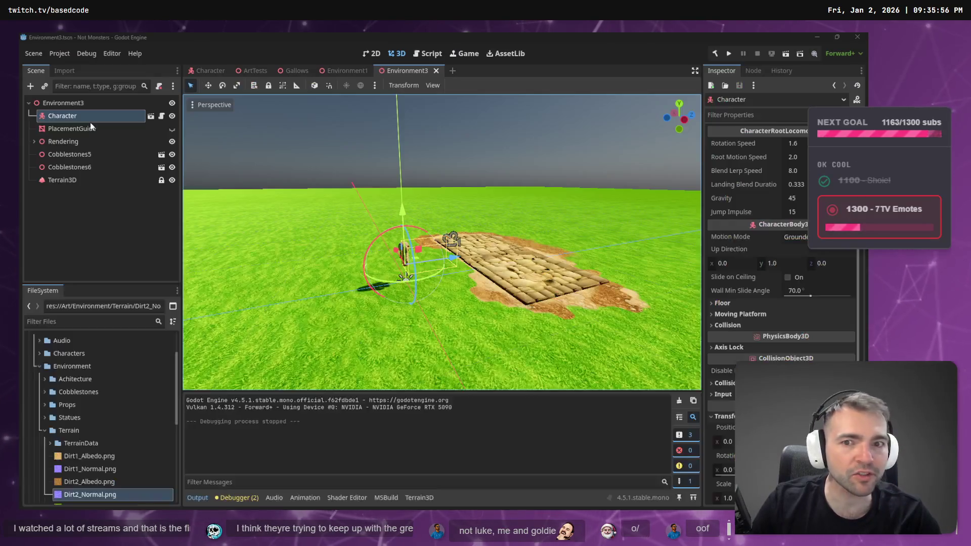
# - Flip from the Environment3 grass scene back to the tldraw village concept maps
pyautogui.hotkey('alt', 'Tab')
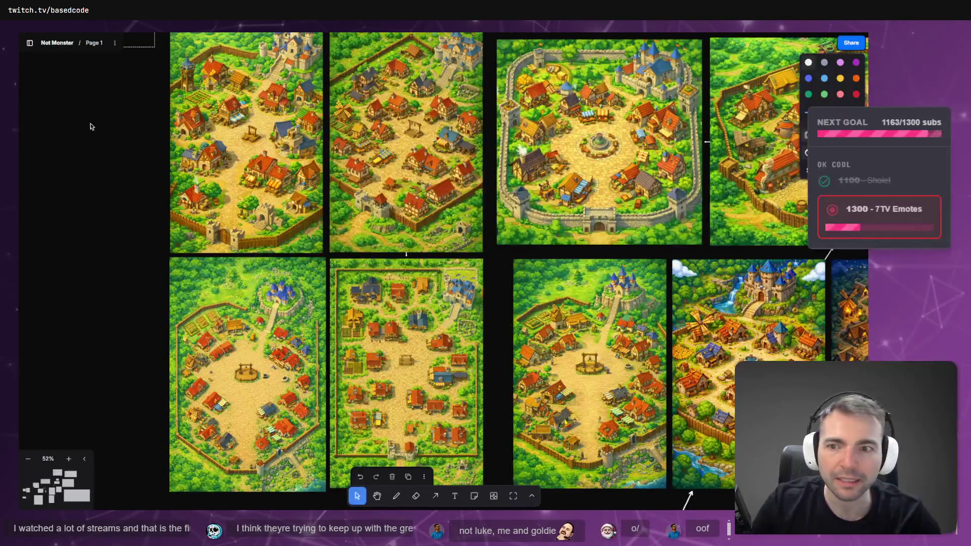
pyautogui.hotkey('alt', 'Tab')
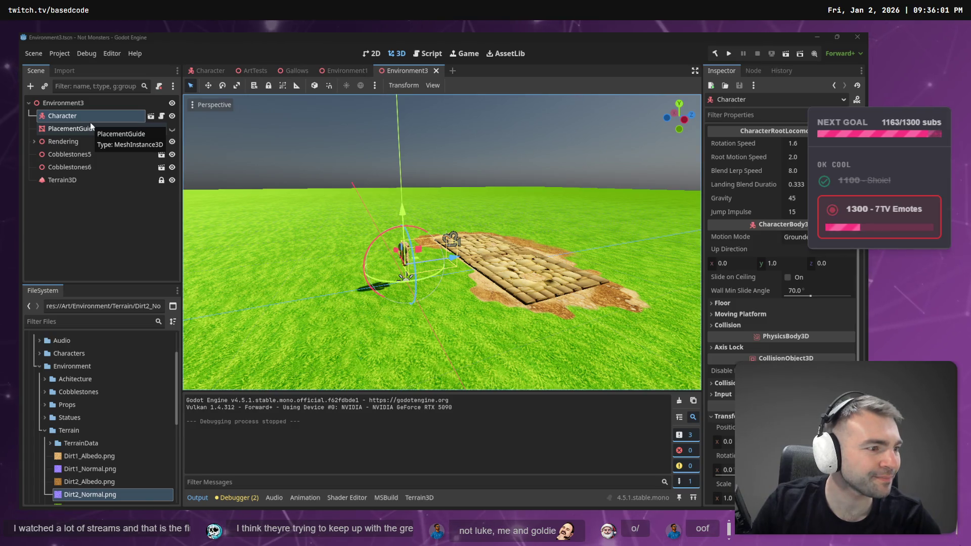
pyautogui.hotkey('alt', 'Tab')
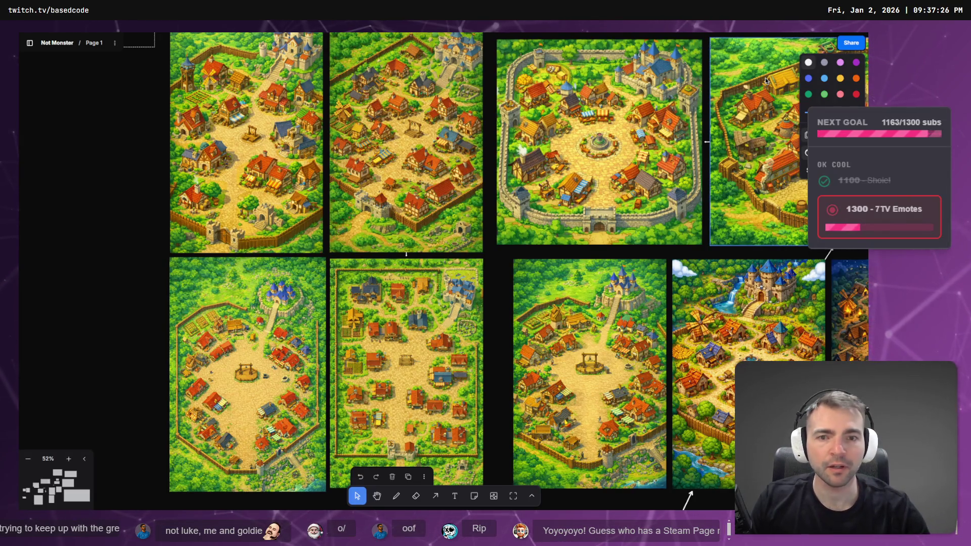
pyautogui.hotkey('alt', 'Tab')
pyautogui.hotkey('alt', 'Tab')
pyautogui.hotkey('alt', 'Tab')
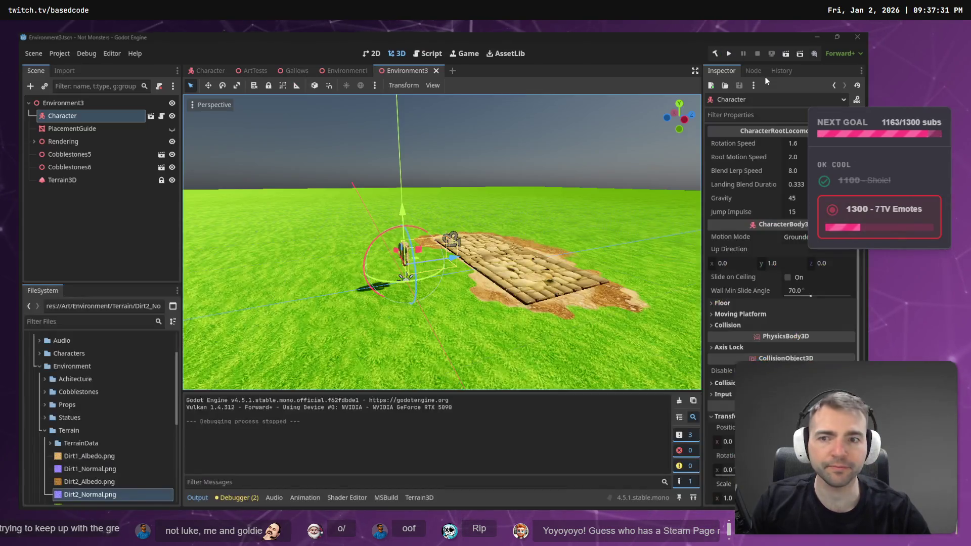
pyautogui.hotkey('alt', 'Tab')
pyautogui.hotkey('alt', 'Tab')
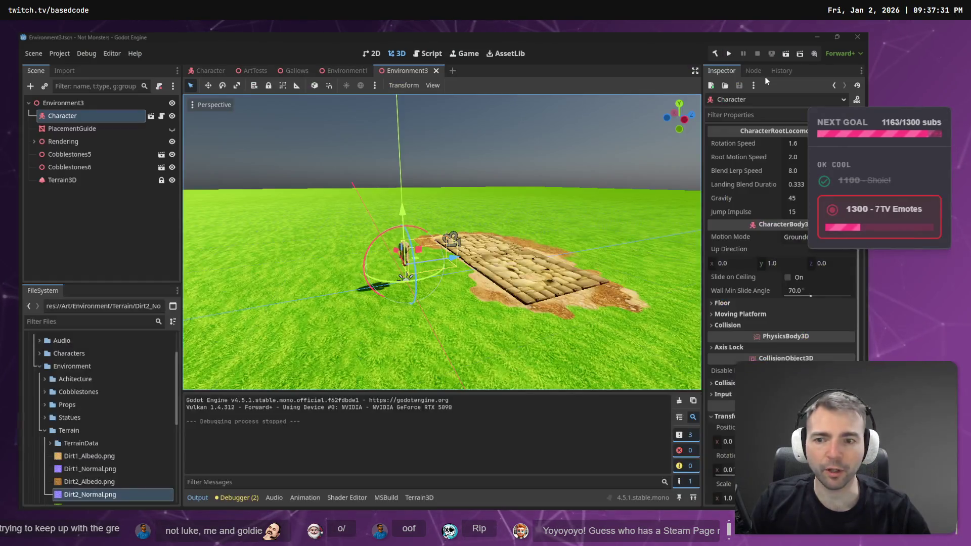
pyautogui.hotkey('alt', 'Tab')
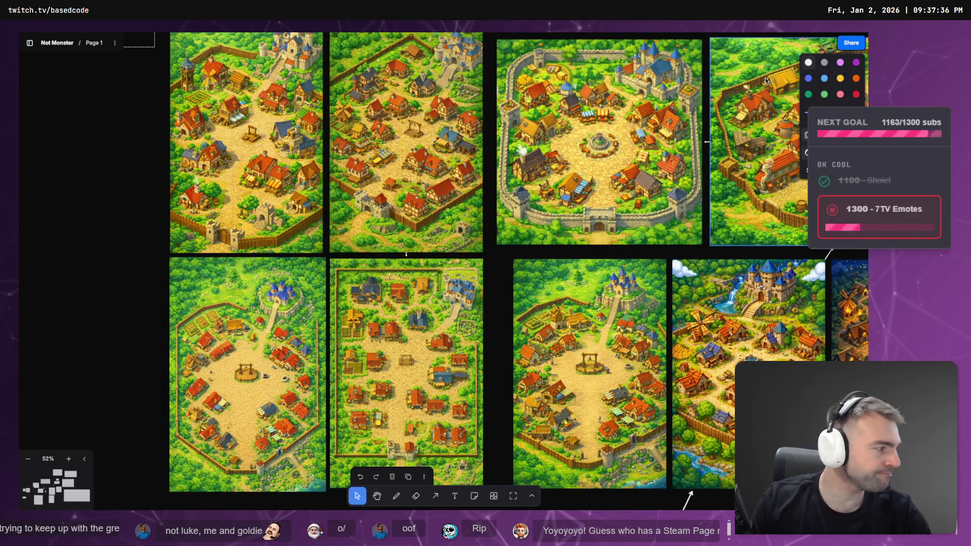
pyautogui.hotkey('alt', 'Tab')
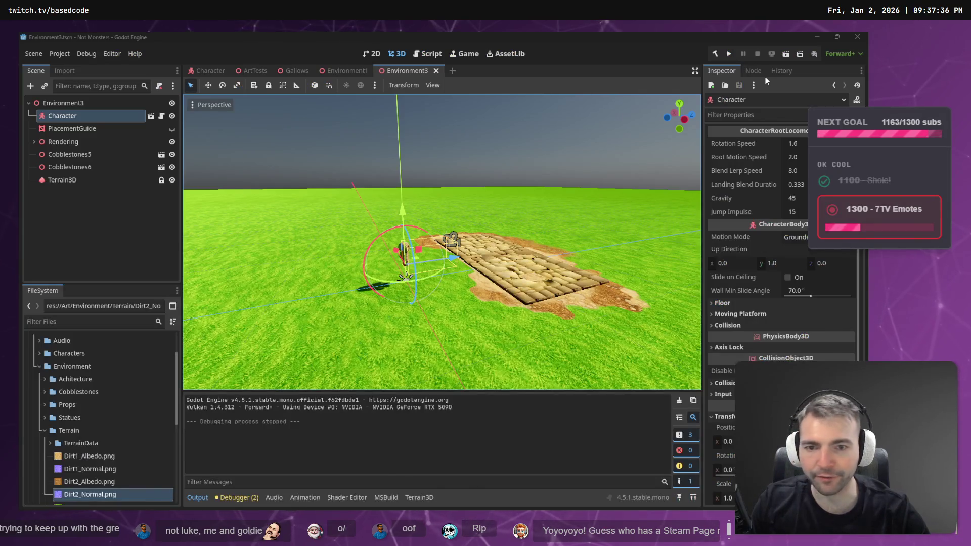
pyautogui.hotkey('alt', 'Tab')
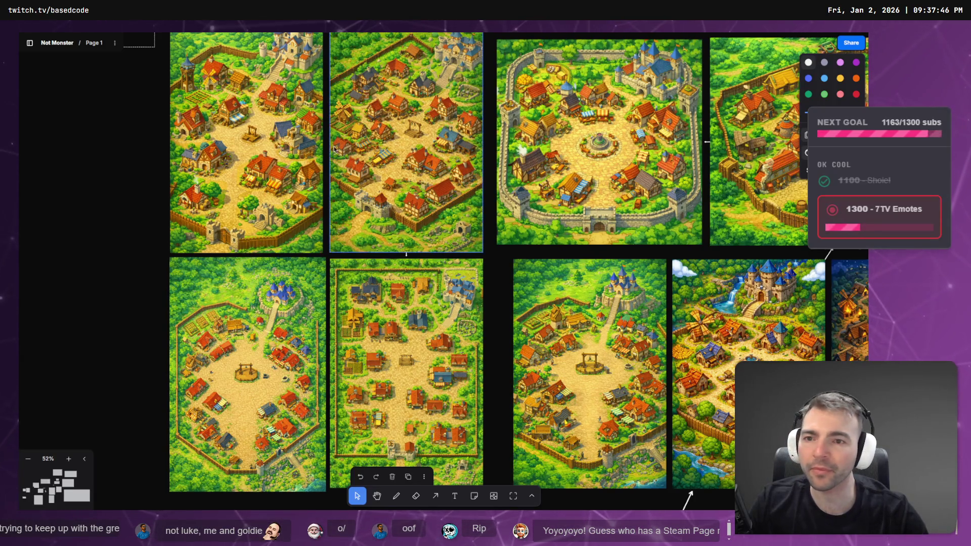
# - Pan across the concept images and zoom to 146% on the top-down hilltop-castle village map
pyautogui.scroll(5, 286, 144)
pyautogui.hscroll(-3, 286, 144)
pyautogui.scroll(5, 339, 272)
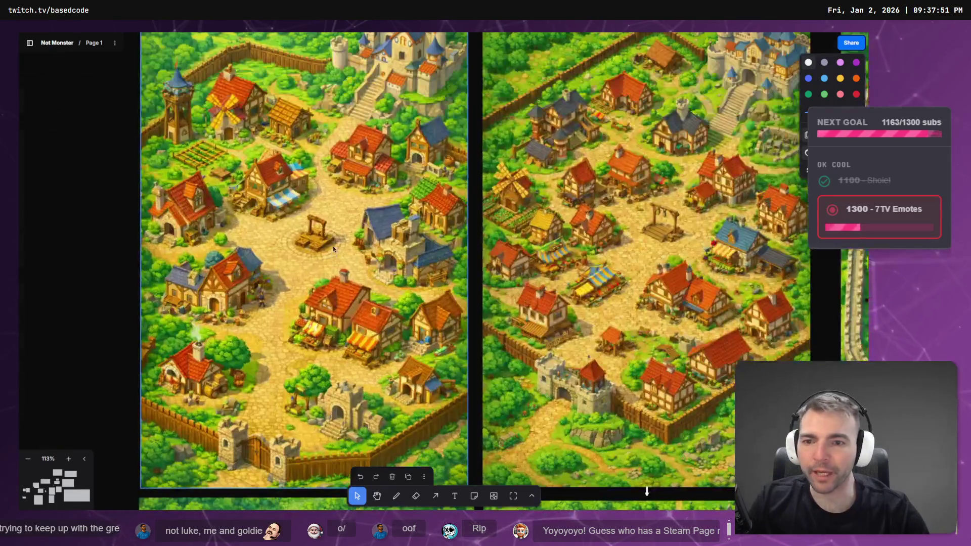
pyautogui.scroll(3, 373, 117)
pyautogui.hscroll(-3, 373, 118)
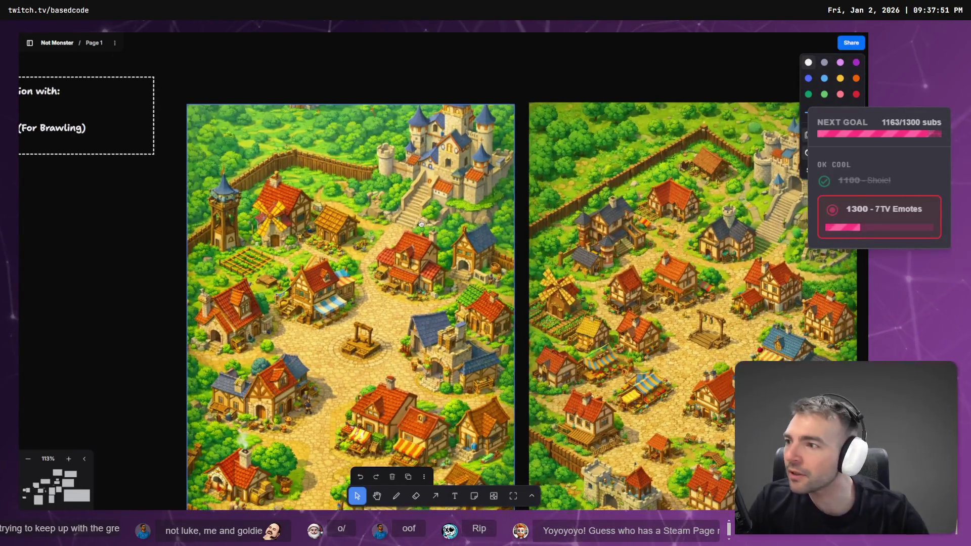
pyautogui.scroll(-1, 438, 268)
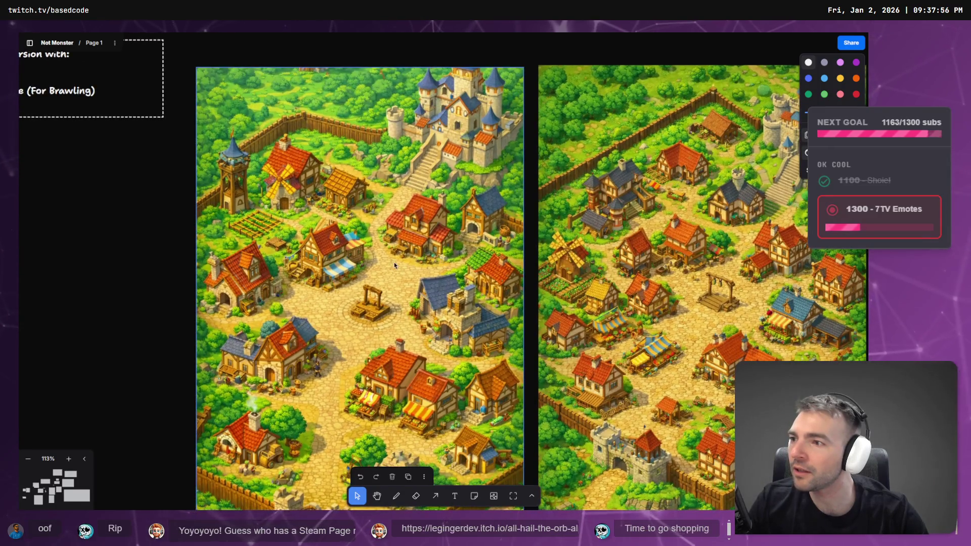
pyautogui.scroll(-1, 439, 257)
pyautogui.hscroll(1, 439, 258)
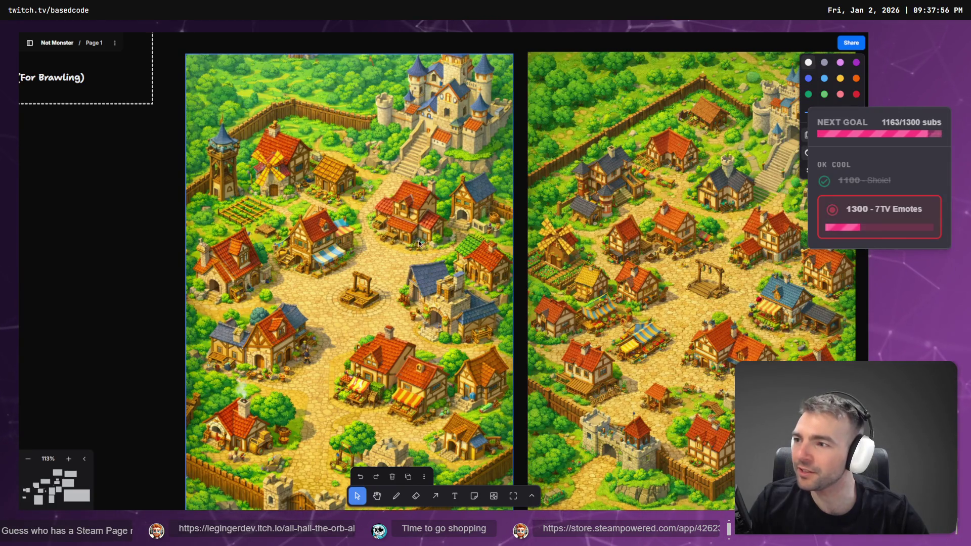
pyautogui.scroll(-10, 396, 242)
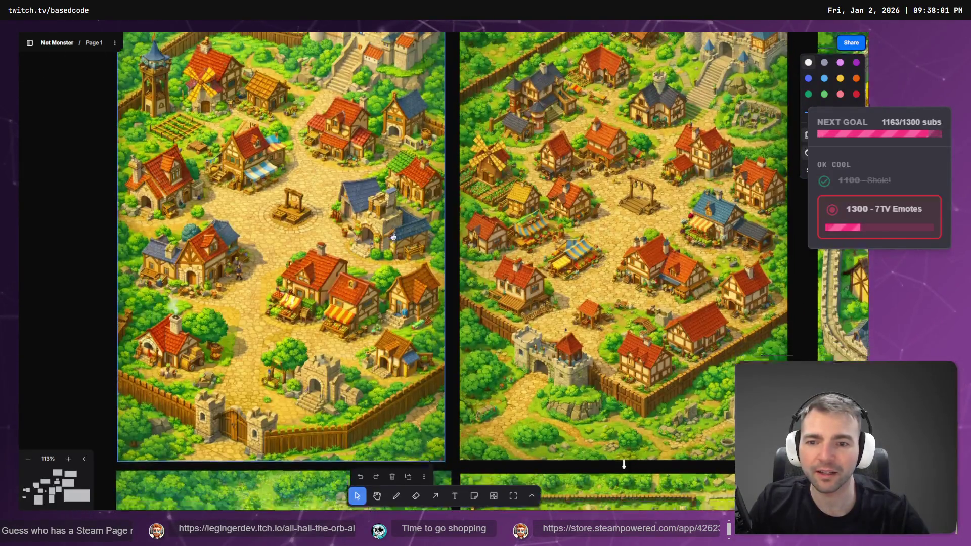
pyautogui.scroll(-2, 418, 221)
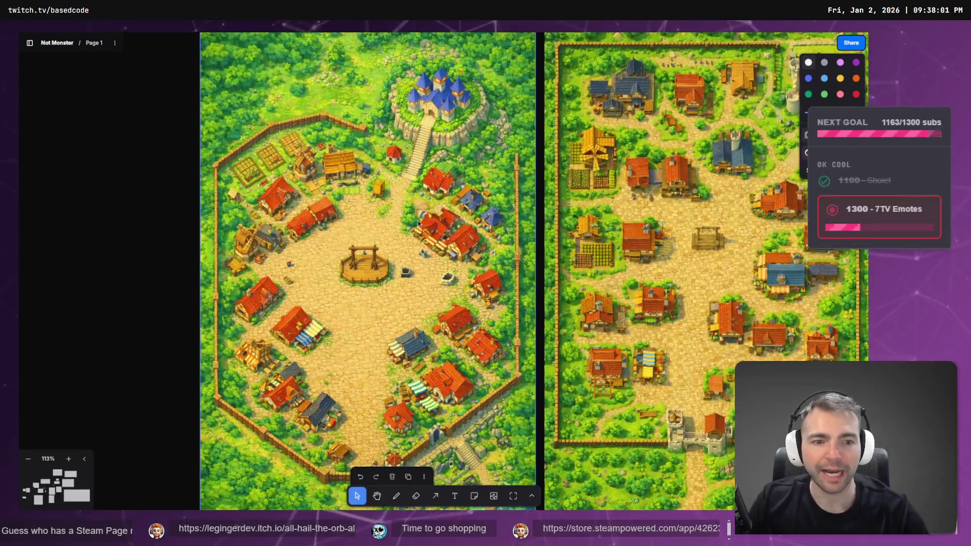
pyautogui.scroll(-5, 430, 234)
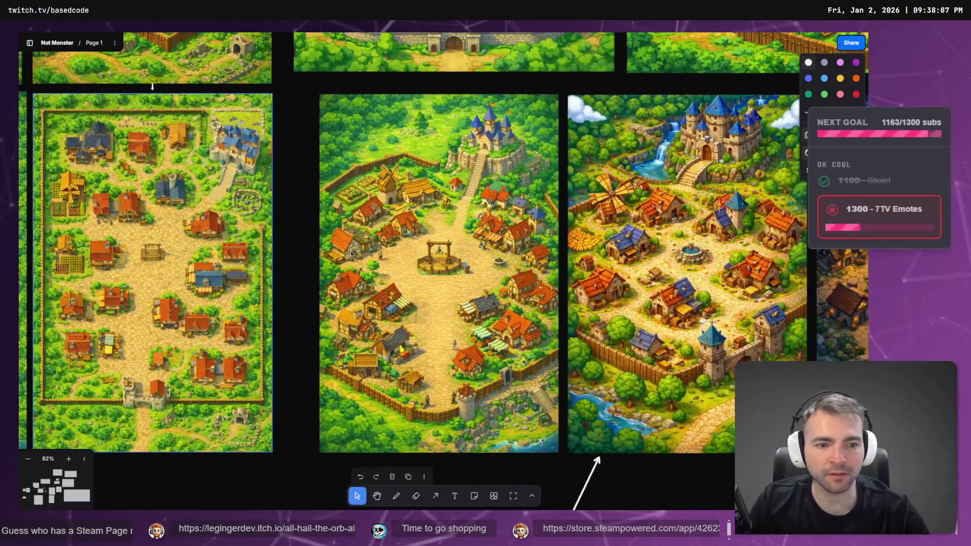
pyautogui.scroll(6, 642, 264)
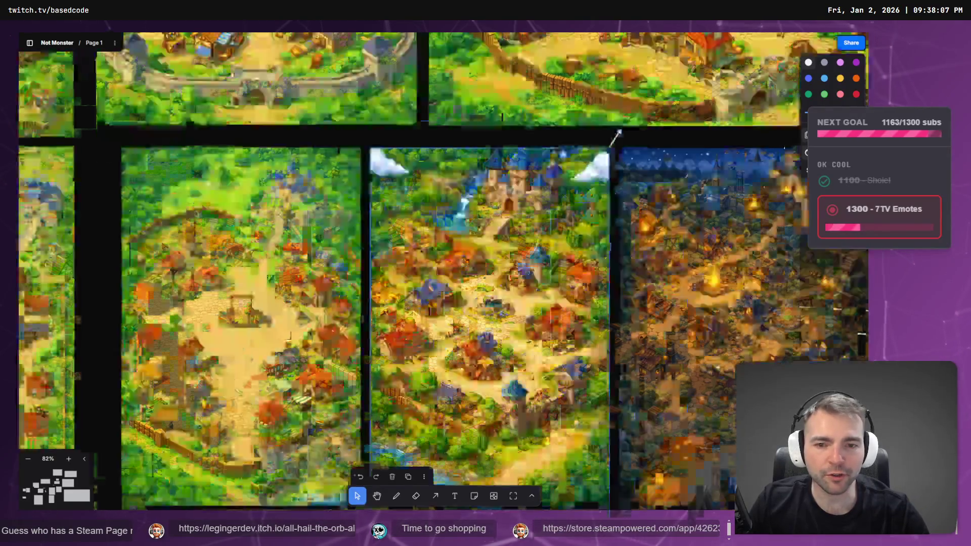
pyautogui.hscroll(9, 531, 381)
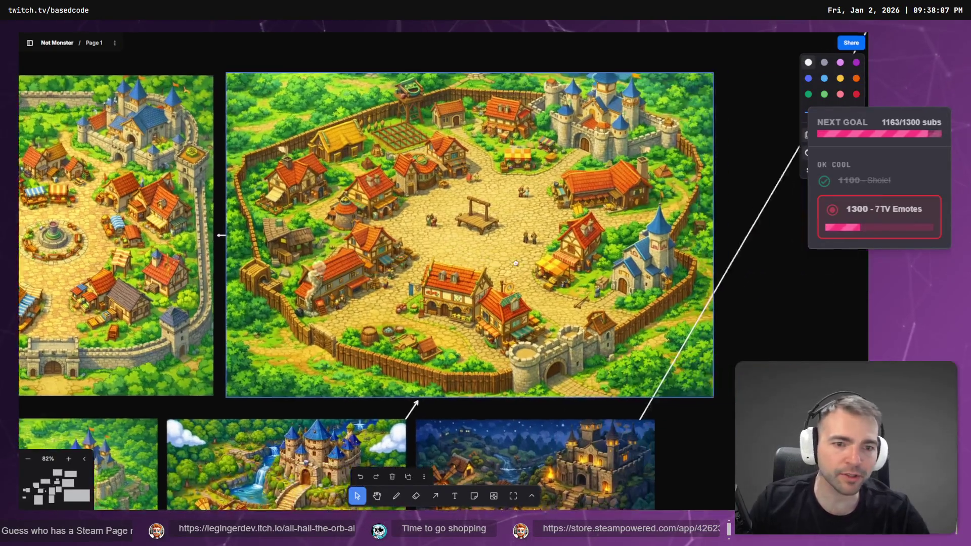
pyautogui.scroll(1, 503, 265)
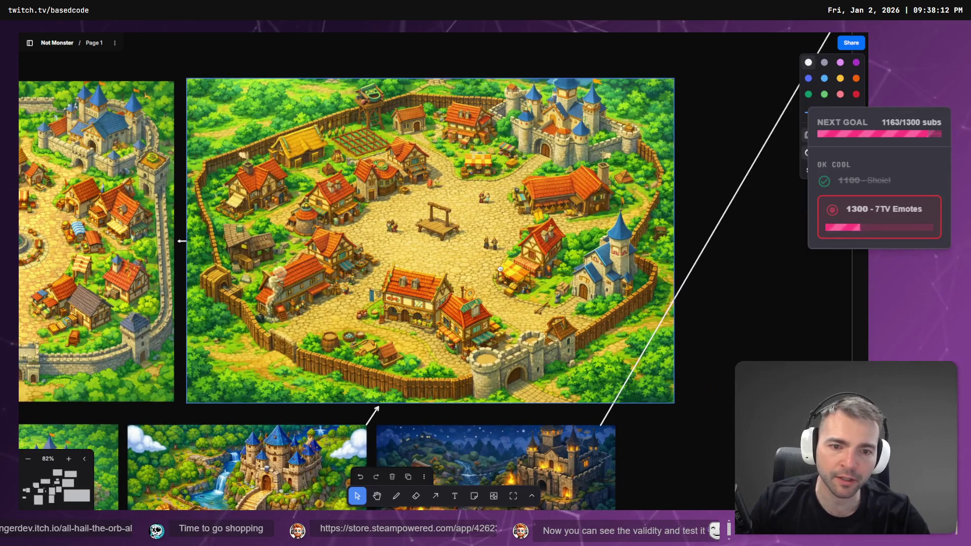
pyautogui.hscroll(-3, 363, 313)
pyautogui.scroll(-2, 364, 313)
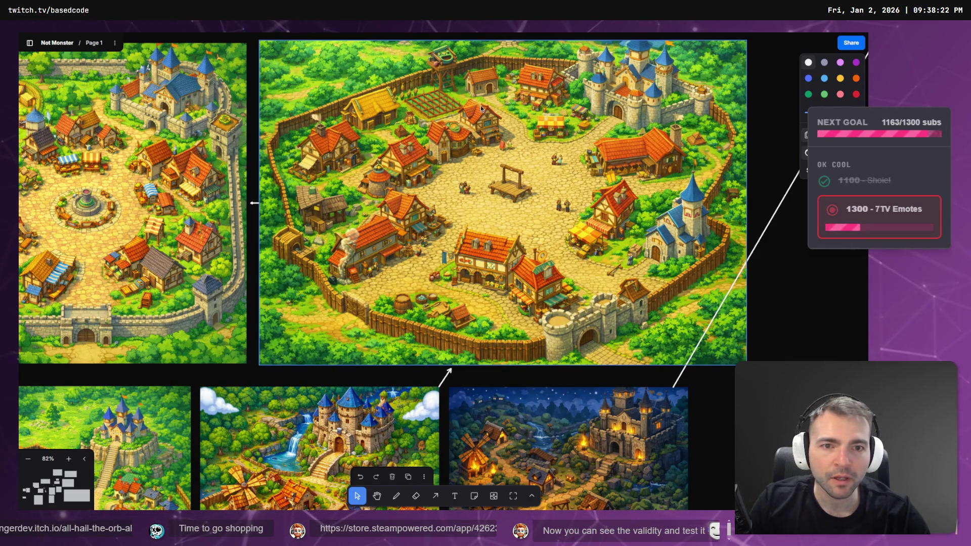
pyautogui.moveTo(467, 126); pyautogui.dragTo(561, 177)
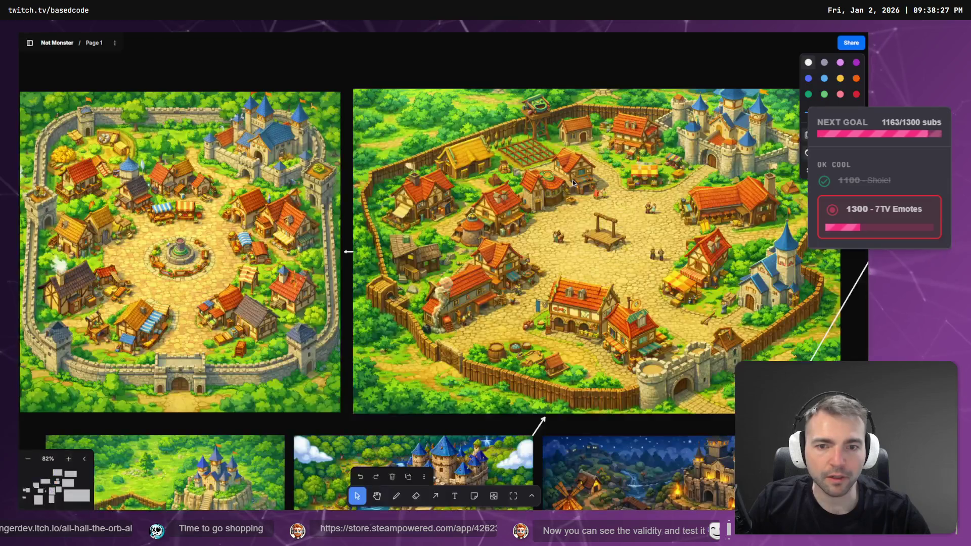
pyautogui.scroll(5, 492, 206)
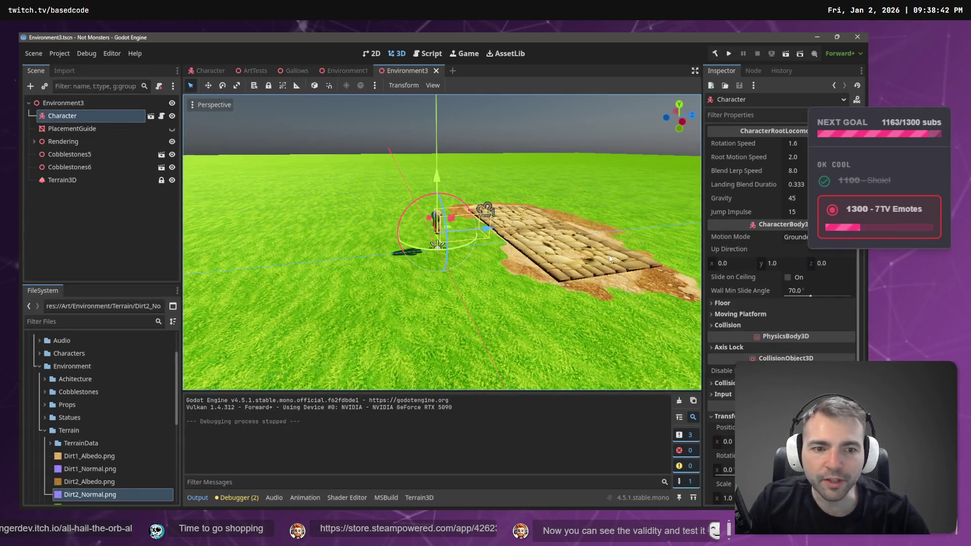
pyautogui.scroll(5, 432, 141)
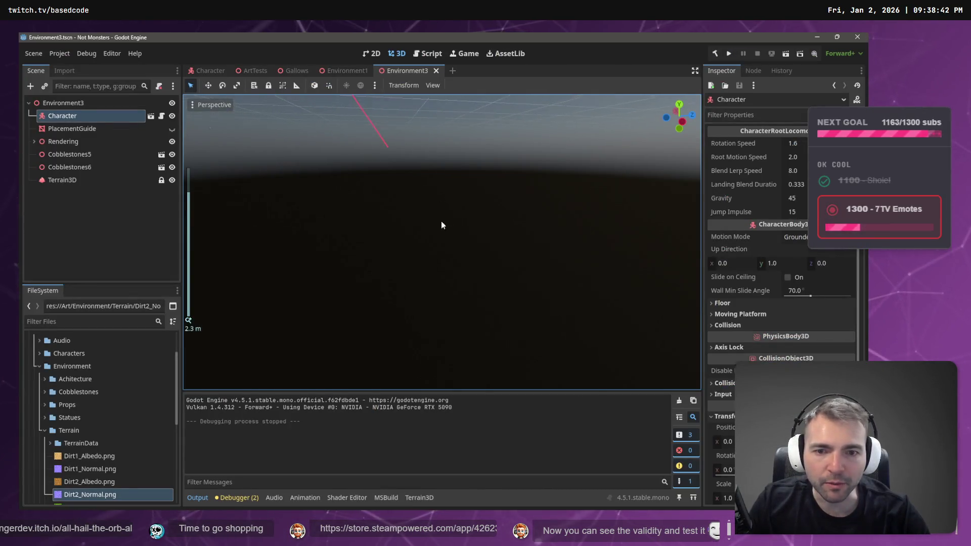
# - Focus the mummy character and orbit behind it to view the bright grass and sandbag patch
pyautogui.scroll(-5, 441, 225)
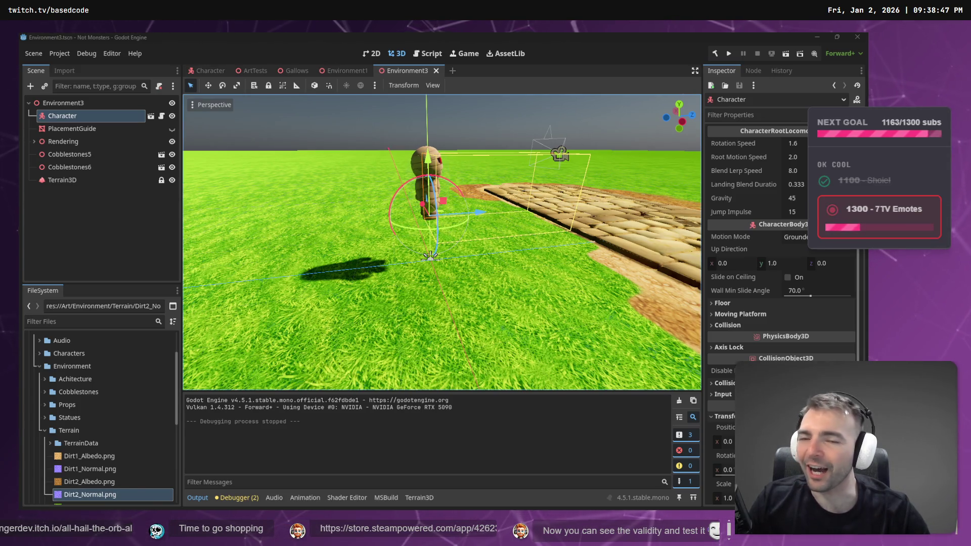
pyautogui.press('f')
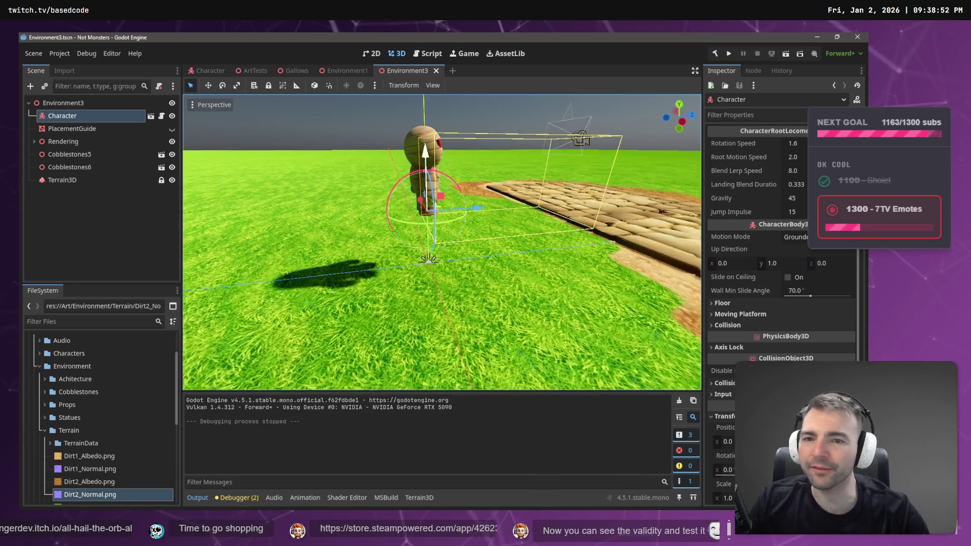
pyautogui.press('KP_4')
pyautogui.press('KP_4')
pyautogui.press('KP_4')
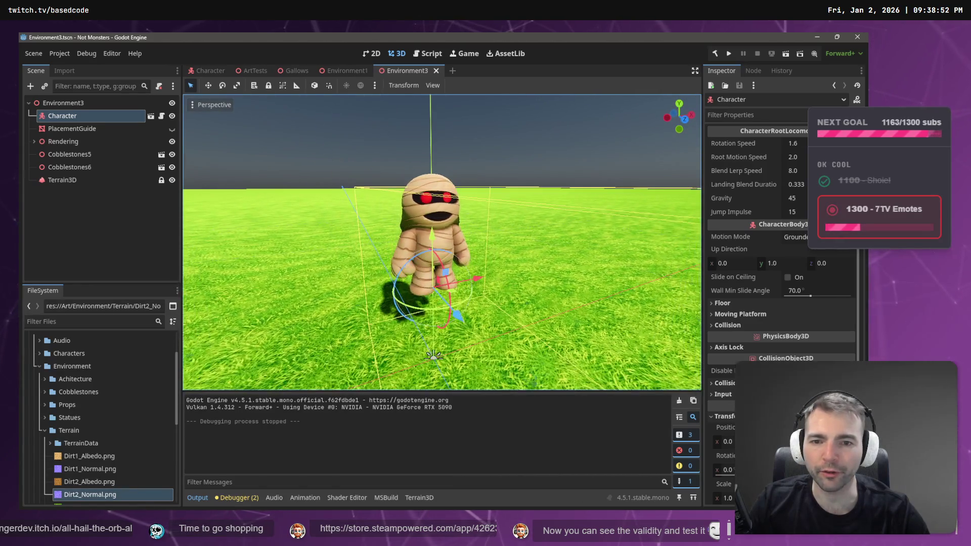
pyautogui.scroll(-5, 427, 149)
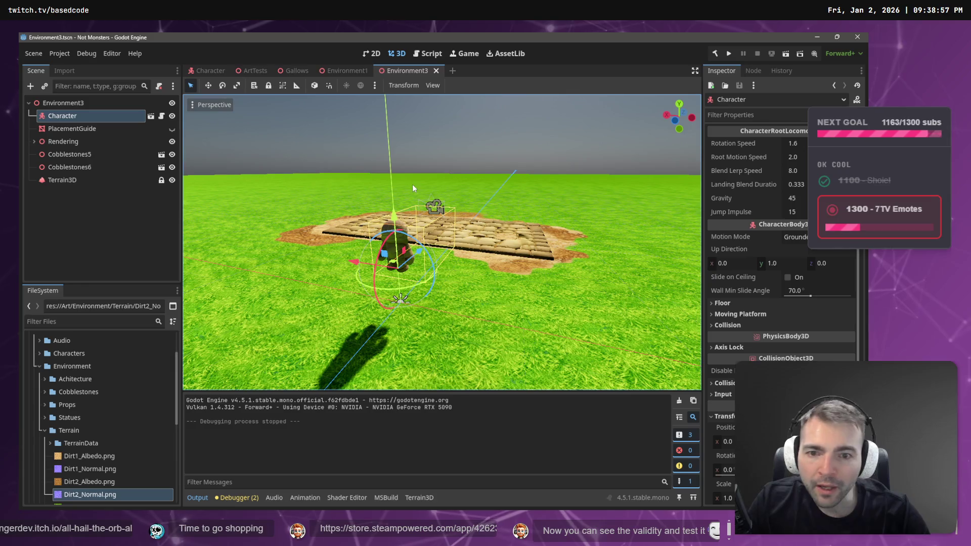
pyautogui.hotkey('alt', 'Tab')
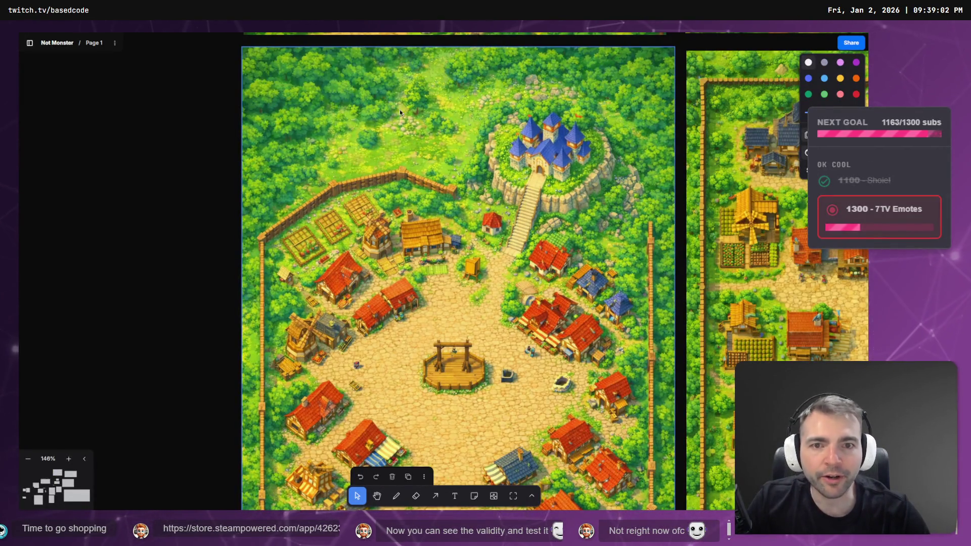
# - Scroll down the village map to its gate tower, wooden wall and stone stairs toward water
pyautogui.hotkey('alt', 'Tab')
pyautogui.hotkey('alt', 'Tab')
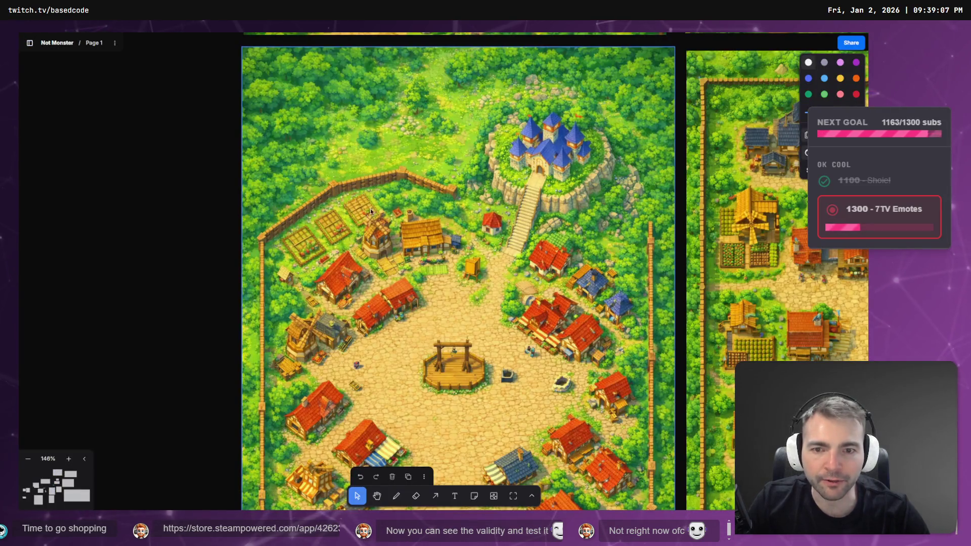
pyautogui.scroll(-5, 615, 342)
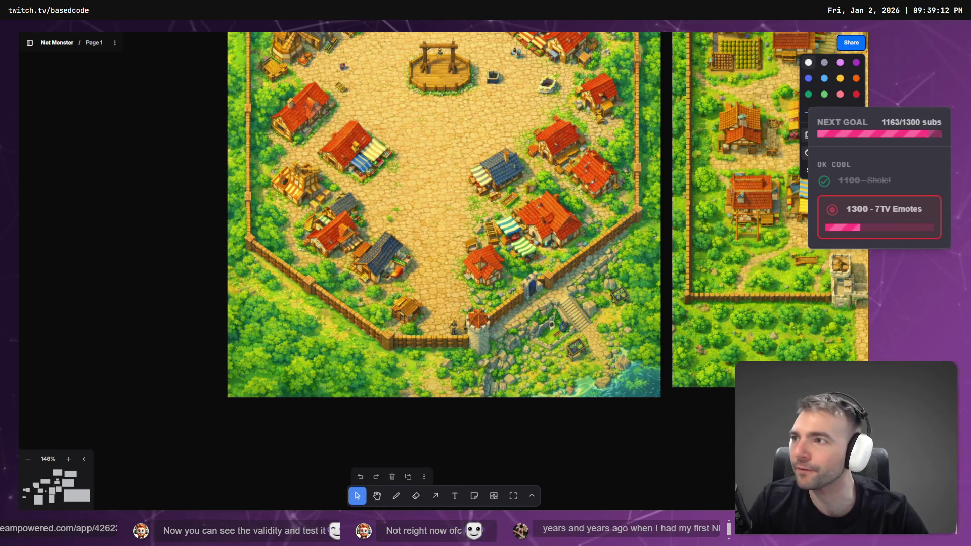
pyautogui.hotkey('alt', 'Tab')
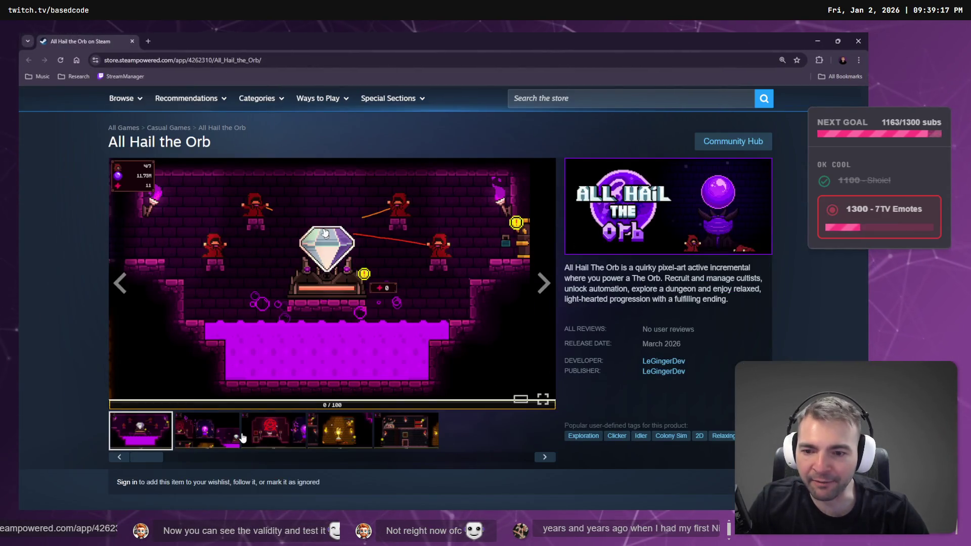
# - View the pentagram, trophy and fifth gameplay screenshots on the All Hail the Orb page
pyautogui.click(244, 438)
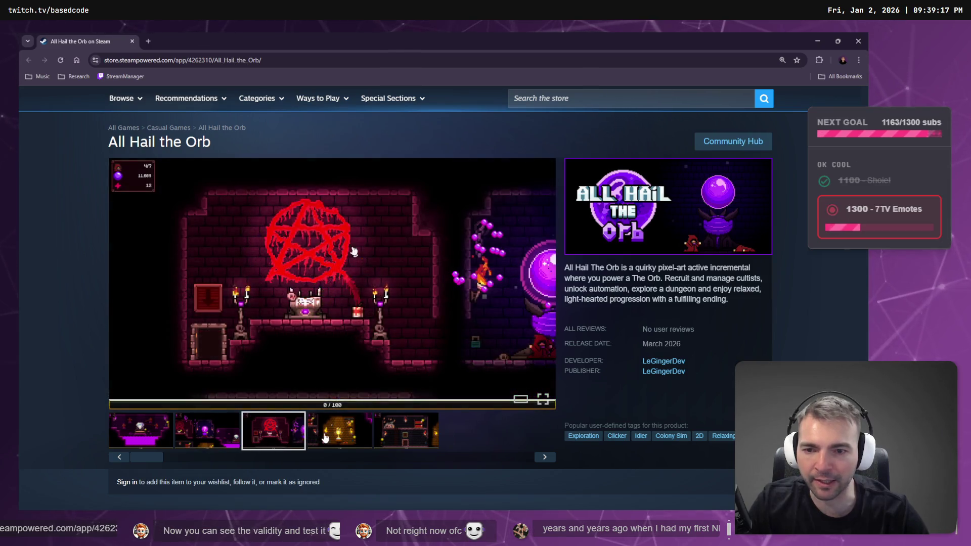
pyautogui.click(326, 438)
pyautogui.click(399, 430)
pyautogui.scroll(-1, 354, 412)
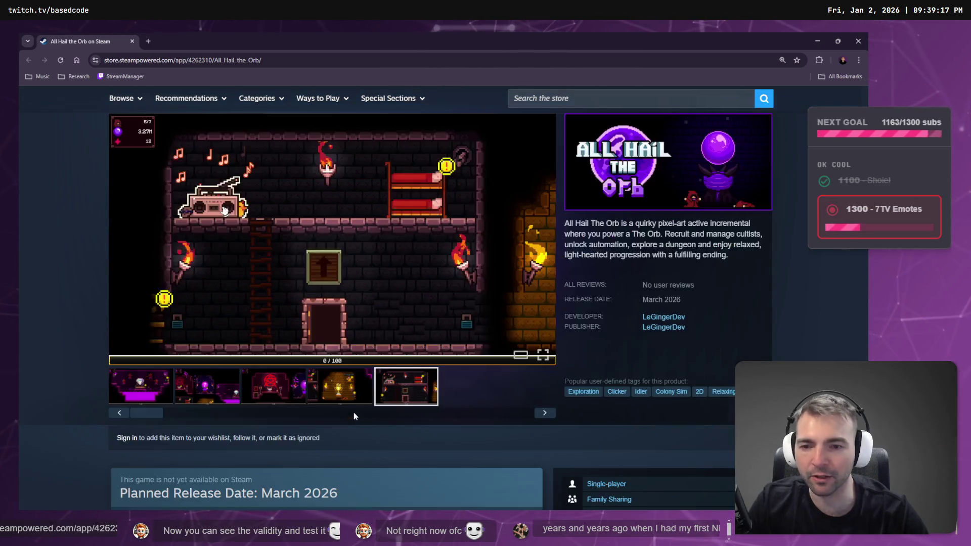
pyautogui.scroll(-1, 354, 412)
pyautogui.scroll(1, 324, 388)
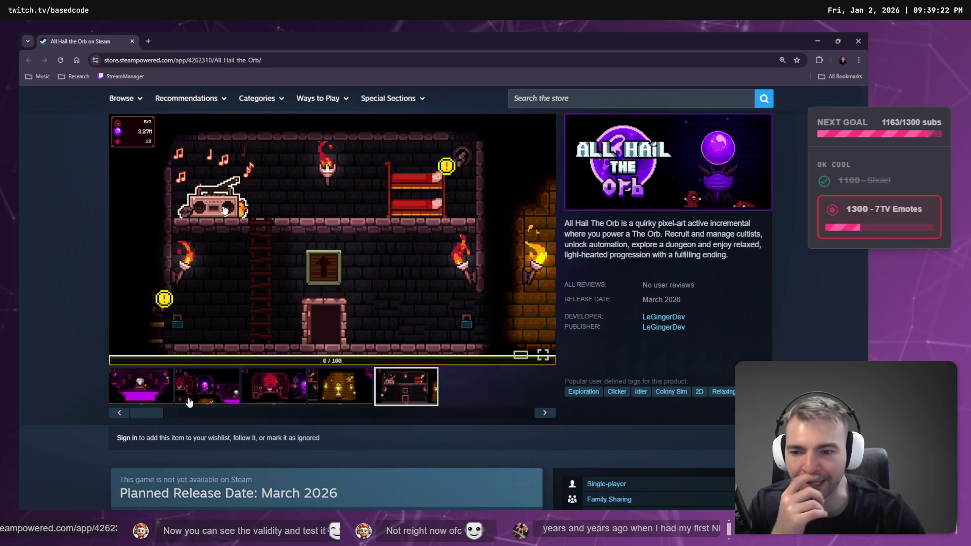
pyautogui.scroll(-12, 191, 384)
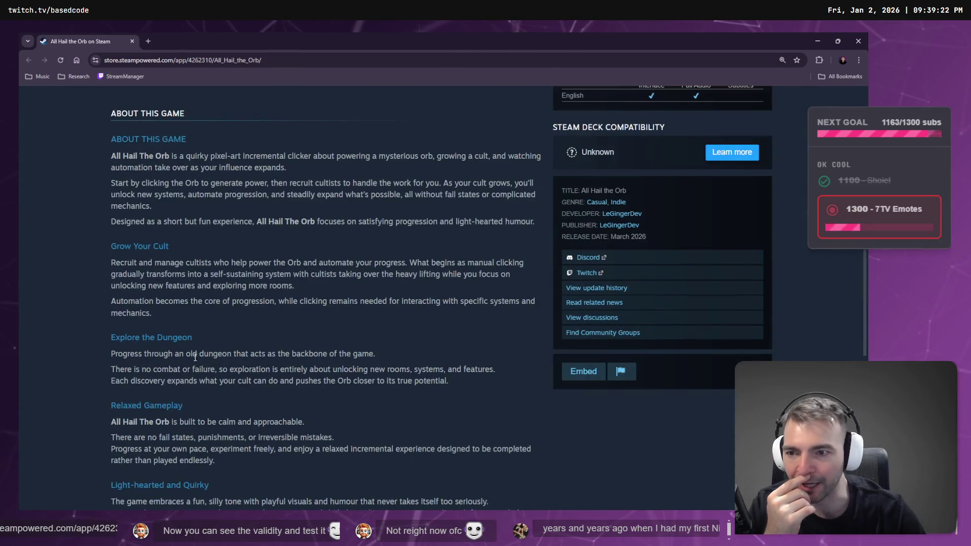
# - Highlight the opening About This Game description paragraphs to read them
pyautogui.moveTo(119, 154); pyautogui.dragTo(151, 315)
pyautogui.click(246, 327)
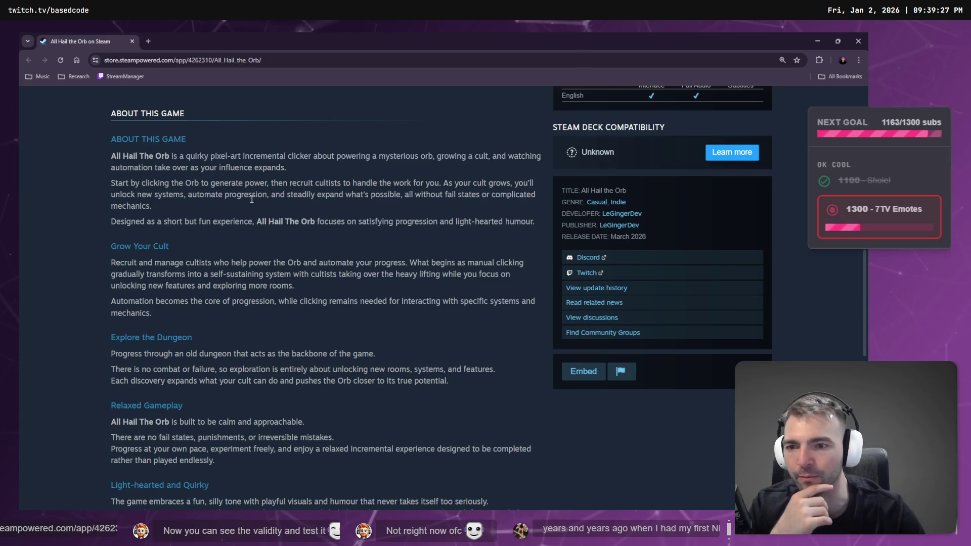
pyautogui.scroll(2, 268, 248)
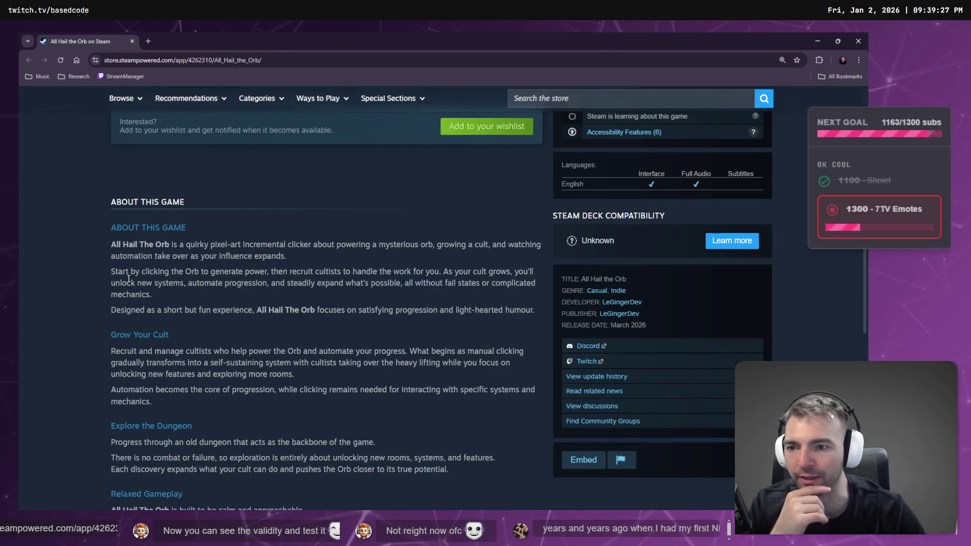
pyautogui.moveTo(232, 252)
pyautogui.mouseDown()
pyautogui.moveTo(287, 256)
pyautogui.moveTo(101, 223)
pyautogui.mouseUp()
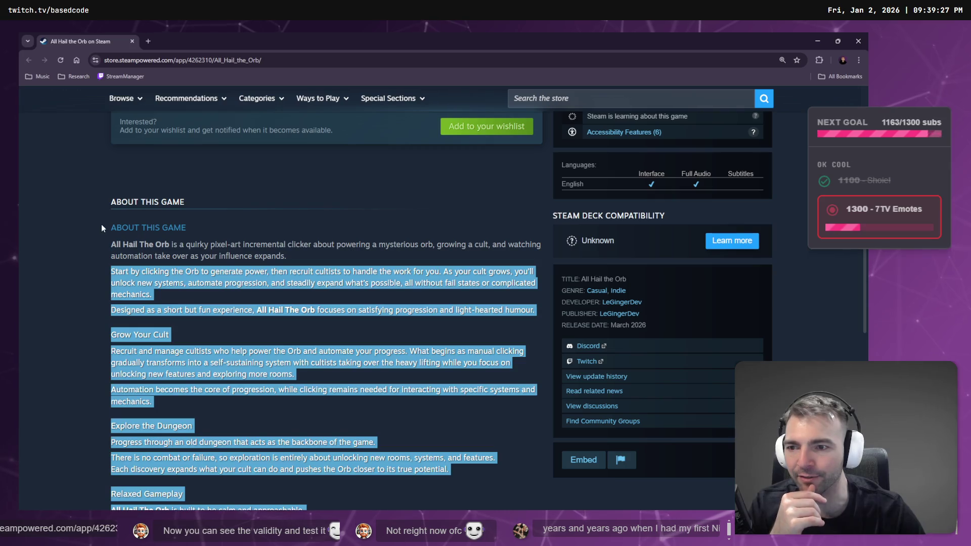
pyautogui.click(131, 249)
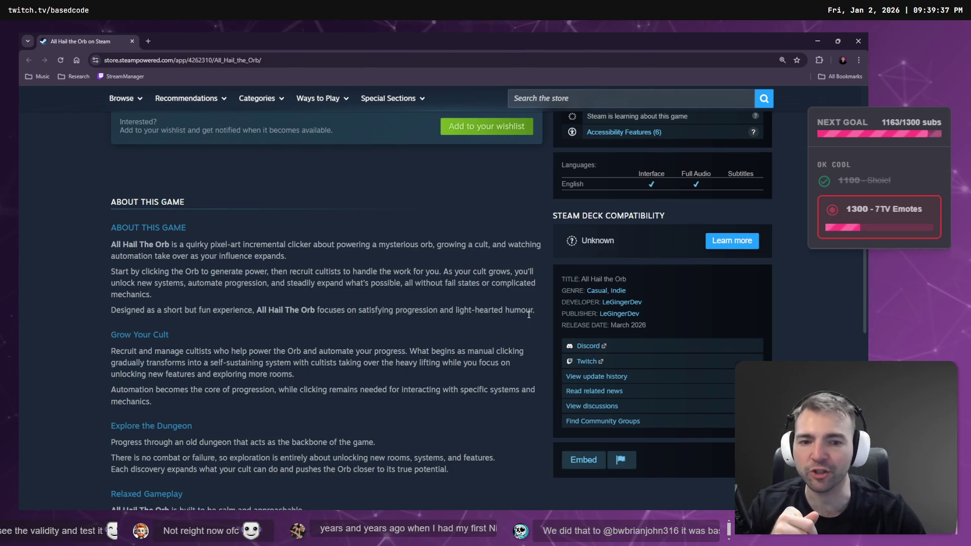
pyautogui.moveTo(539, 316)
pyautogui.mouseDown()
pyautogui.moveTo(97, 260)
pyautogui.moveTo(112, 251)
pyautogui.mouseUp()
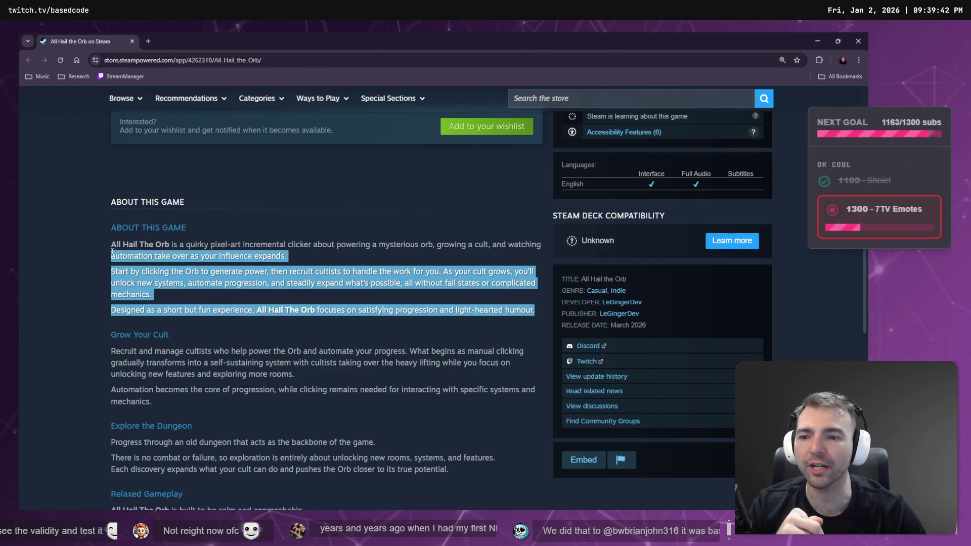
pyautogui.click(145, 287)
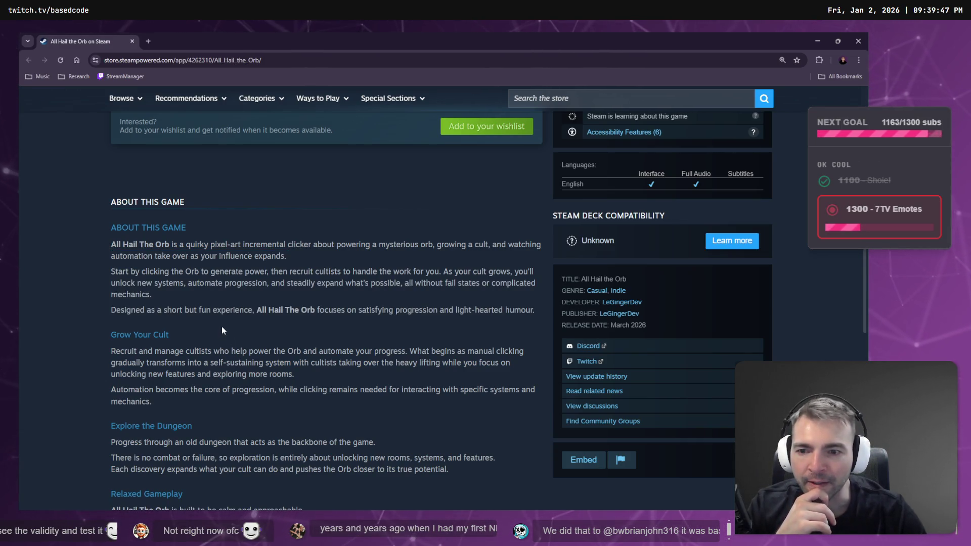
pyautogui.scroll(-5, 212, 327)
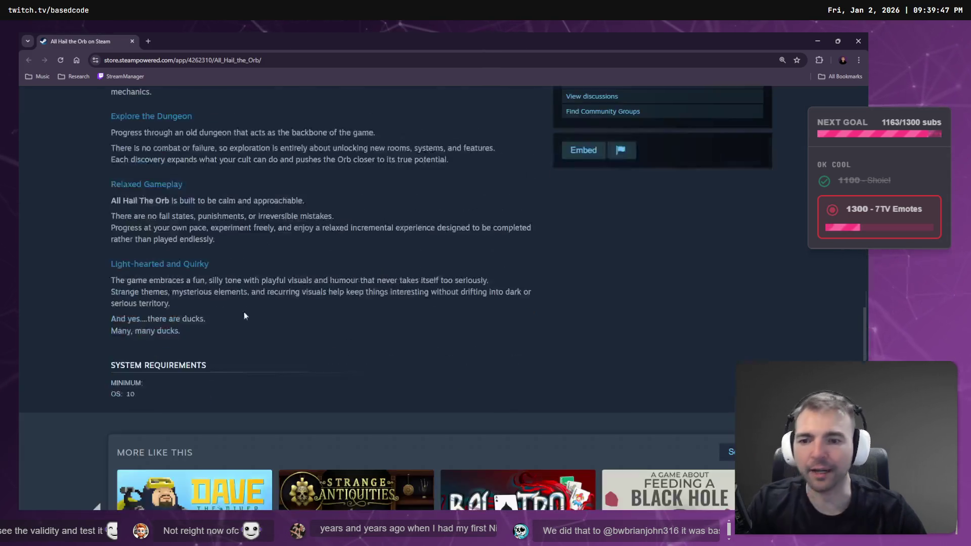
pyautogui.scroll(4, 211, 197)
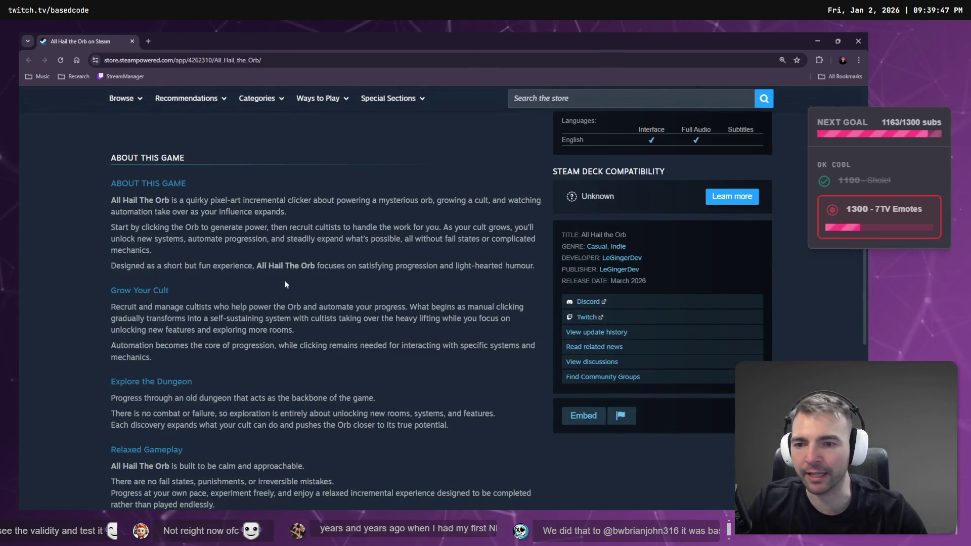
# - Read the Grow Your Cult paragraphs, then return to the page's title and screenshots
pyautogui.moveTo(152, 358)
pyautogui.mouseDown()
pyautogui.moveTo(104, 297)
pyautogui.moveTo(112, 304)
pyautogui.mouseUp()
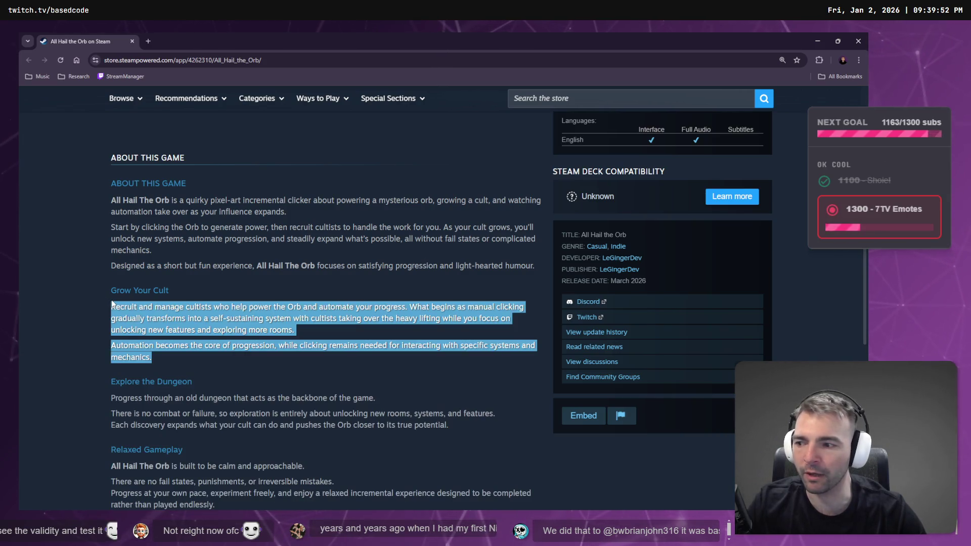
pyautogui.click(197, 358)
pyautogui.moveTo(215, 505)
pyautogui.mouseDown()
pyautogui.moveTo(111, 307)
pyautogui.moveTo(331, 346)
pyautogui.mouseUp()
pyautogui.click(334, 348)
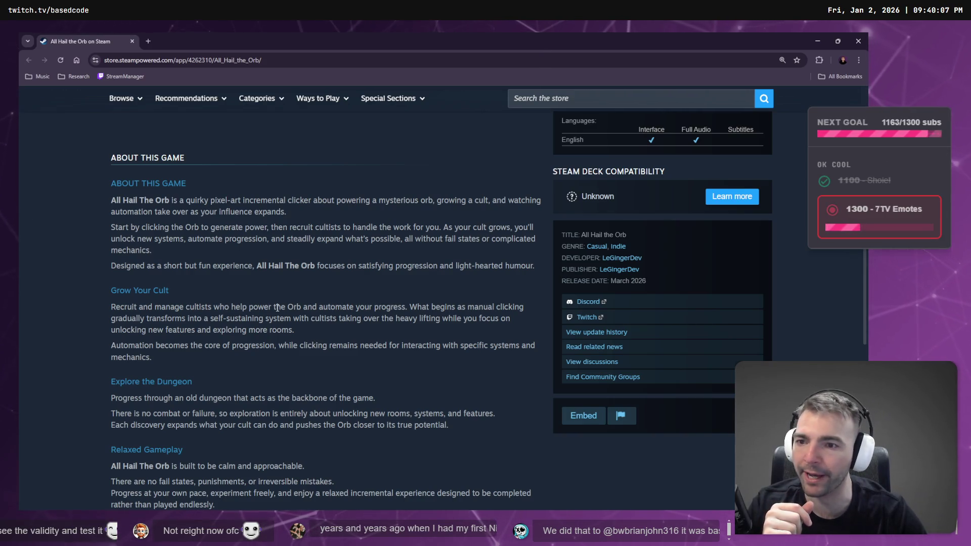
pyautogui.scroll(10, 278, 307)
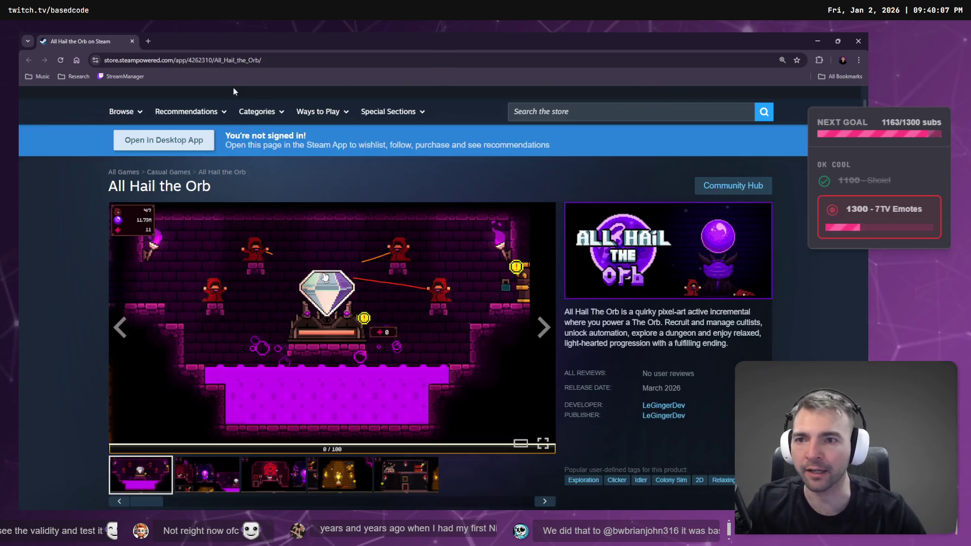
pyautogui.hotkey('ctrl', 't')
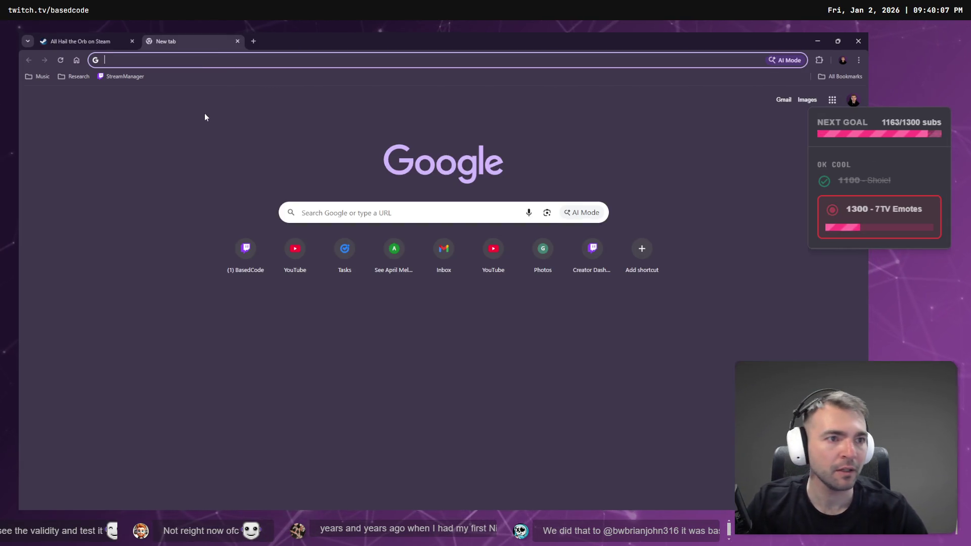
# - Enter steam.onpoint.games in the new tab's address bar to load the On Point store page
pyautogui.click(208, 115)
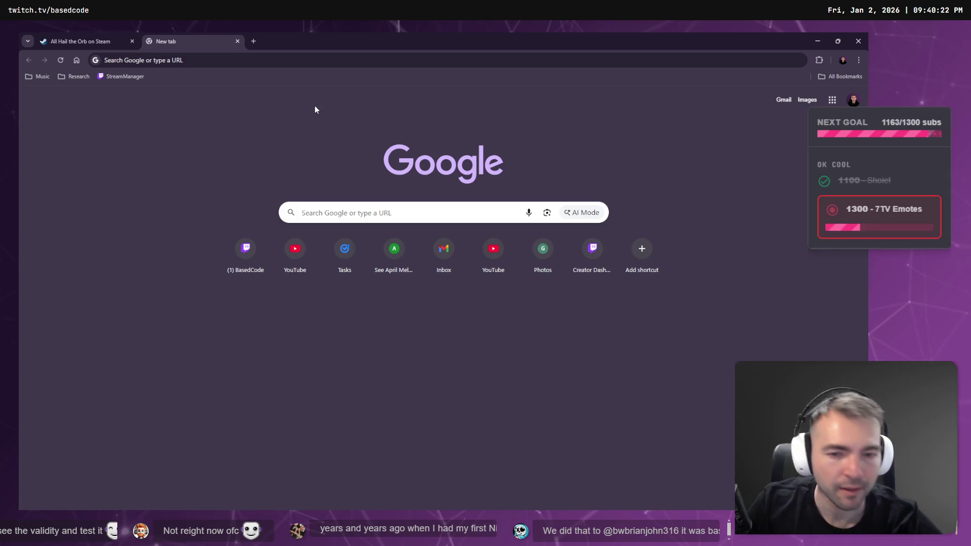
pyautogui.hotkey('ctrl', 'l')
pyautogui.write('on')
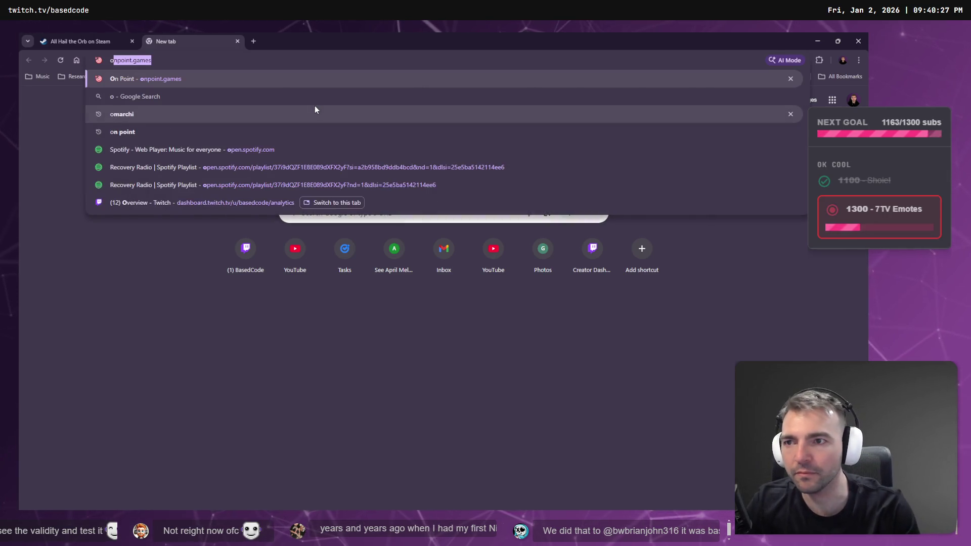
pyautogui.press('BackSpace')
pyautogui.press('BackSpace')
pyautogui.press('BackSpace')
pyautogui.write('s')
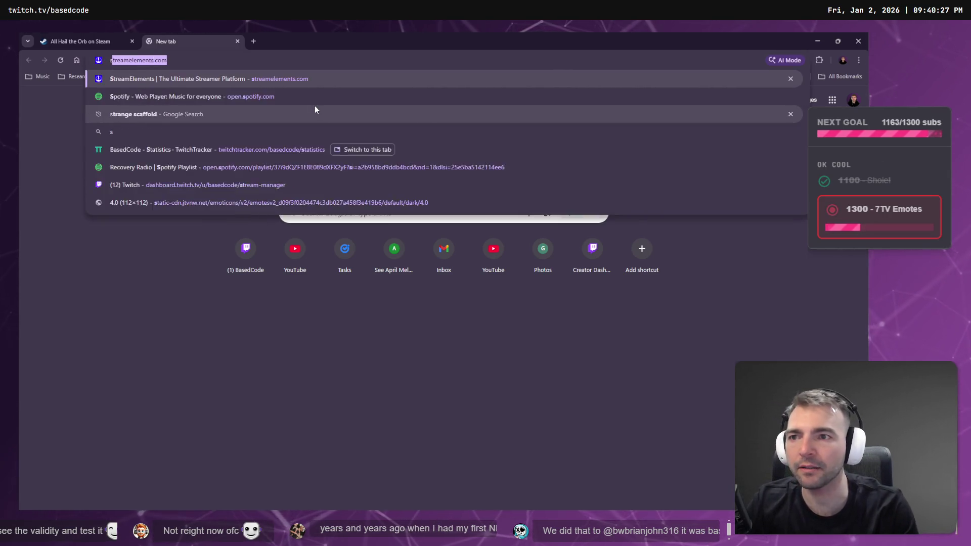
pyautogui.write('team.')
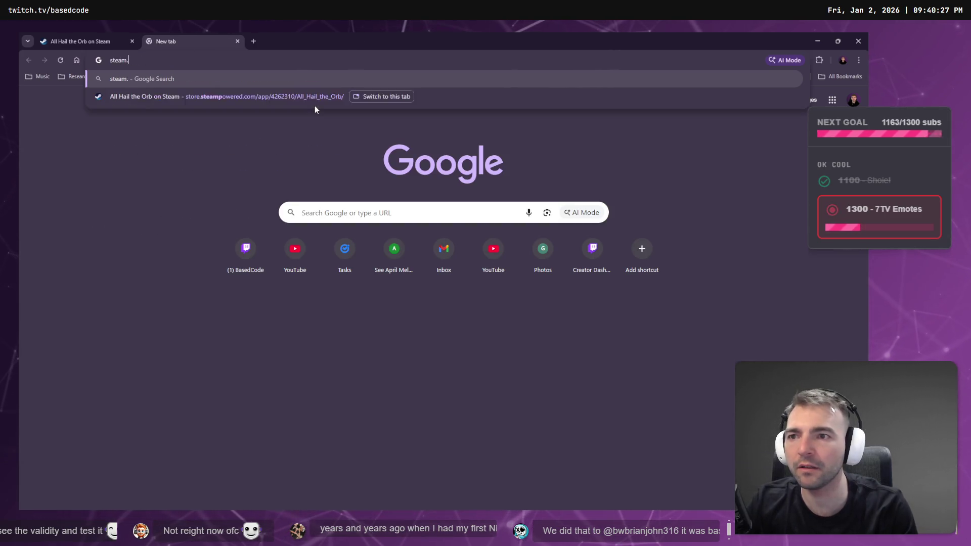
pyautogui.write('onpoint.games')
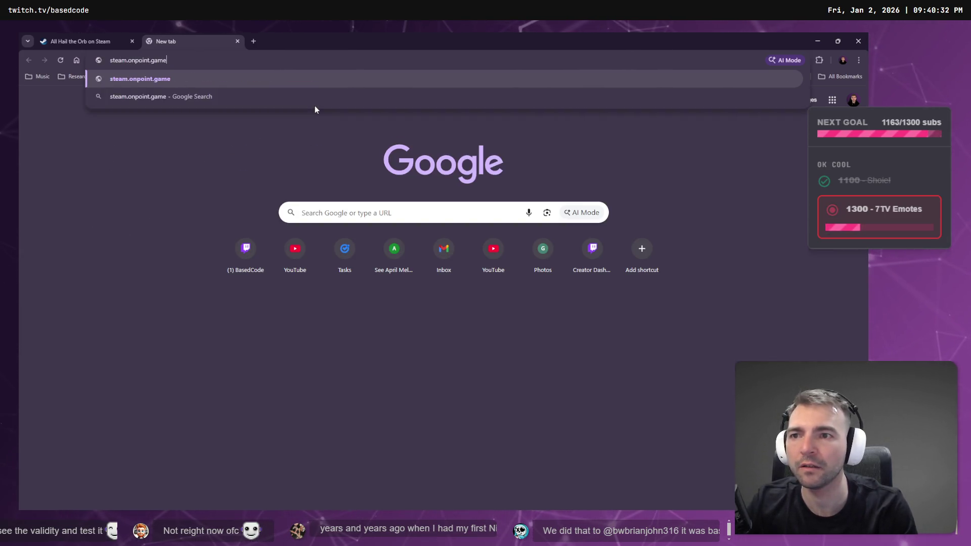
pyautogui.press('Return')
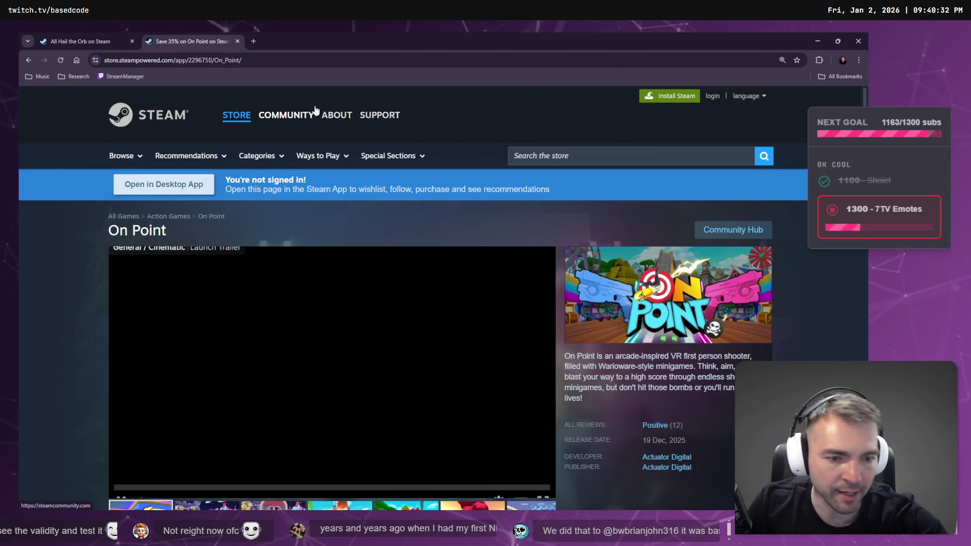
pyautogui.scroll(-7, 544, 121)
pyautogui.scroll(-11, 500, 173)
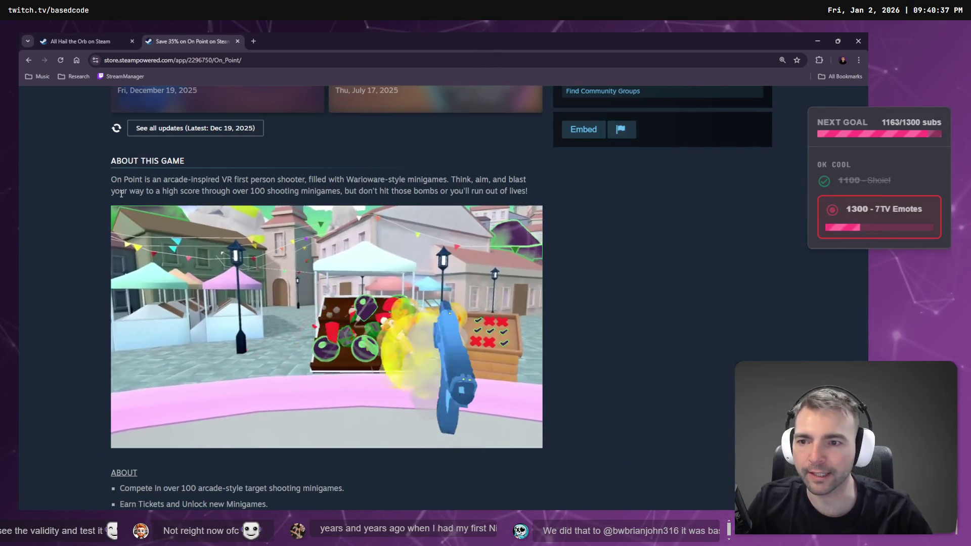
pyautogui.moveTo(111, 179)
pyautogui.mouseDown()
pyautogui.moveTo(383, 190)
pyautogui.moveTo(548, 176)
pyautogui.moveTo(539, 189)
pyautogui.moveTo(192, 190)
pyautogui.moveTo(113, 180)
pyautogui.mouseUp()
pyautogui.click(539, 190)
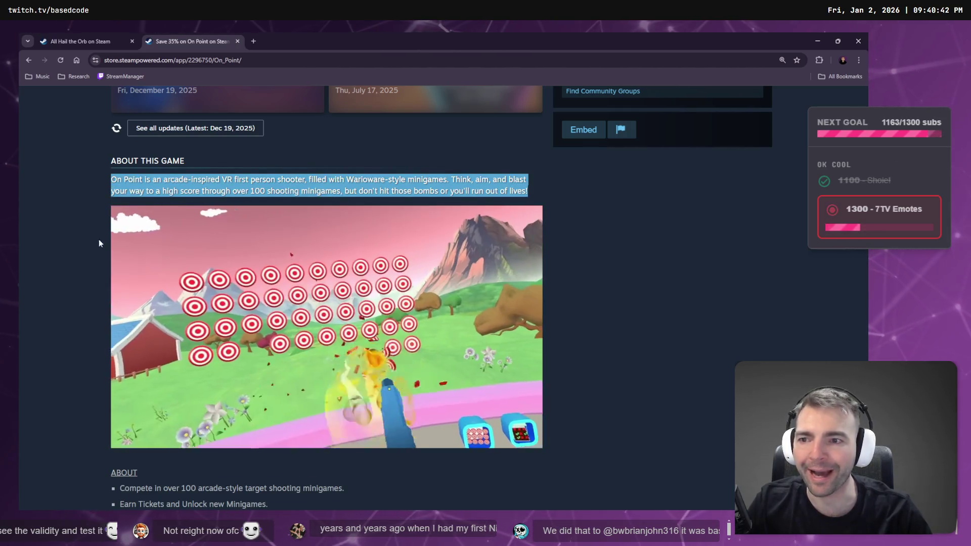
pyautogui.scroll(-2, 141, 240)
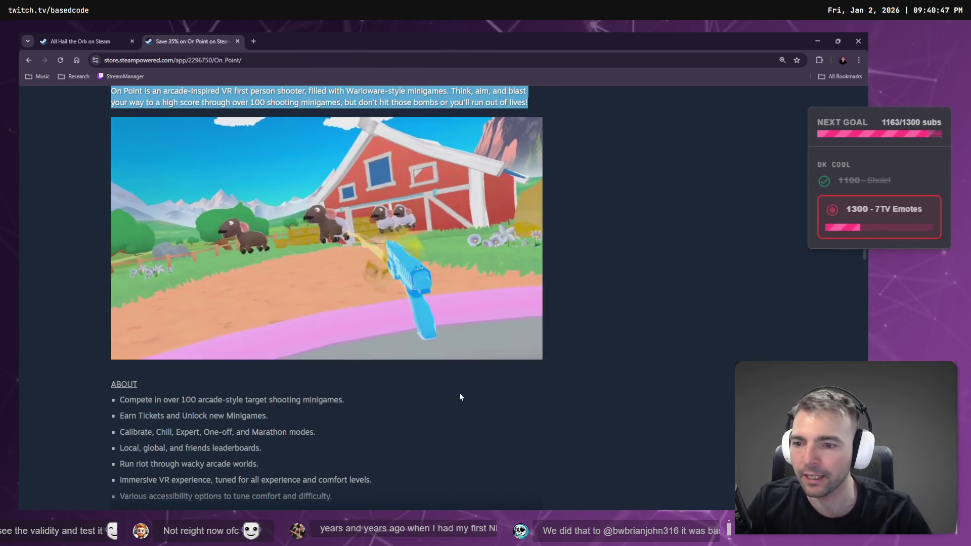
pyautogui.moveTo(317, 260)
pyautogui.scroll(1, 332, 248)
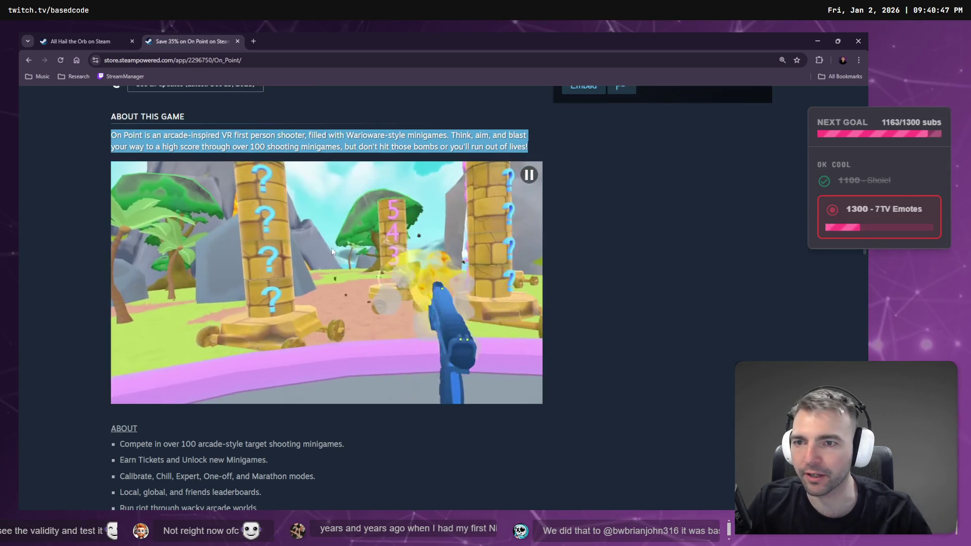
pyautogui.click(545, 223)
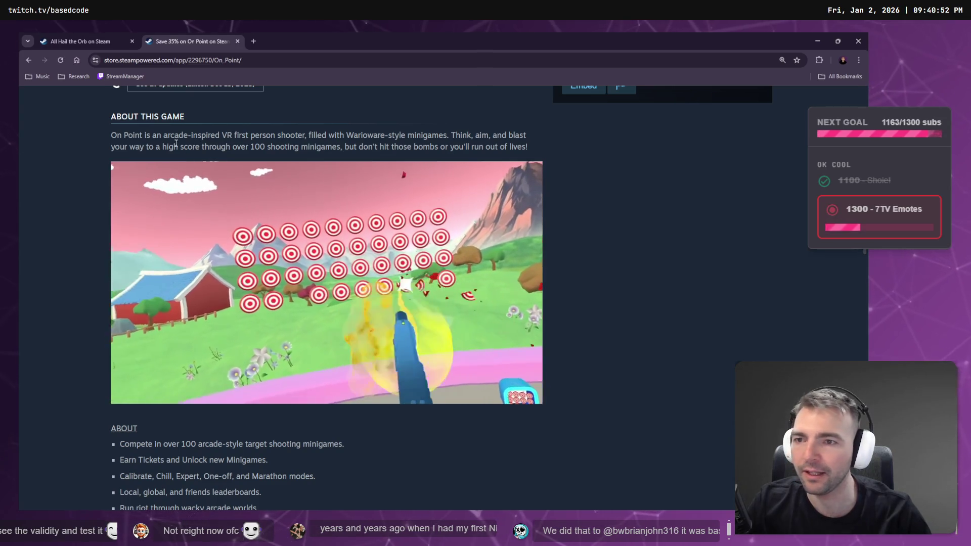
pyautogui.moveTo(116, 135); pyautogui.dragTo(491, 147)
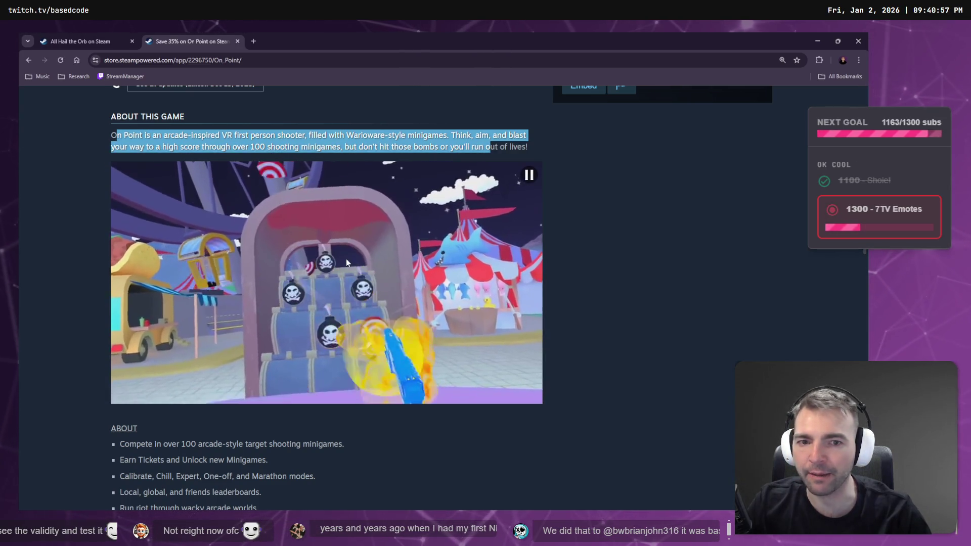
pyautogui.moveTo(261, 508); pyautogui.dragTo(216, 137)
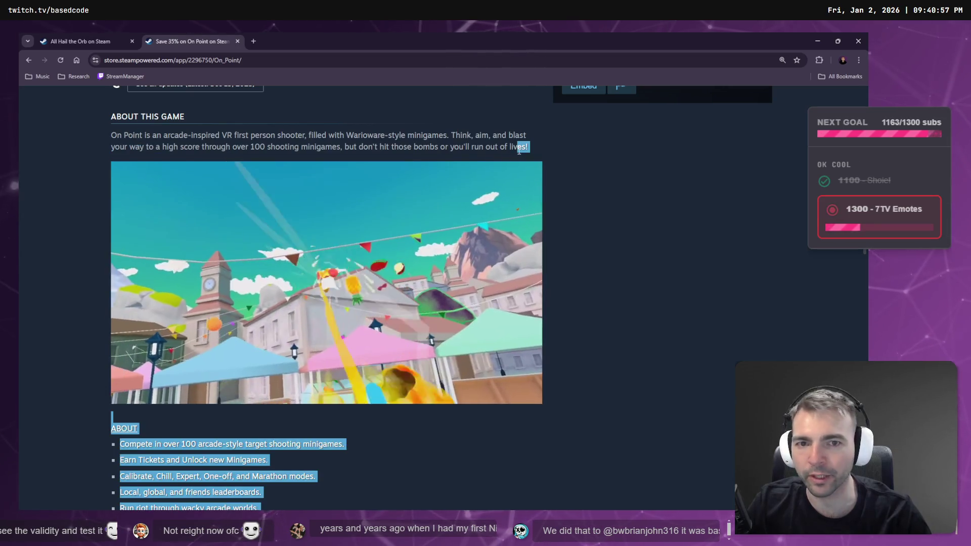
pyautogui.click(217, 138)
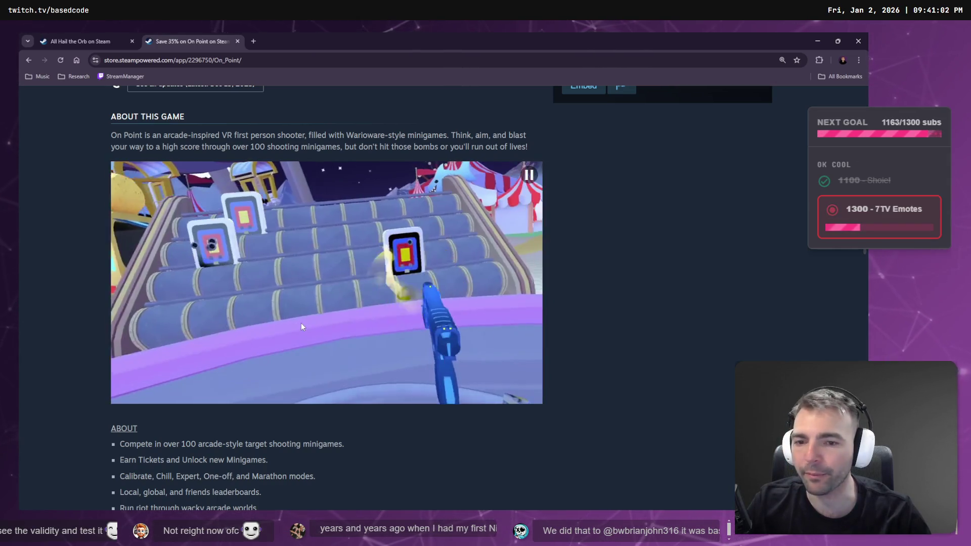
pyautogui.scroll(4, 302, 324)
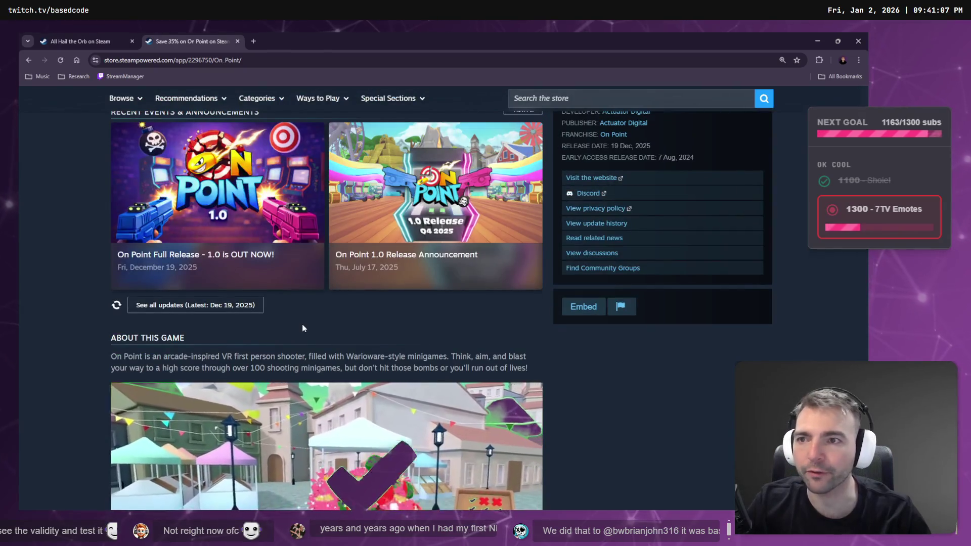
pyautogui.hotkey('ctrl', 'shift', 'Tab')
pyautogui.scroll(-5, 304, 329)
pyautogui.scroll(-4, 304, 330)
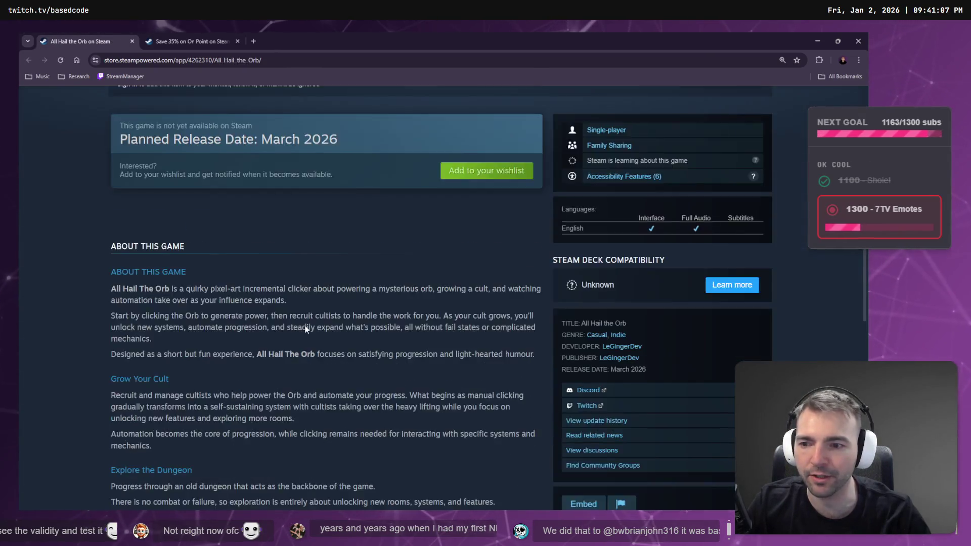
pyautogui.scroll(10, 305, 329)
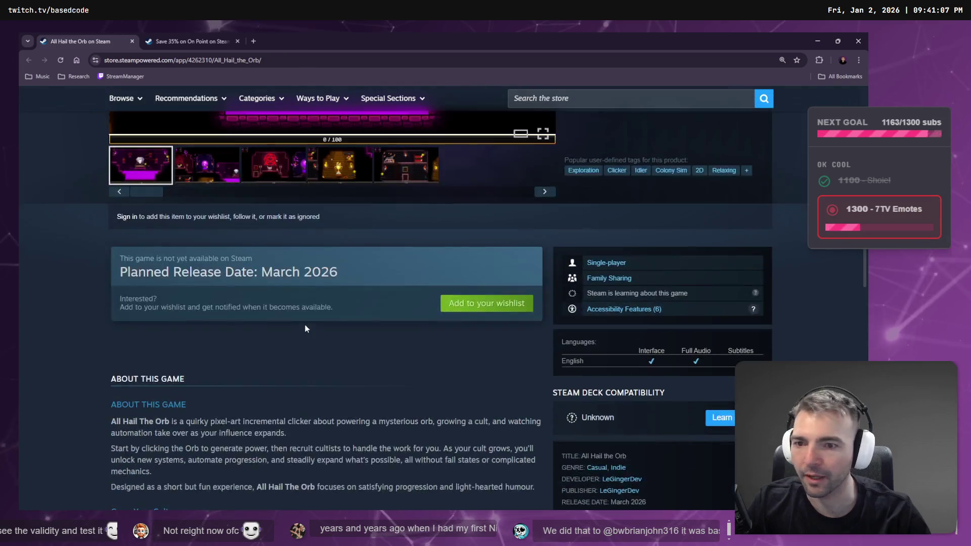
pyautogui.scroll(-7, 335, 320)
pyautogui.scroll(-5, 335, 316)
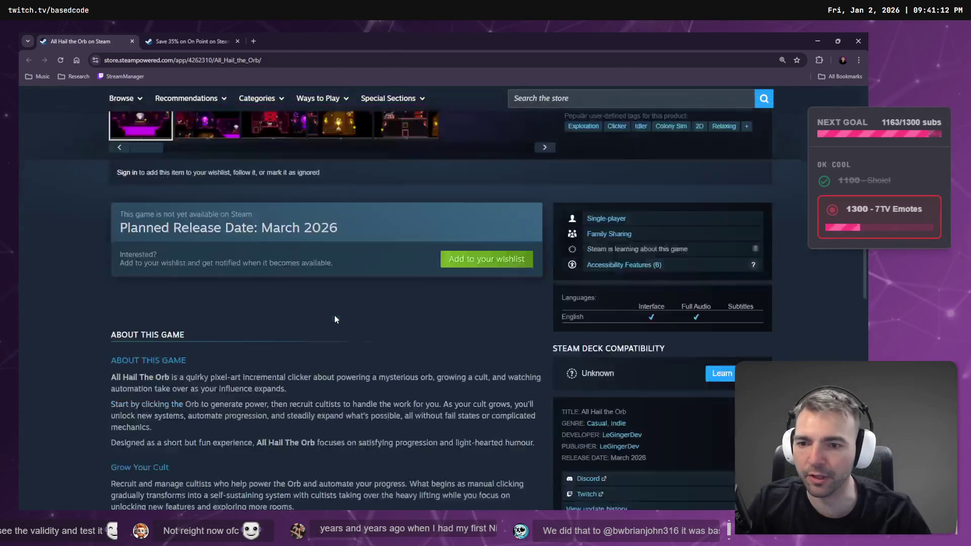
pyautogui.hotkey('ctrl', 'Tab')
pyautogui.scroll(8, 349, 320)
pyautogui.scroll(2, 348, 315)
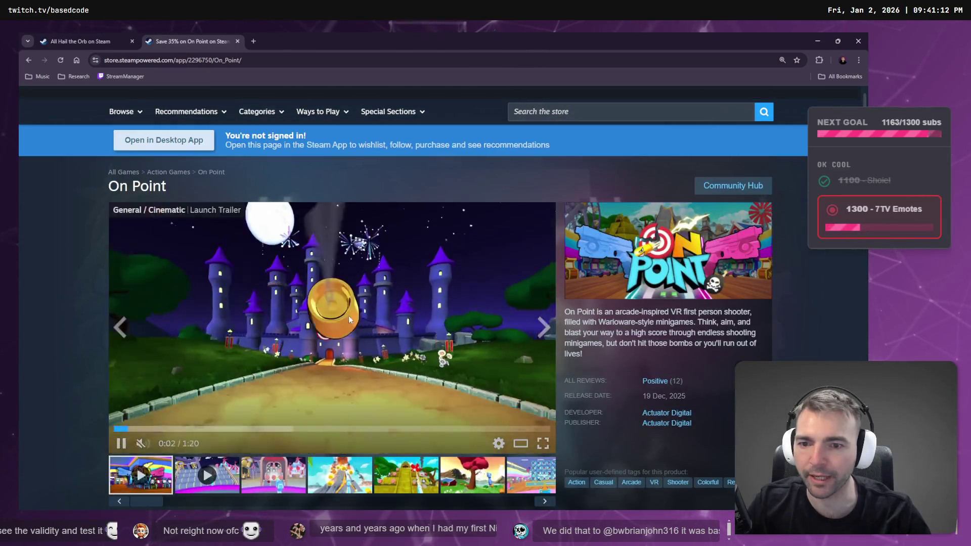
pyautogui.scroll(-15, 348, 318)
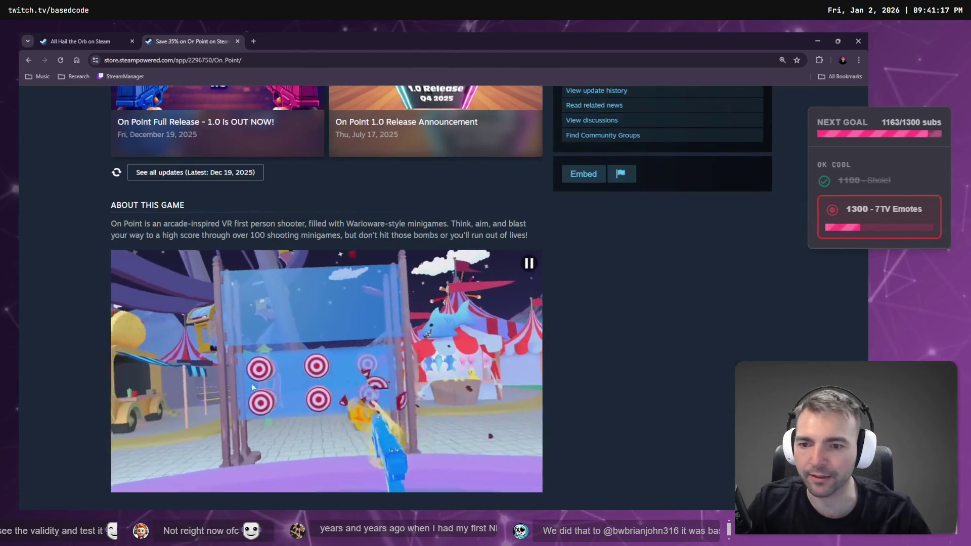
pyautogui.scroll(-3, 260, 379)
pyautogui.scroll(2, 274, 409)
pyautogui.scroll(15, 266, 331)
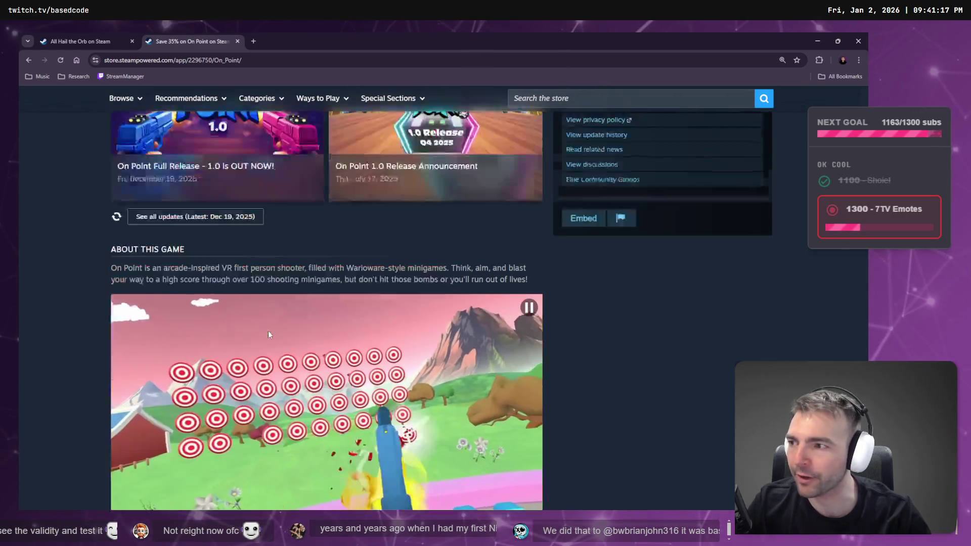
# - Return to the All Hail the Orb tab and add the game to the wishlist
pyautogui.hotkey('ctrl', 'shift', 'Tab')
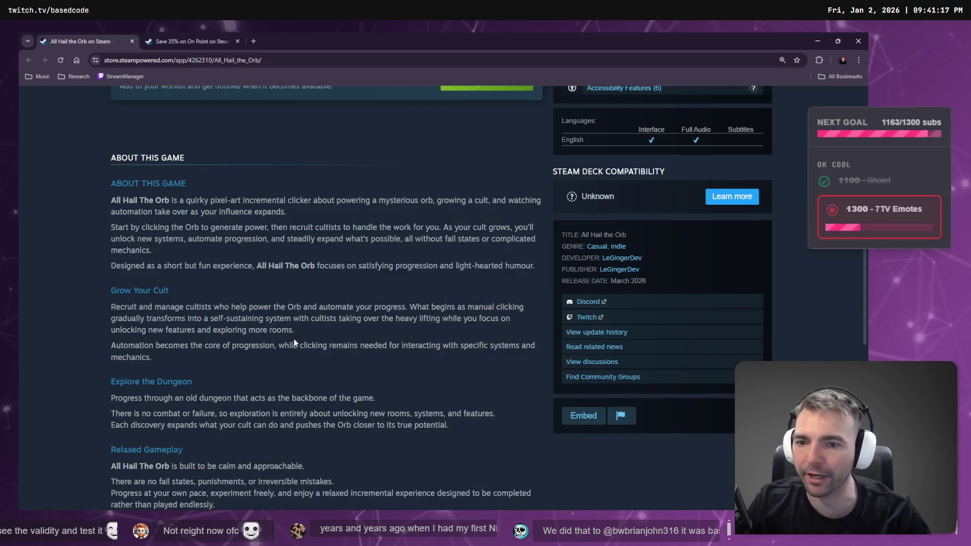
pyautogui.scroll(10, 328, 339)
pyautogui.scroll(-3, 363, 324)
pyautogui.scroll(-3, 364, 324)
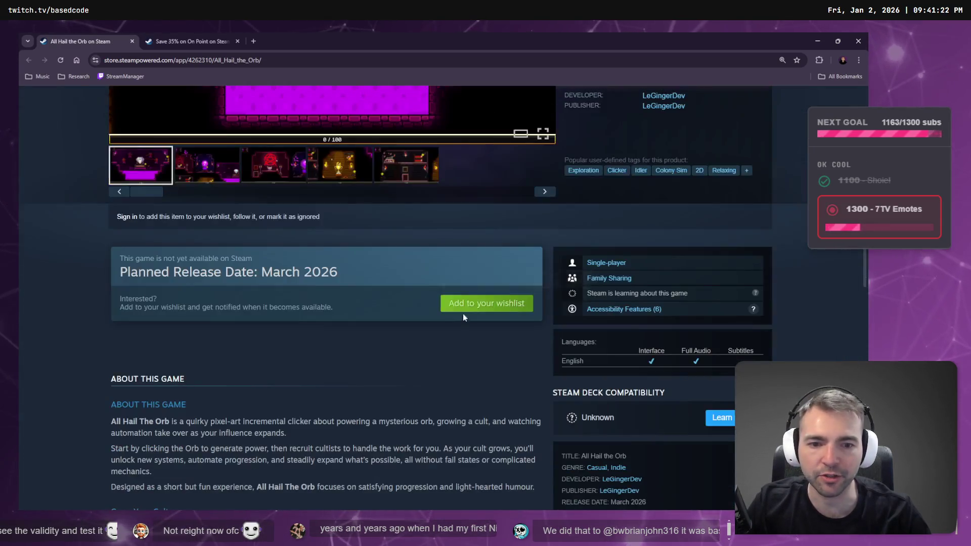
pyautogui.click(466, 306)
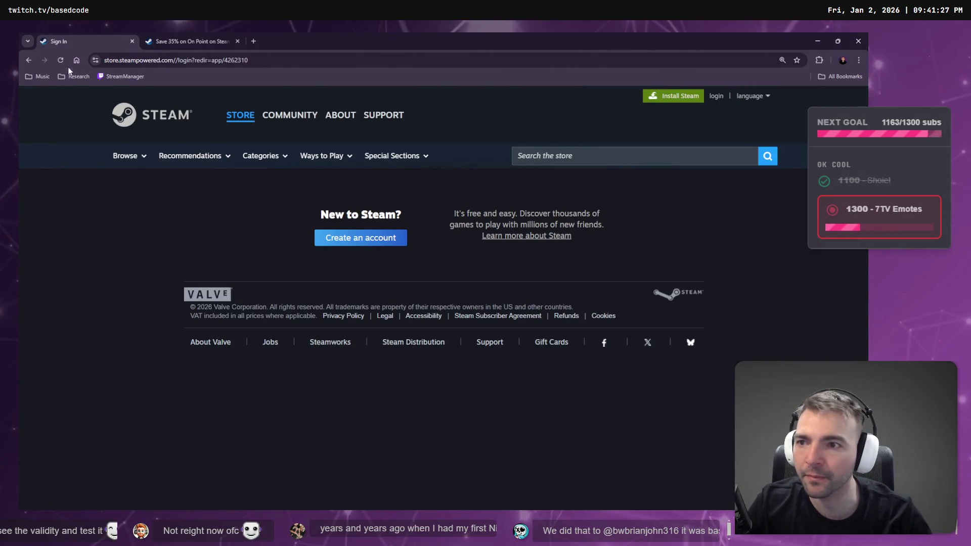
# - Go back to the All Hail the Orb store page and copy its web address
pyautogui.click(31, 61)
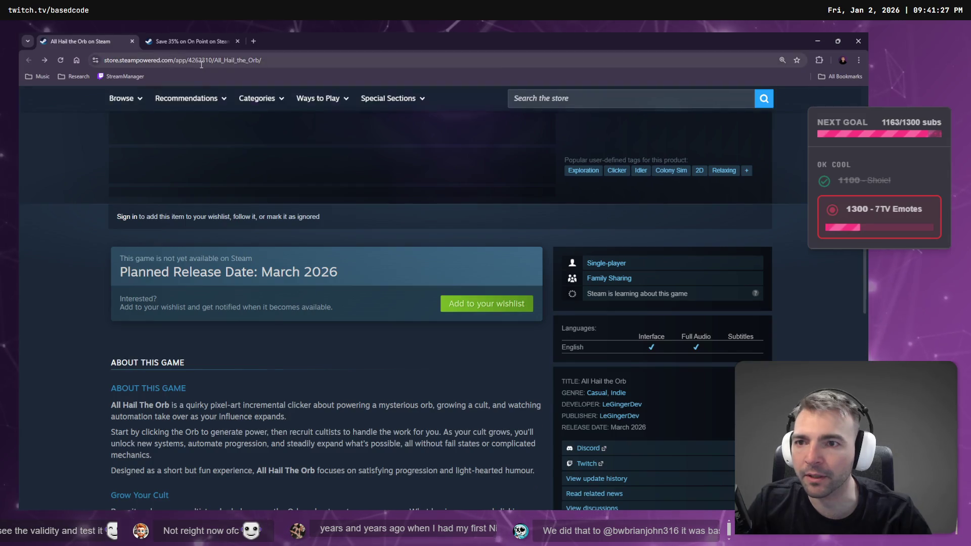
pyautogui.click(235, 66)
pyautogui.click(615, 417)
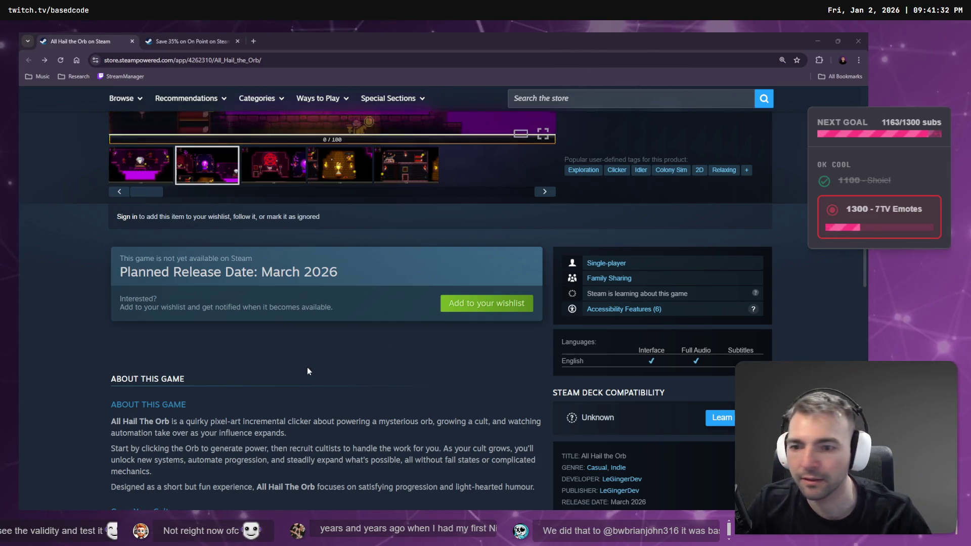
pyautogui.click(216, 44)
pyautogui.click(105, 41)
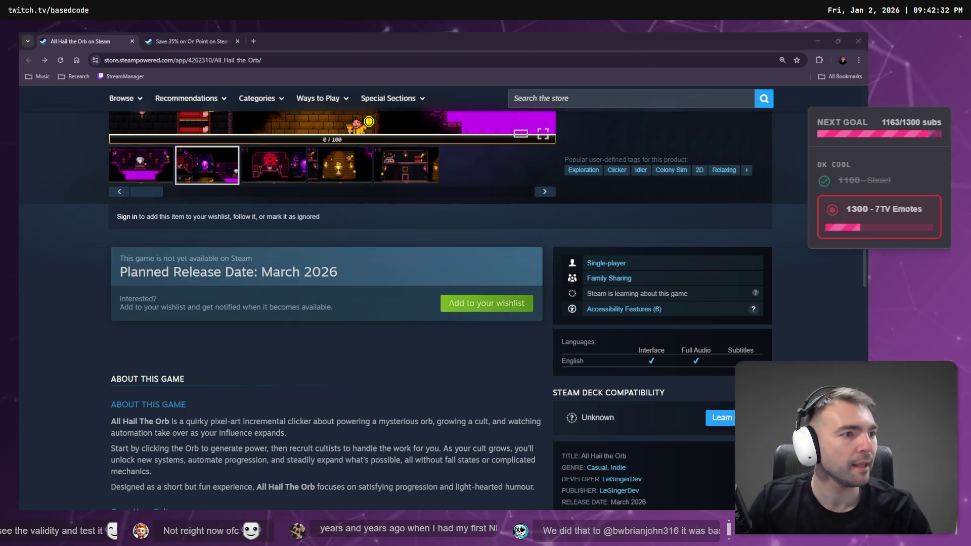
pyautogui.hotkey('alt', 'Tab')
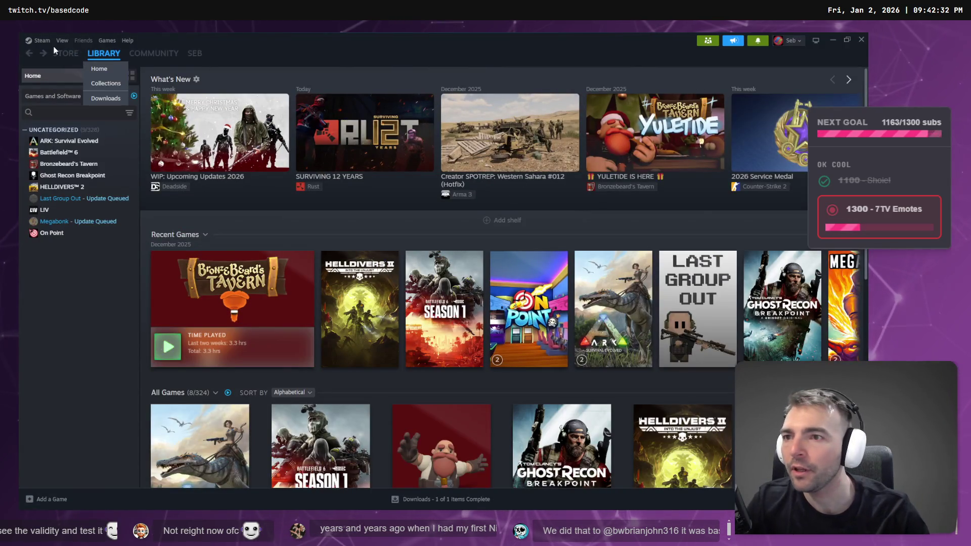
# - Exit Family View by entering the Family View PIN
pyautogui.click(169, 103)
pyautogui.click(427, 277)
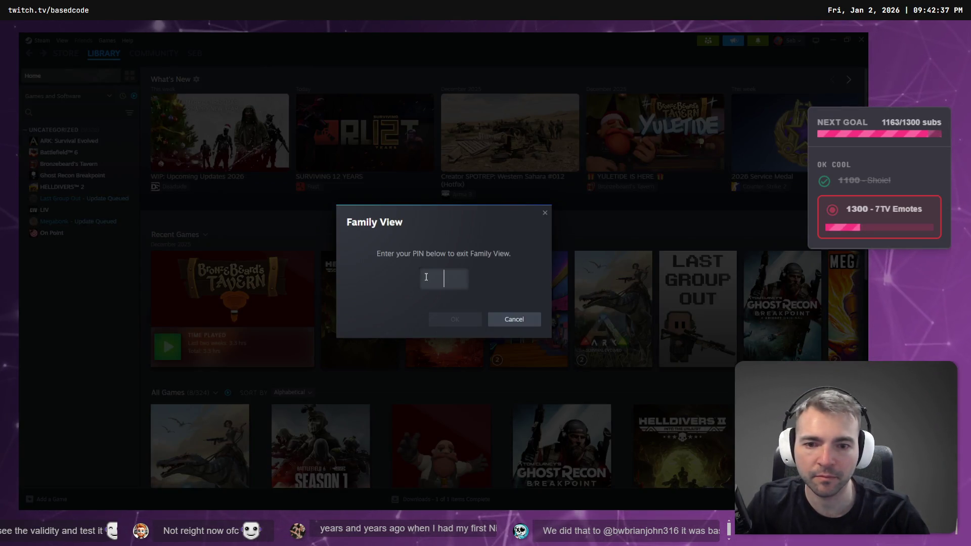
pyautogui.write('1234')
pyautogui.press('Return')
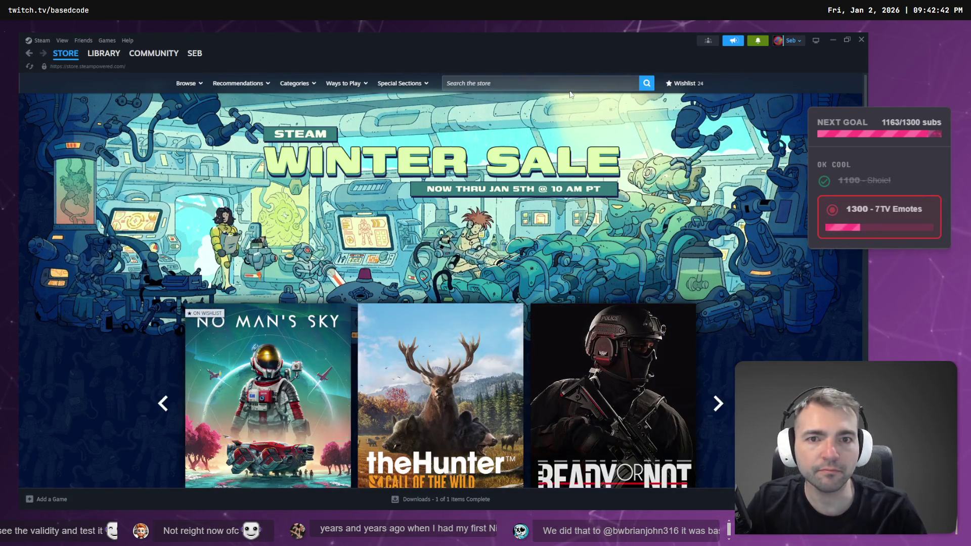
# - Search the Steam store for the pasted URL trimmed to All_Hail_the_Orb, returning 0 results
pyautogui.click(561, 84)
pyautogui.write('https://store.steampowered.com/app/4262310/All_Hail_the_Orb/')
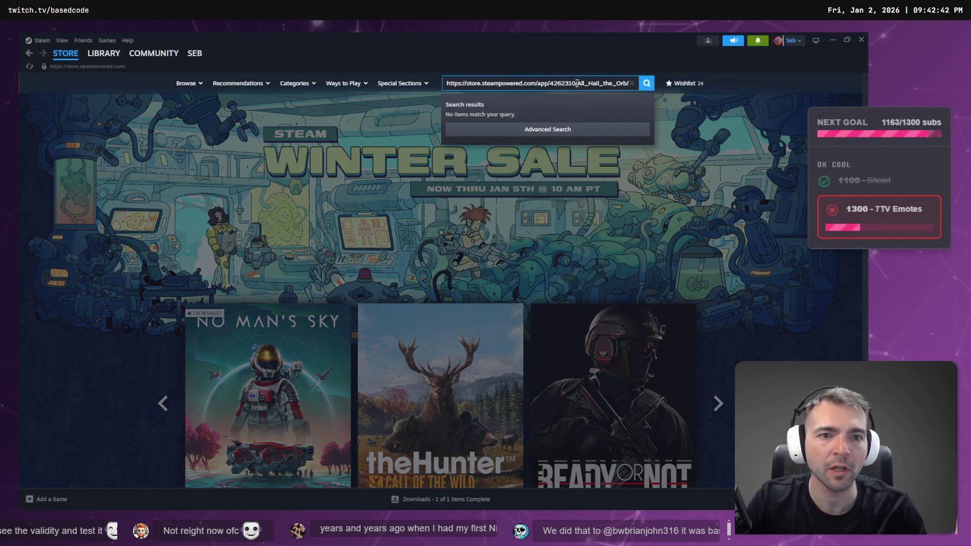
pyautogui.moveTo(574, 84); pyautogui.dragTo(445, 84)
pyautogui.press('BackSpace')
pyautogui.press('Return')
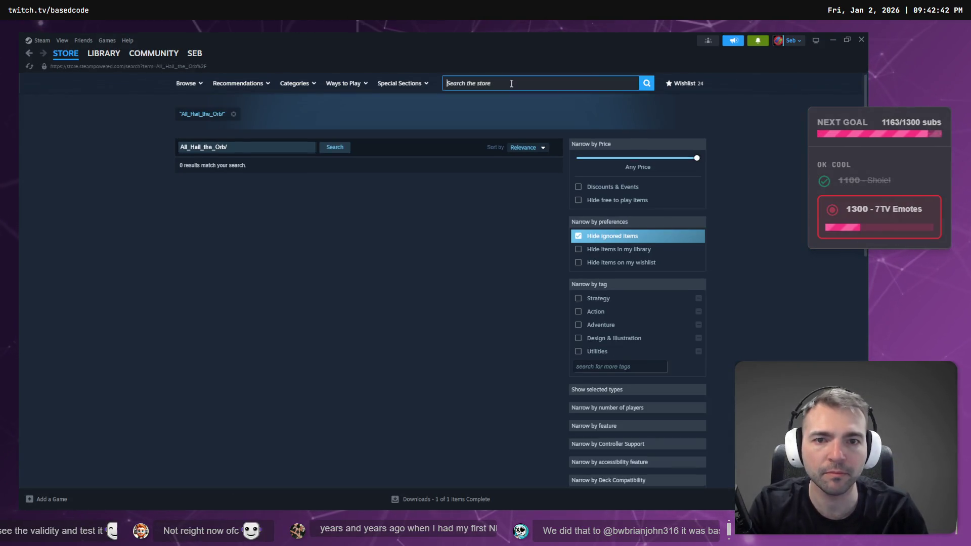
pyautogui.click(511, 83)
pyautogui.write('https://store.steampowered.com/app/4262310/All_Hail_the_Orb/')
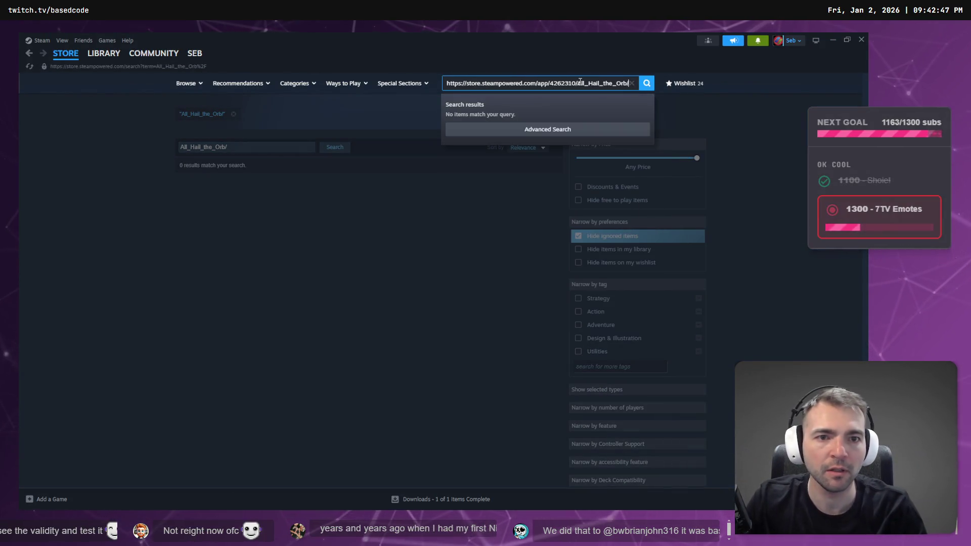
pyautogui.moveTo(446, 84); pyautogui.dragTo(579, 83)
pyautogui.press('BackSpace')
pyautogui.press('Return')
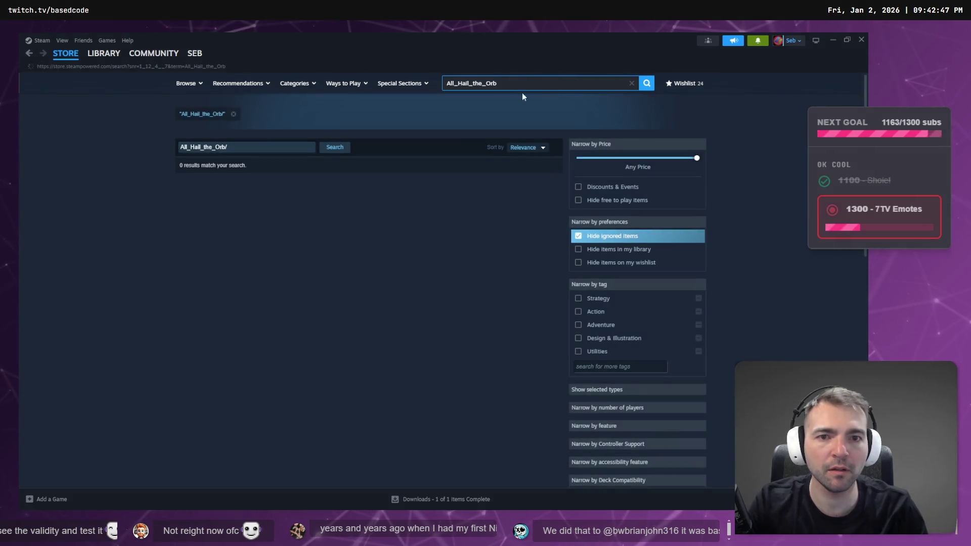
# - Edit the pasted query into 'All Hail the Orb' with spaces and search again
pyautogui.click(496, 85)
pyautogui.write('https://store.steampowered.com/app/4262310/All_Hail_the_Orb/')
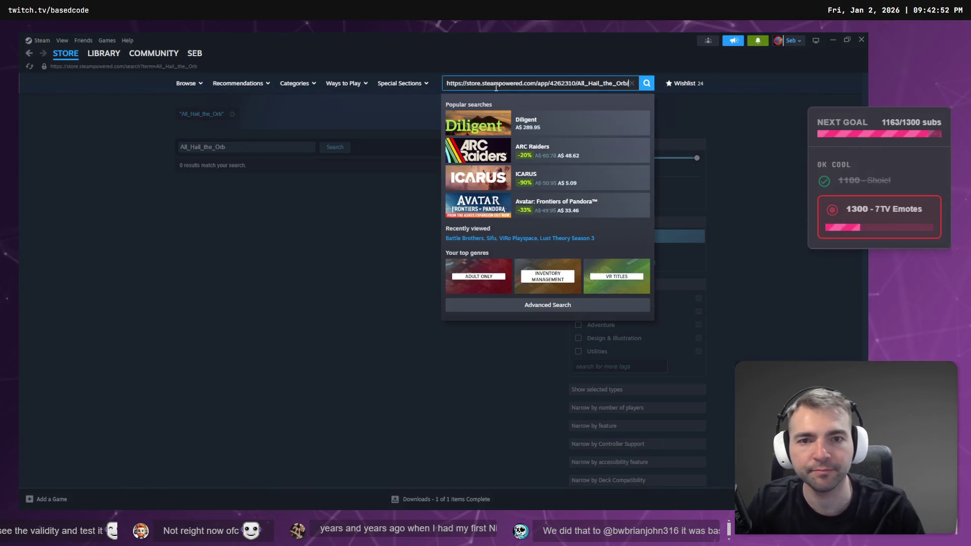
pyautogui.press('BackSpace')
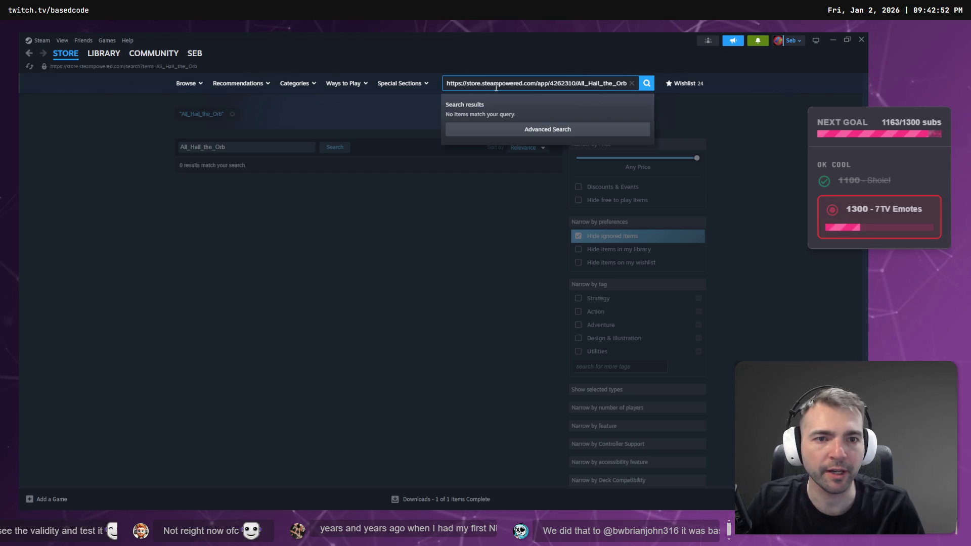
pyautogui.hotkey('shift', 'Home')
pyautogui.press('BackSpace')
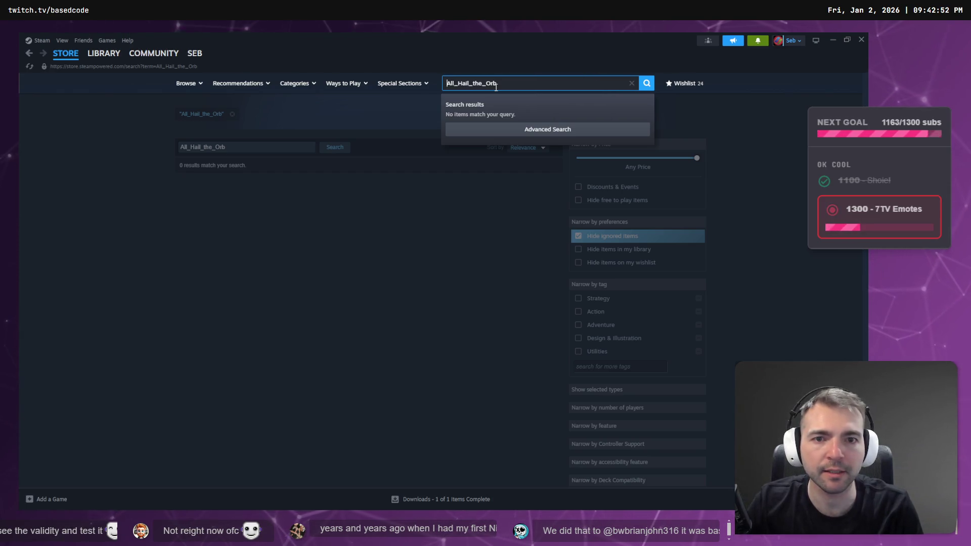
pyautogui.press('Delete')
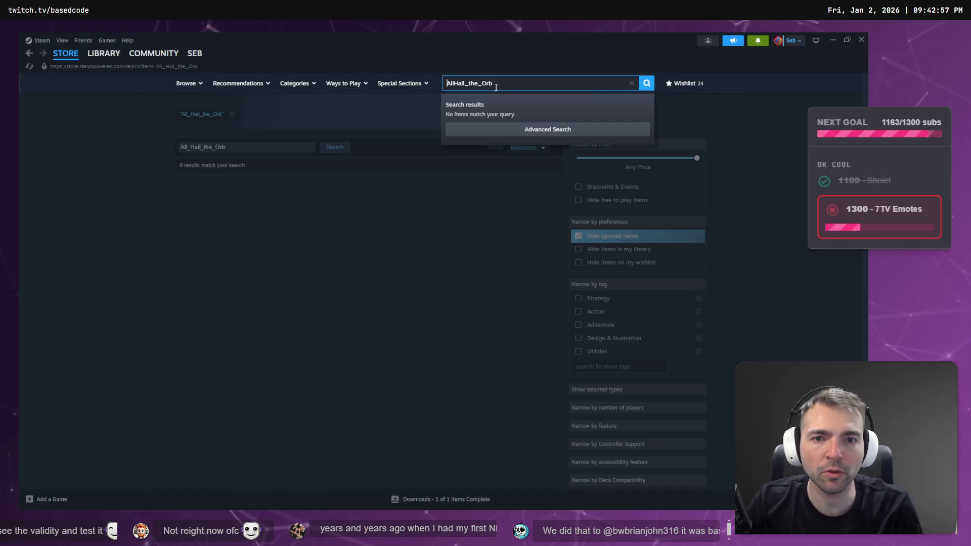
pyautogui.press('Right')
pyautogui.press('Right')
pyautogui.press('Right')
pyautogui.press('Delete')
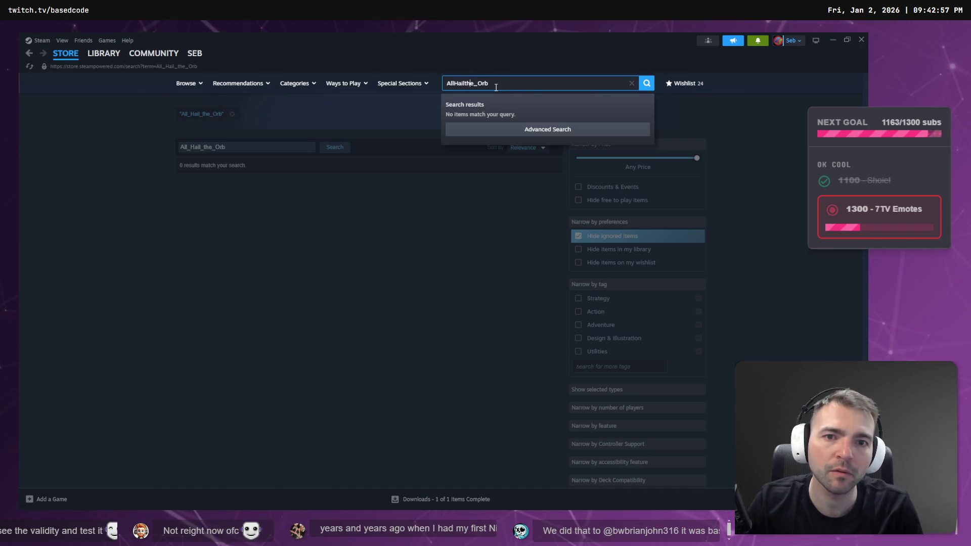
pyautogui.press('Right')
pyautogui.press('Right')
pyautogui.press('Right')
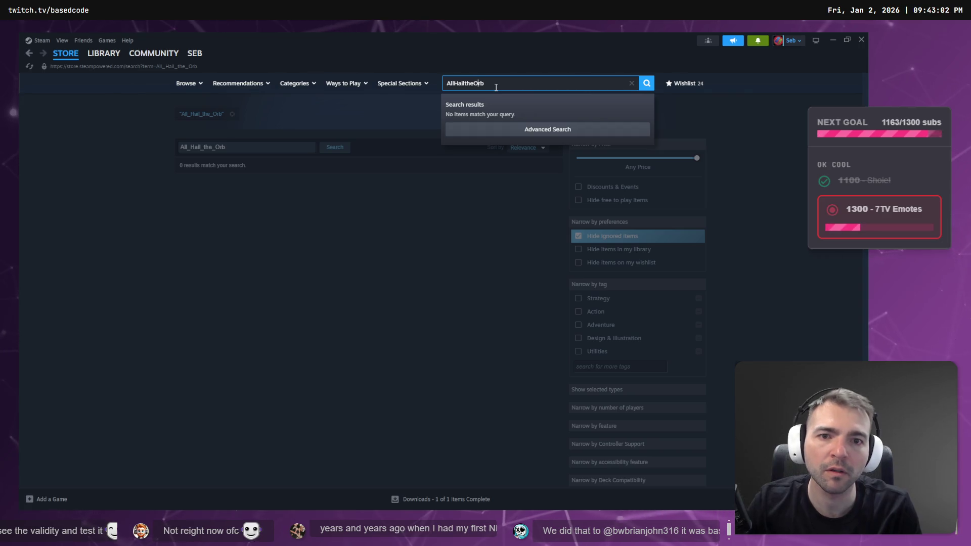
pyautogui.press('Right')
pyautogui.press('Right')
pyautogui.press('Right')
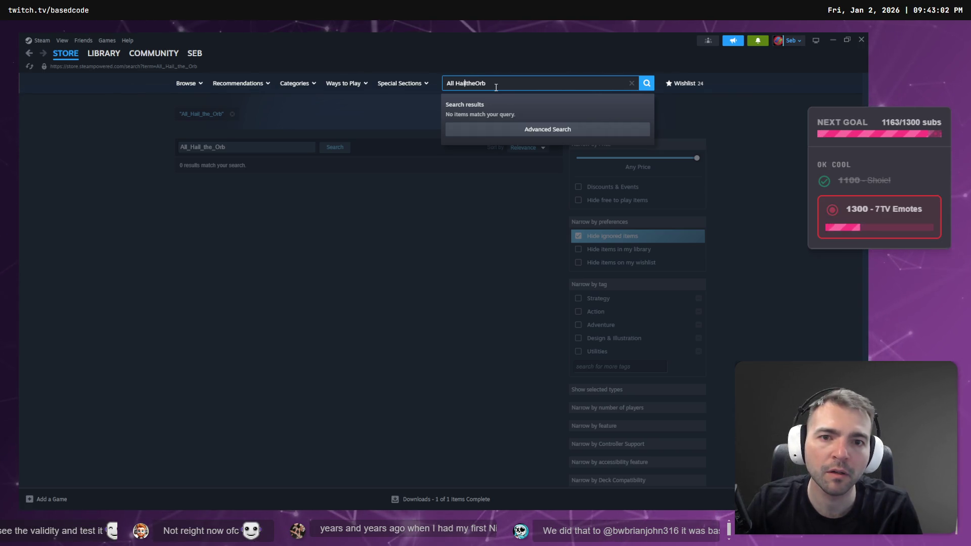
pyautogui.press('Right')
pyautogui.press('Right')
pyautogui.press('Right')
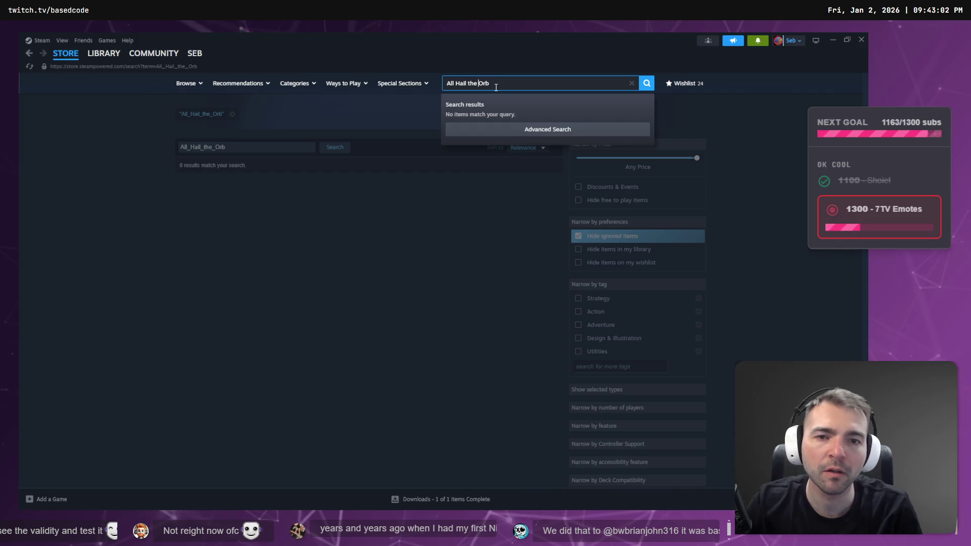
pyautogui.press('Return')
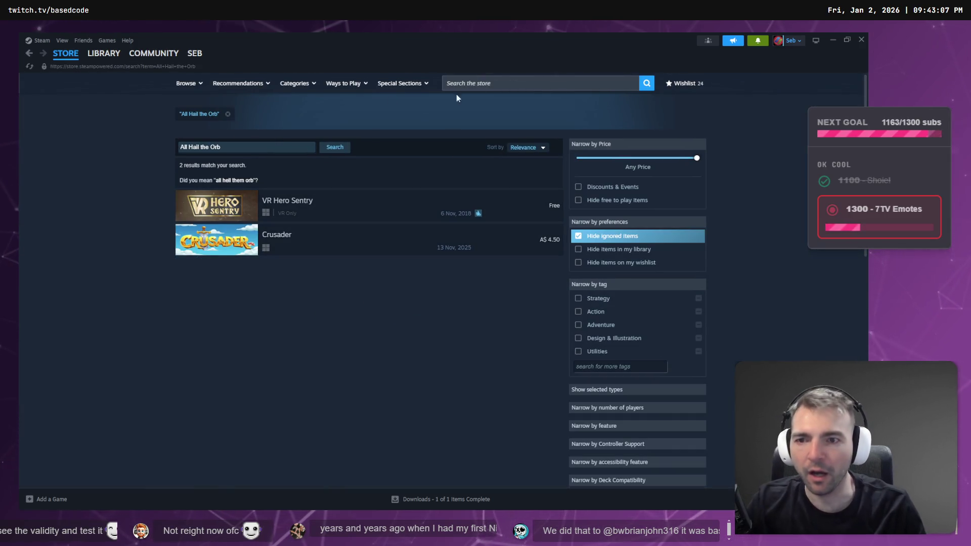
# - Rerun the Steam store search as 'All Hail the Orb' with corrected capitalisation
pyautogui.click(511, 86)
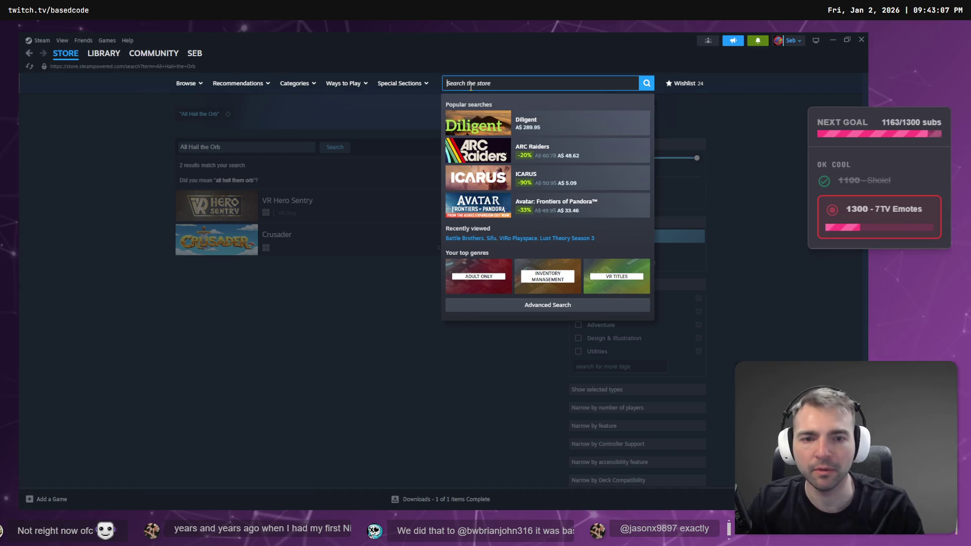
pyautogui.write('All hail the orb')
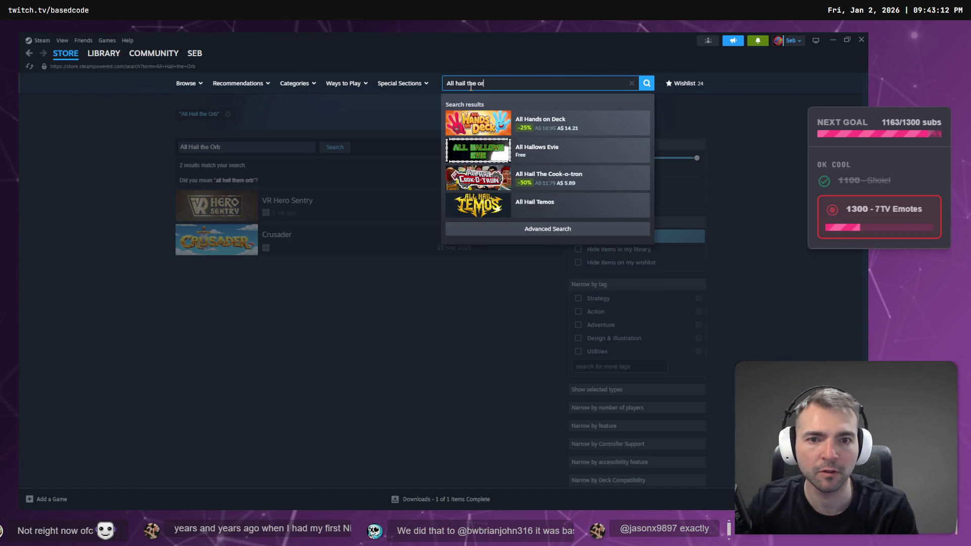
pyautogui.hotkey('alt', 'Tab')
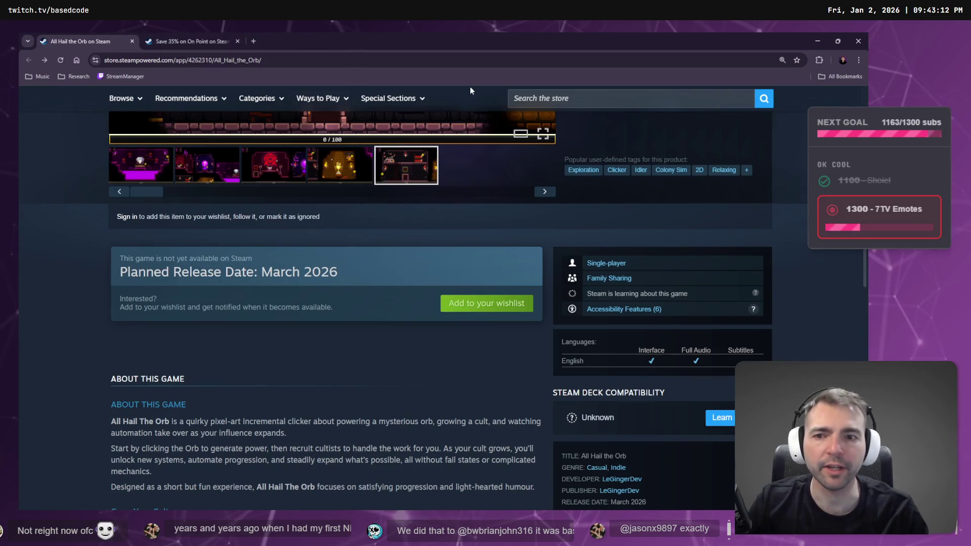
pyautogui.scroll(2, 366, 348)
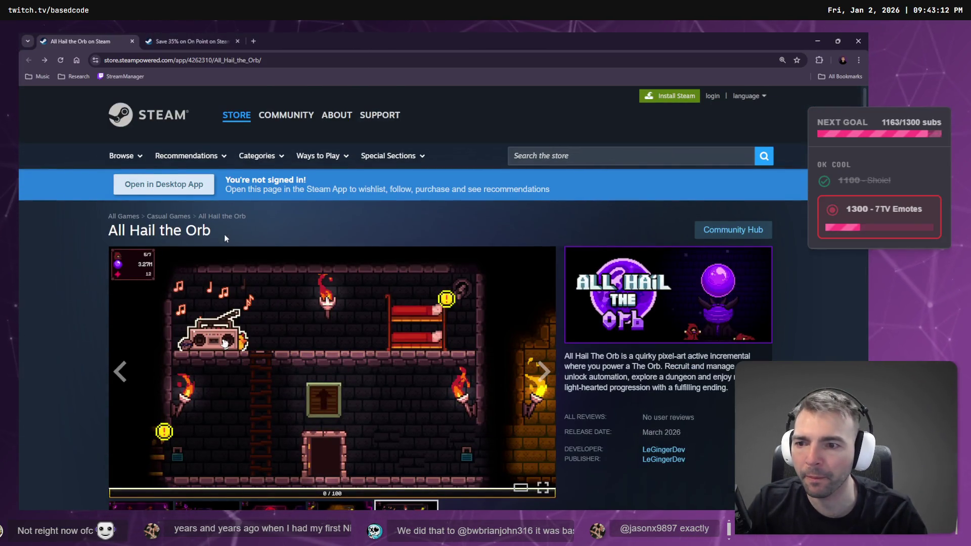
pyautogui.moveTo(224, 234); pyautogui.dragTo(52, 228)
pyautogui.hotkey('ctrl', 'c')
pyautogui.hotkey('alt', 'Tab')
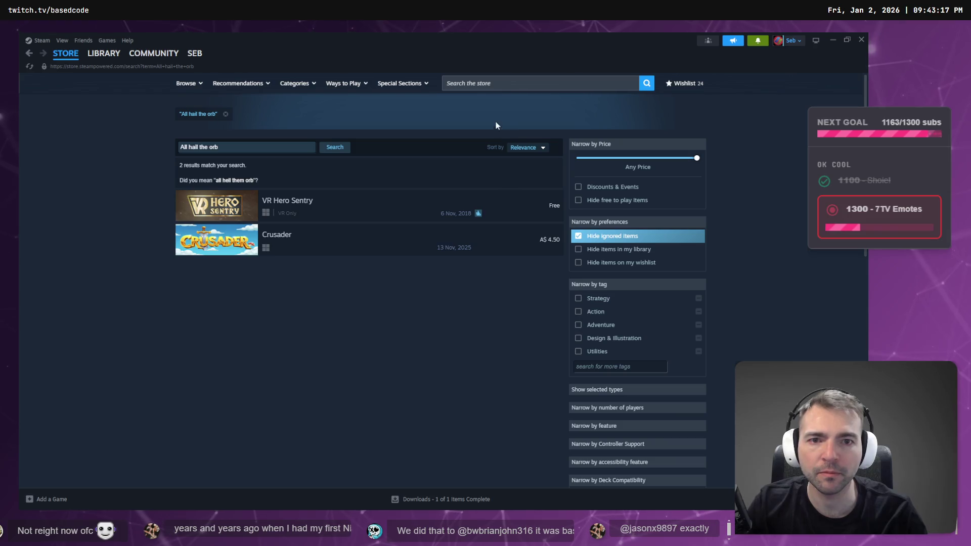
pyautogui.click(496, 83)
pyautogui.click(243, 147)
pyautogui.hotkey('ctrl', 'a')
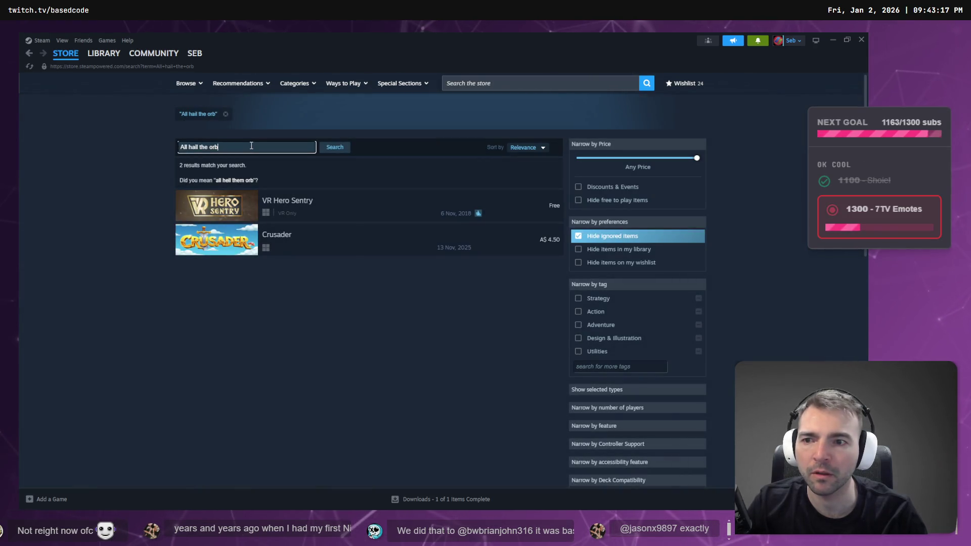
pyautogui.hotkey('ctrl', 'v')
pyautogui.press('Return')
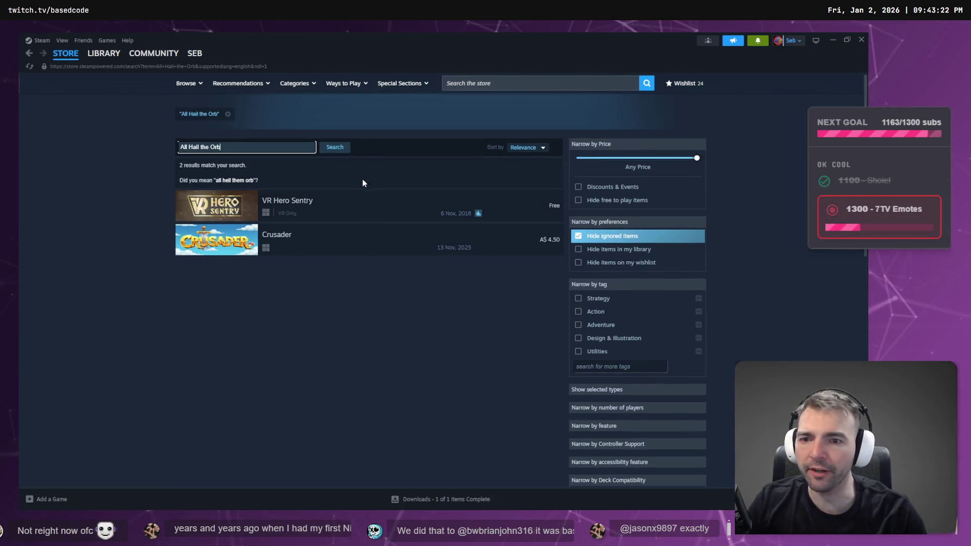
# - Return to the All Hail the Orb store page in Chrome, scrolled to the top
pyautogui.click(349, 114)
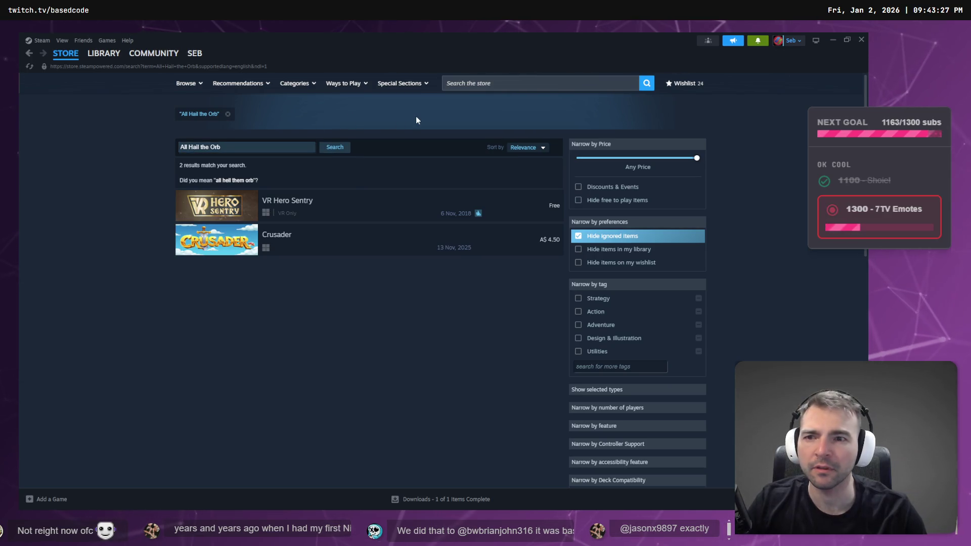
pyautogui.hotkey('alt', 'Tab')
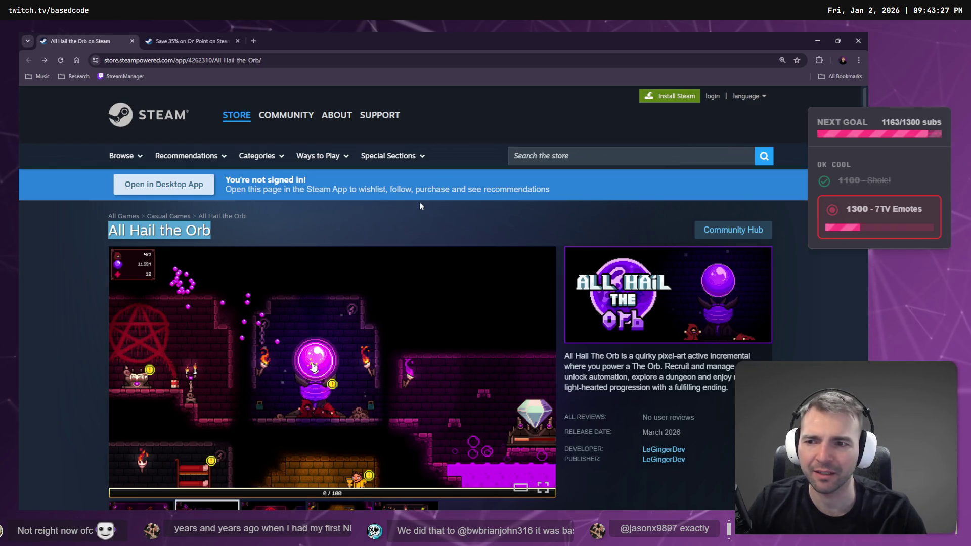
pyautogui.scroll(-3, 478, 258)
pyautogui.scroll(3, 477, 258)
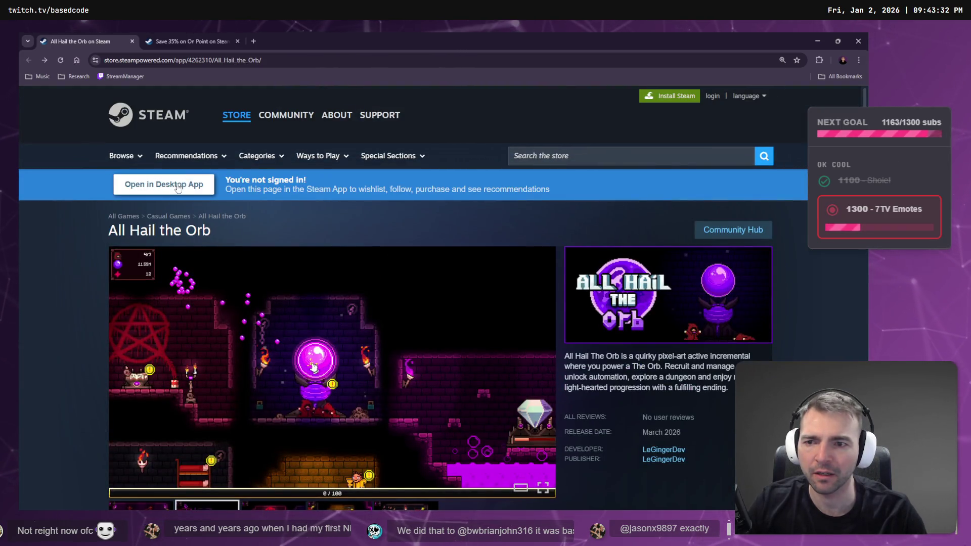
# - Open the All Hail the Orb page in the Steam app and add it to the wishlist
pyautogui.click(191, 188)
pyautogui.click(485, 151)
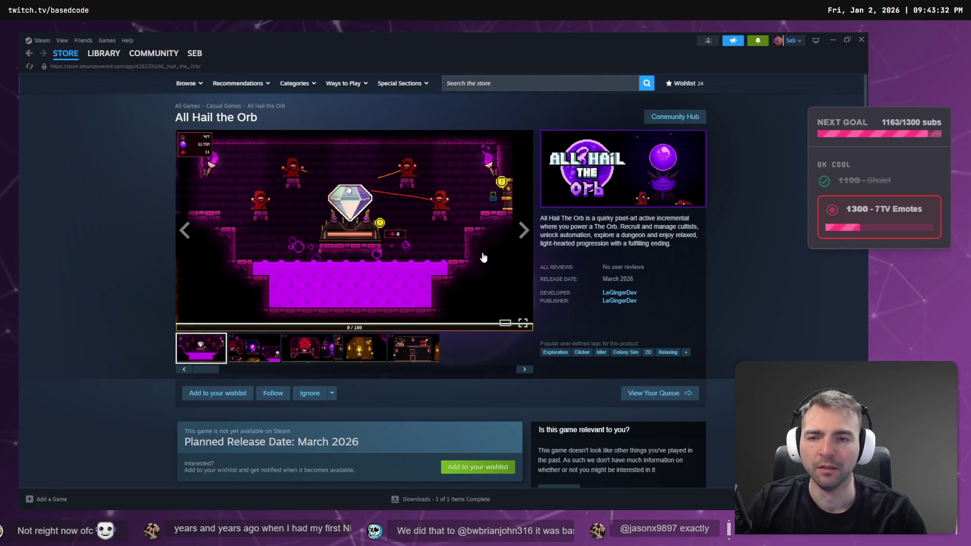
pyautogui.scroll(-5, 484, 257)
pyautogui.click(478, 202)
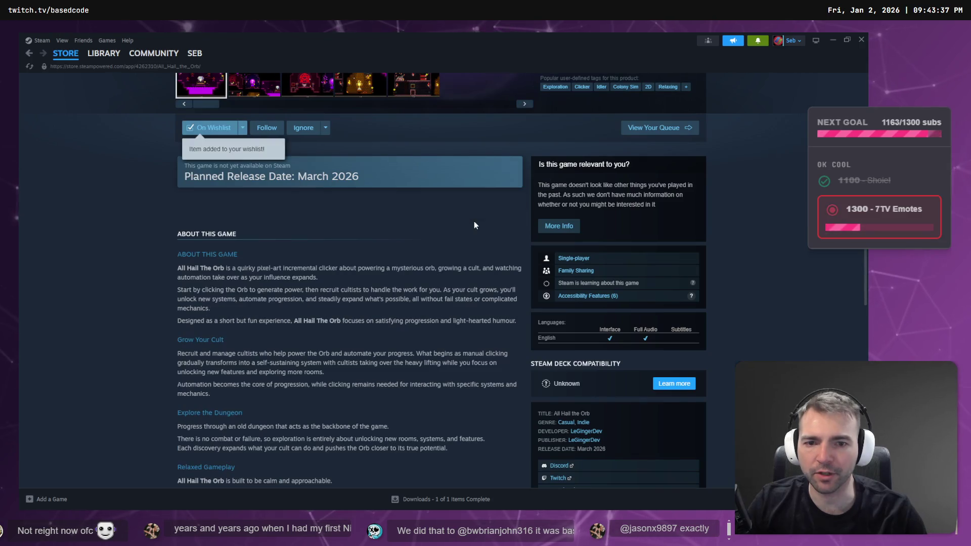
# - Close the Steam client and go back to the village concept art board
pyautogui.scroll(5, 505, 250)
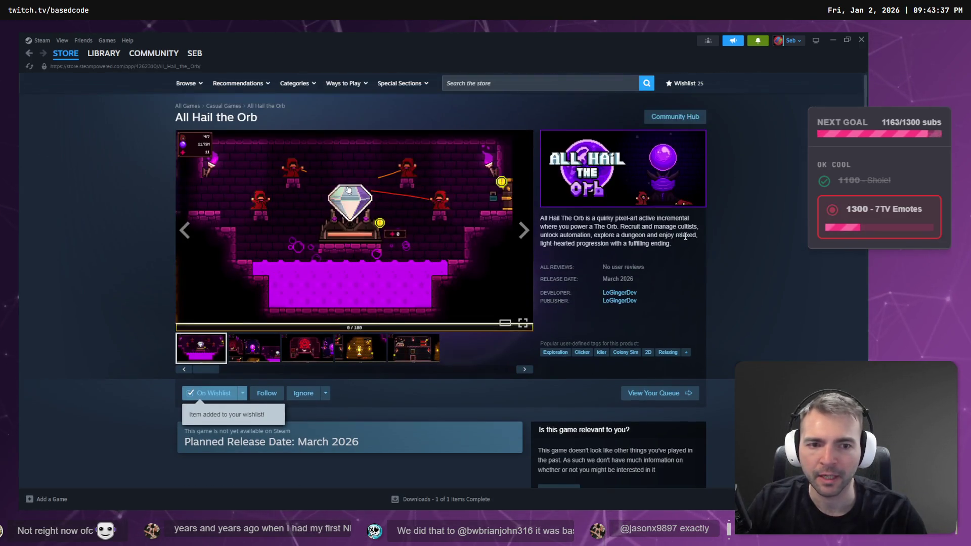
pyautogui.click(862, 40)
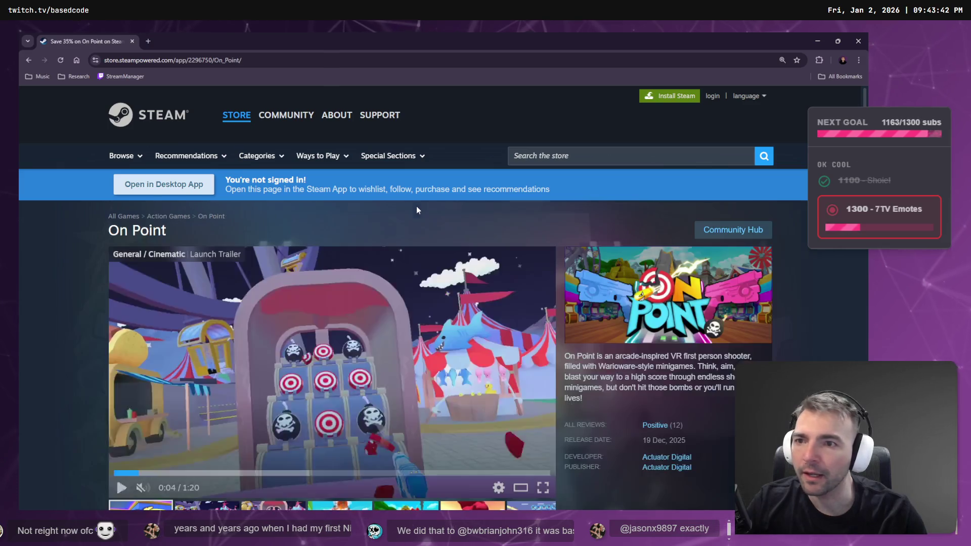
pyautogui.hotkey('alt', 'Tab')
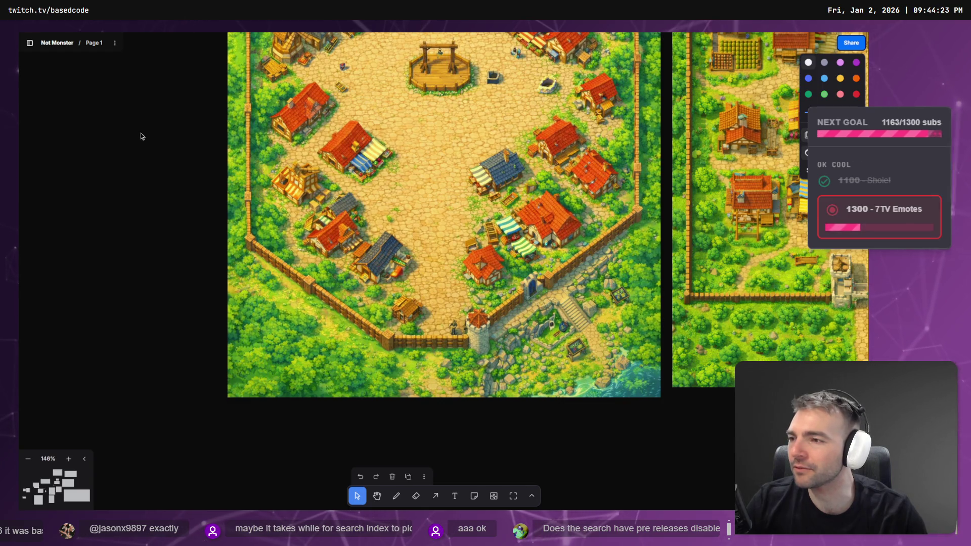
# - Copy a bottom-row village image from the Town Layout board, then move to the ChatGPT grass chat
pyautogui.scroll(3, 207, 231)
pyautogui.scroll(-10, 207, 231)
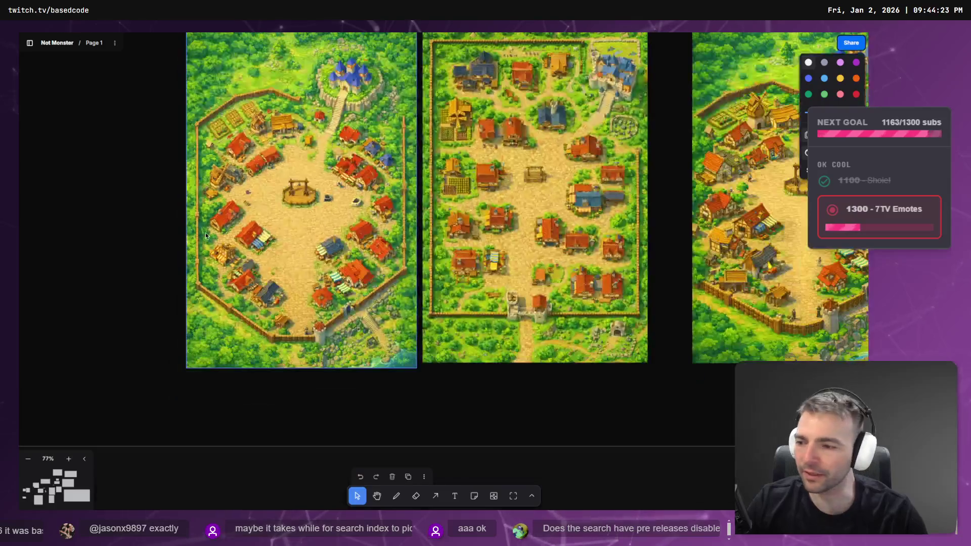
pyautogui.scroll(2, 283, 275)
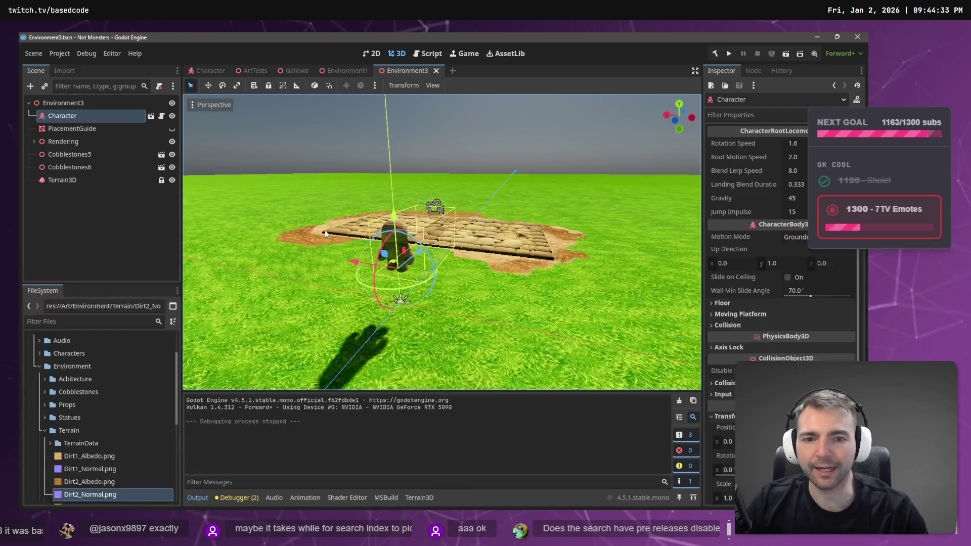
pyautogui.scroll(5, 325, 230)
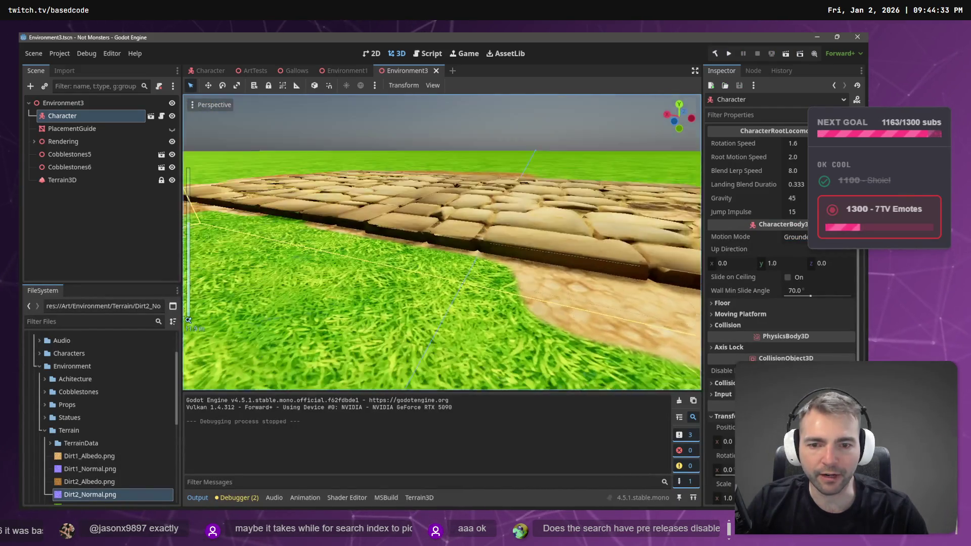
pyautogui.scroll(-5, 442, 243)
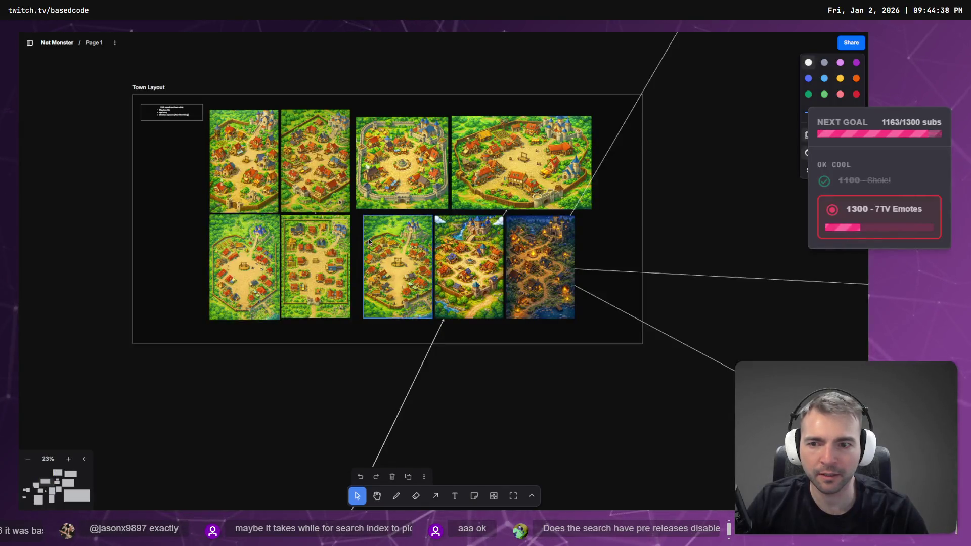
pyautogui.click(243, 252)
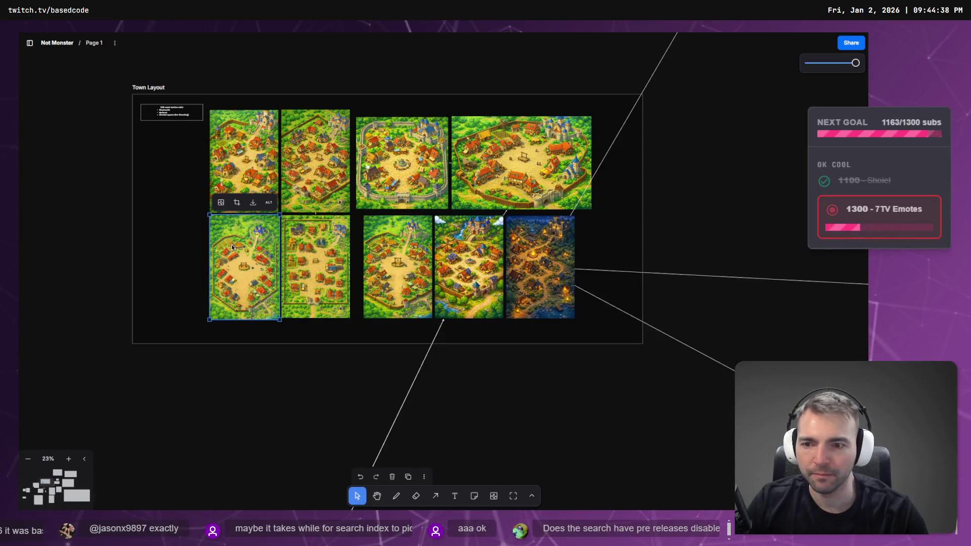
pyautogui.click(239, 160)
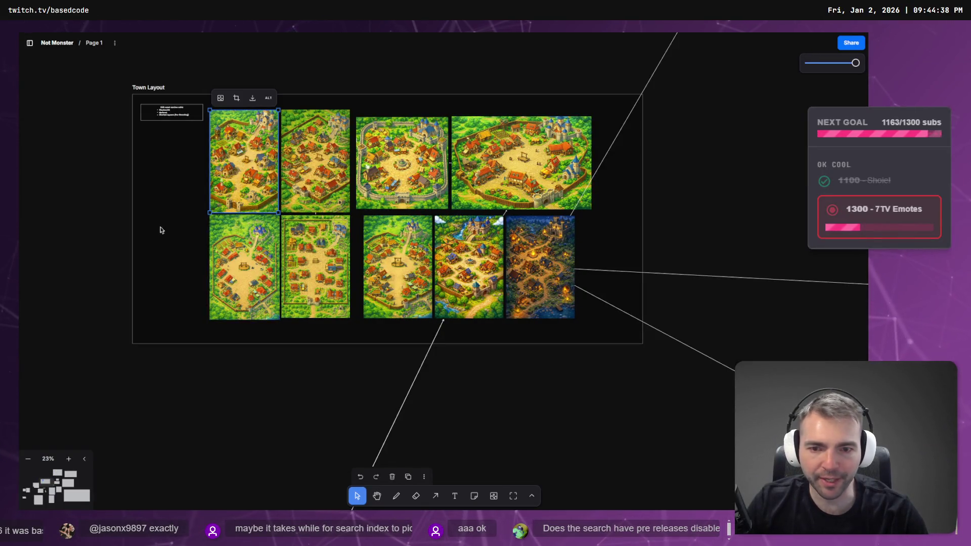
pyautogui.click(445, 275)
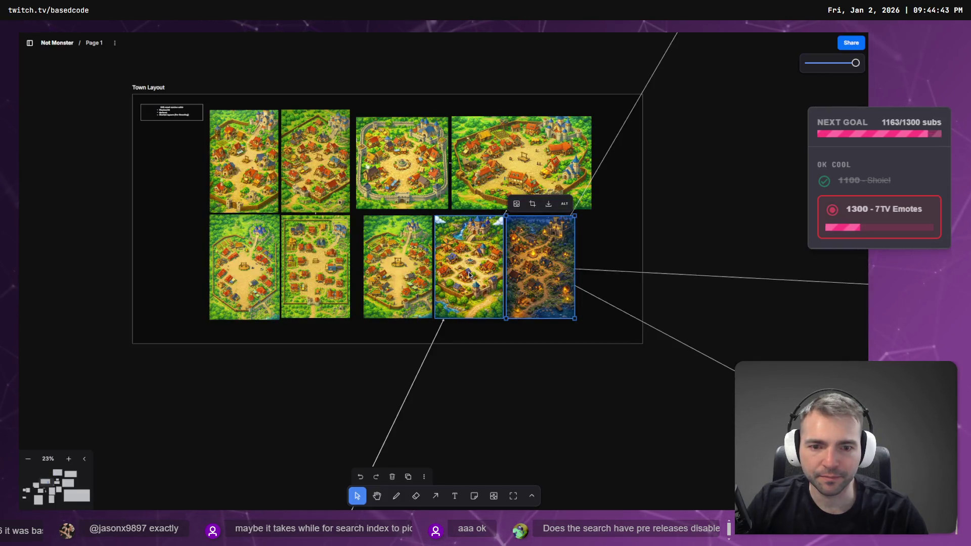
pyautogui.rightClick(466, 268)
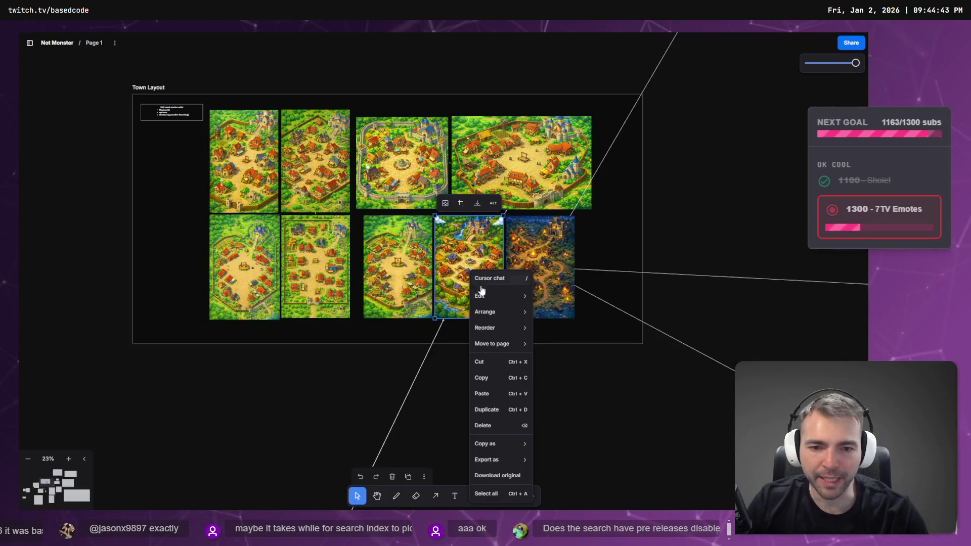
pyautogui.click(506, 378)
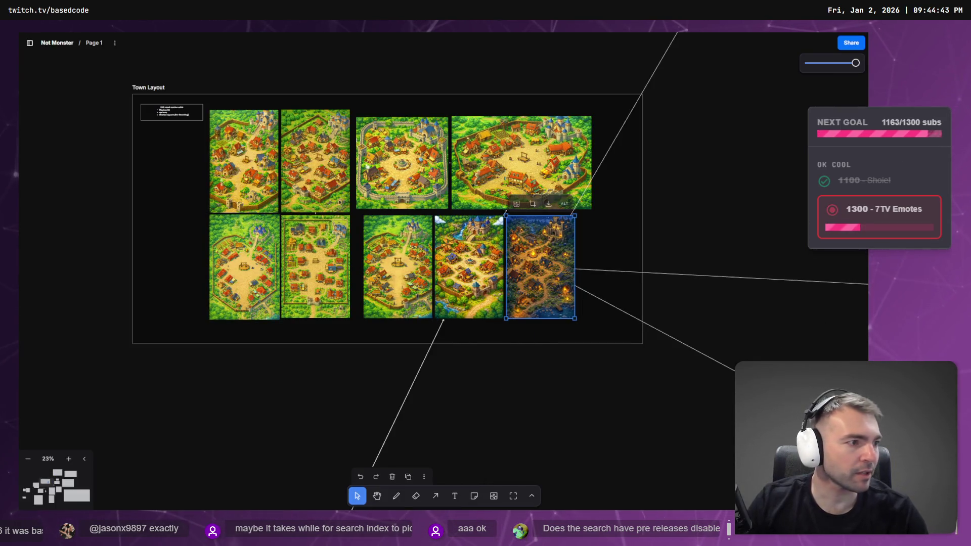
pyautogui.hotkey('alt', 'Tab')
pyautogui.scroll(-2, 517, 405)
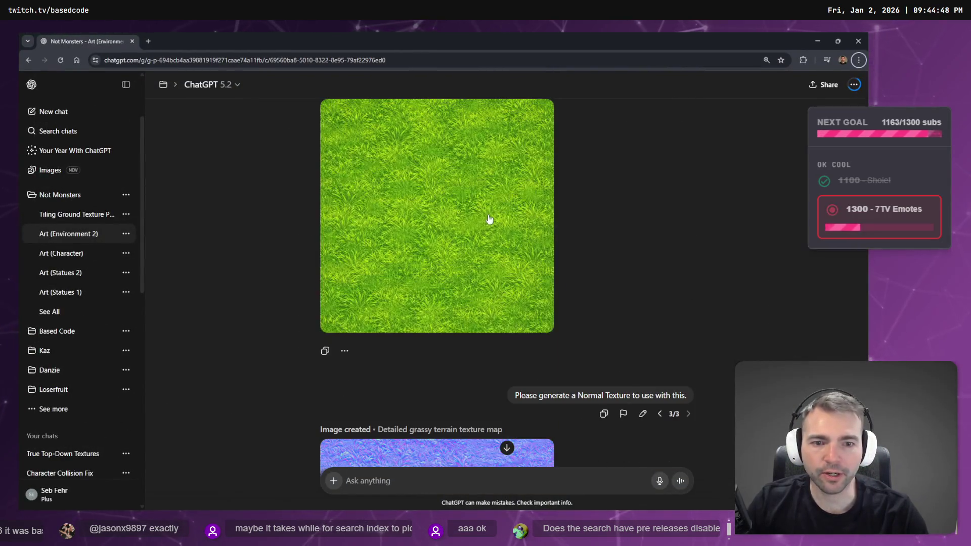
# - Replace the Normal Texture prompt with a dictated request to match the grass green to an attached image
pyautogui.click(642, 414)
pyautogui.hotkey('ctrl', 'a')
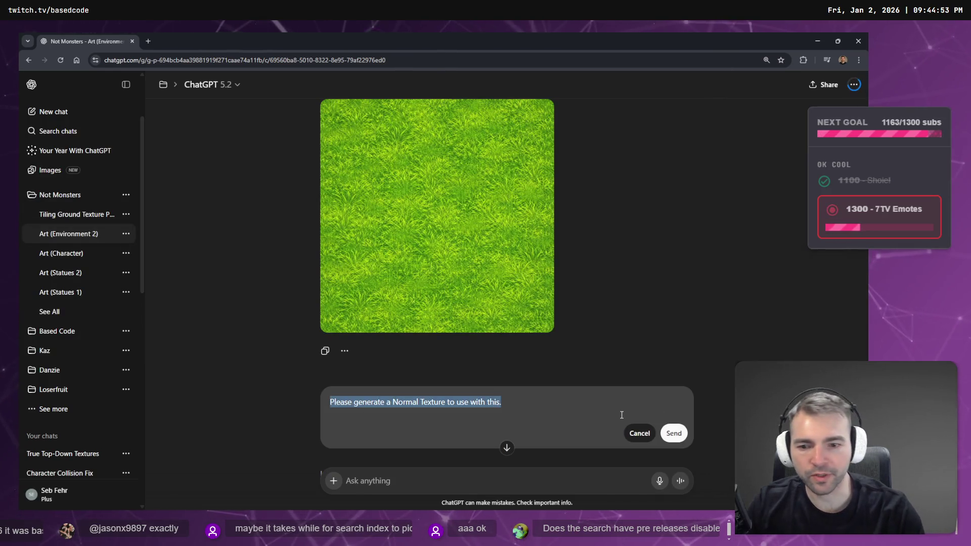
pyautogui.click(640, 433)
pyautogui.press('F12')
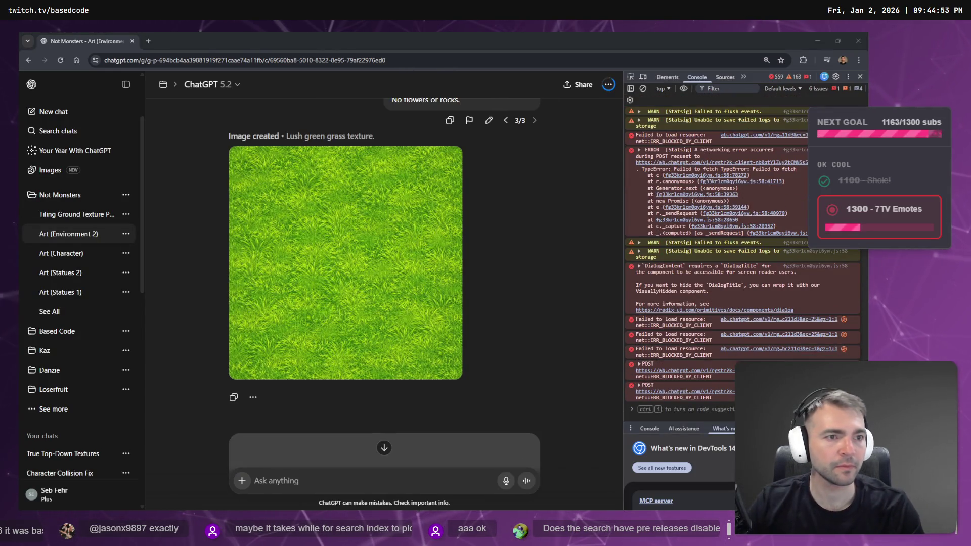
pyautogui.press('F12')
pyautogui.press('super+h')
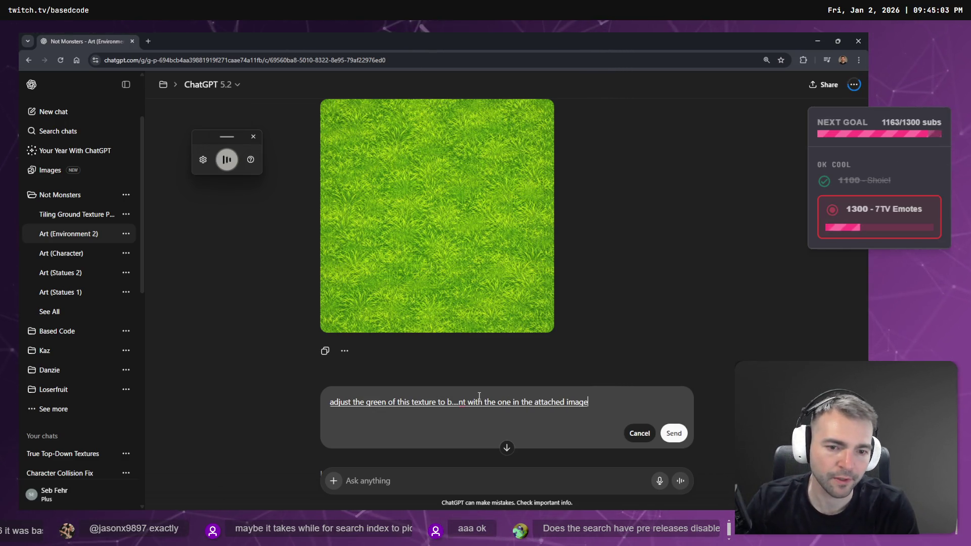
pyautogui.hotkey('alt', 'Tab')
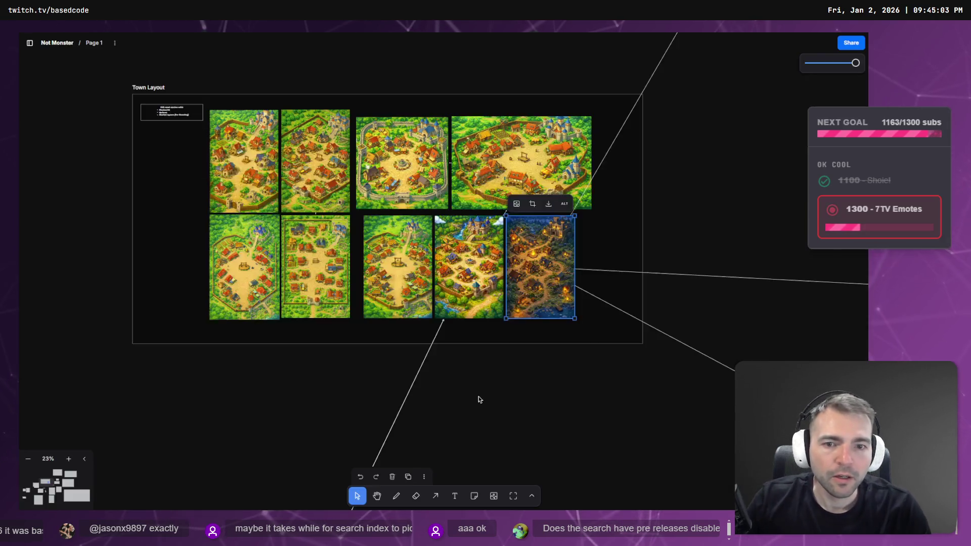
# - Zoom and pan around the castle concept map on the tldraw board
pyautogui.scroll(5, 477, 192)
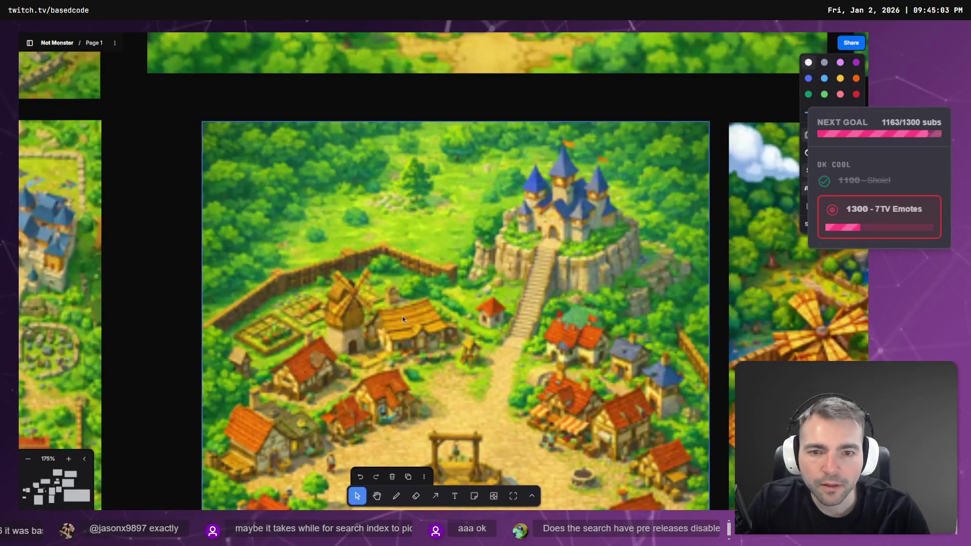
pyautogui.hscroll(10, 403, 317)
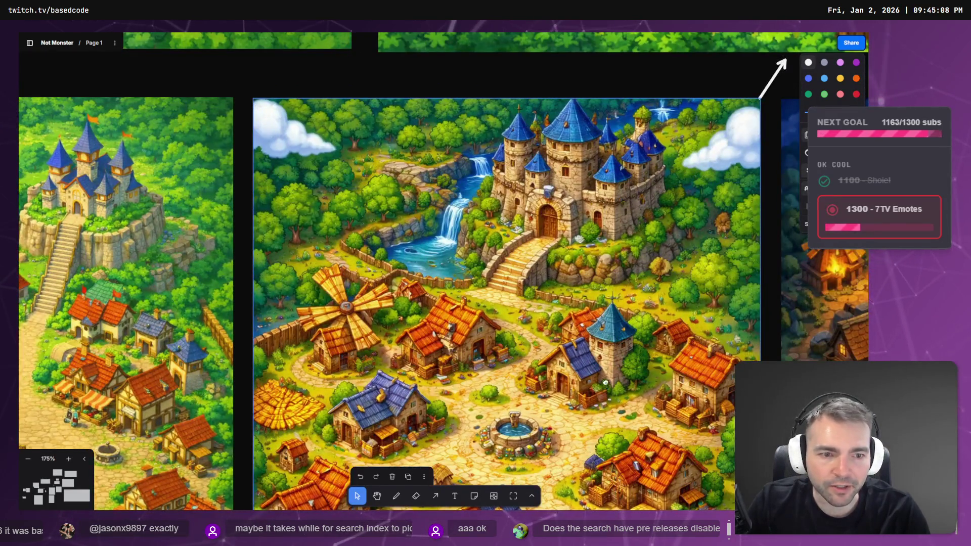
pyautogui.scroll(-5, 481, 358)
pyautogui.scroll(10, 481, 358)
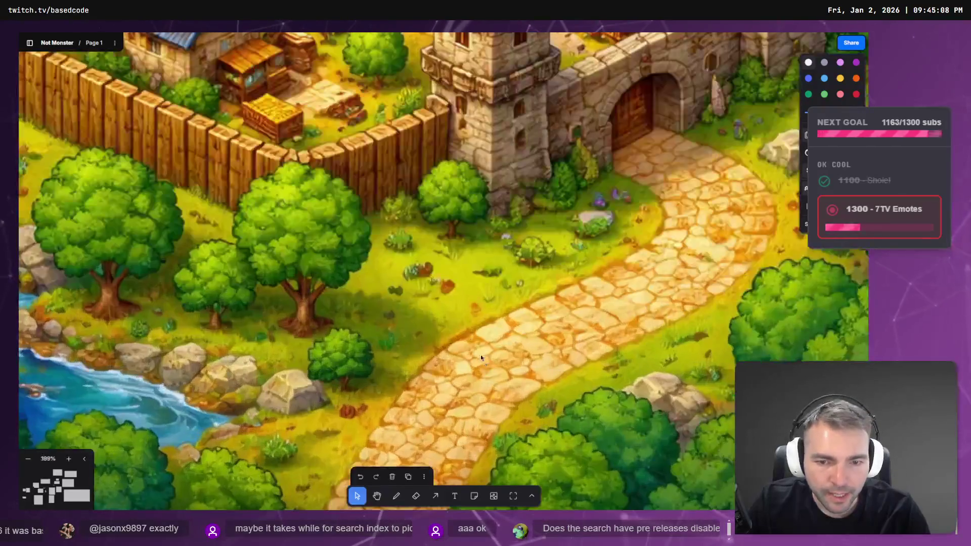
pyautogui.moveTo(599, 140); pyautogui.dragTo(571, 451)
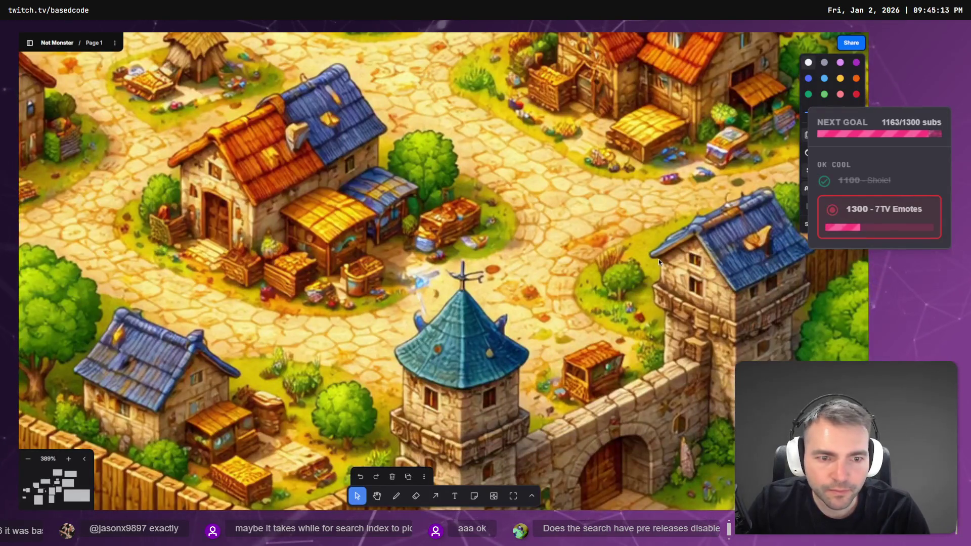
pyautogui.hscroll(-5, 190, 195)
pyautogui.scroll(-2, 190, 195)
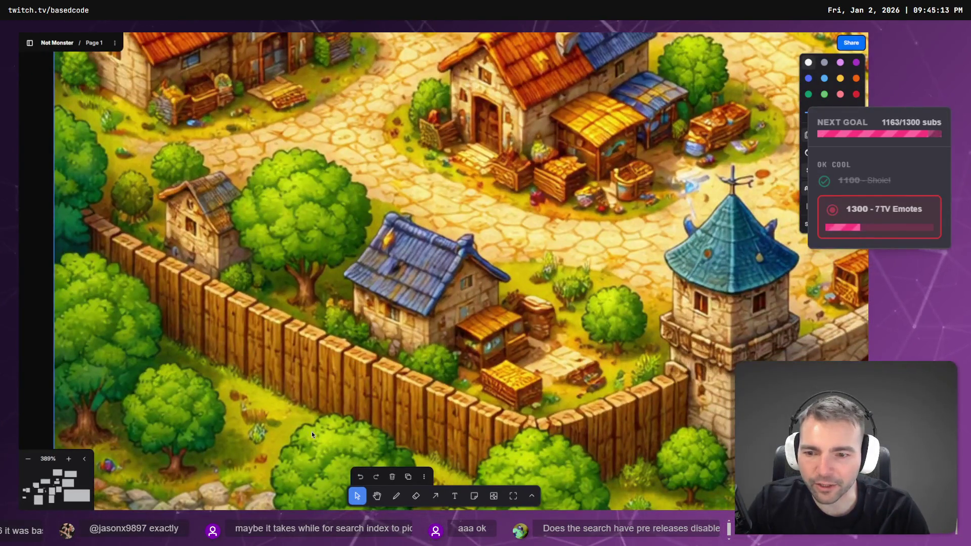
pyautogui.hscroll(-10, 312, 432)
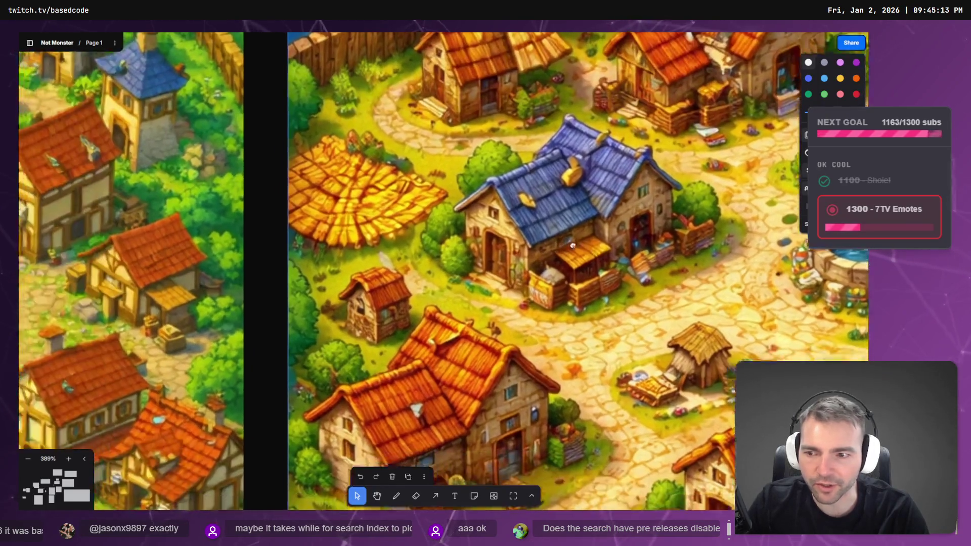
pyautogui.scroll(-10, 336, 165)
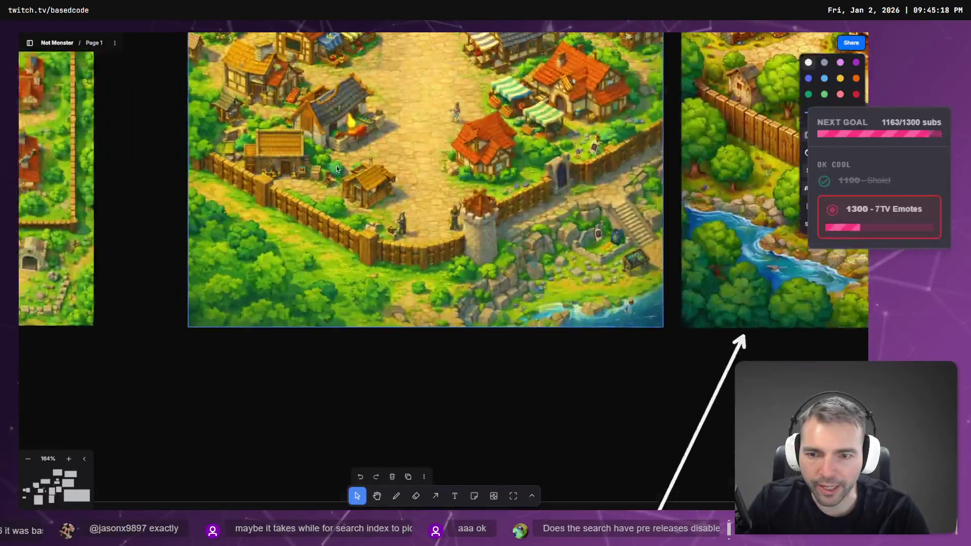
pyautogui.scroll(10, 336, 166)
pyautogui.scroll(-10, 332, 323)
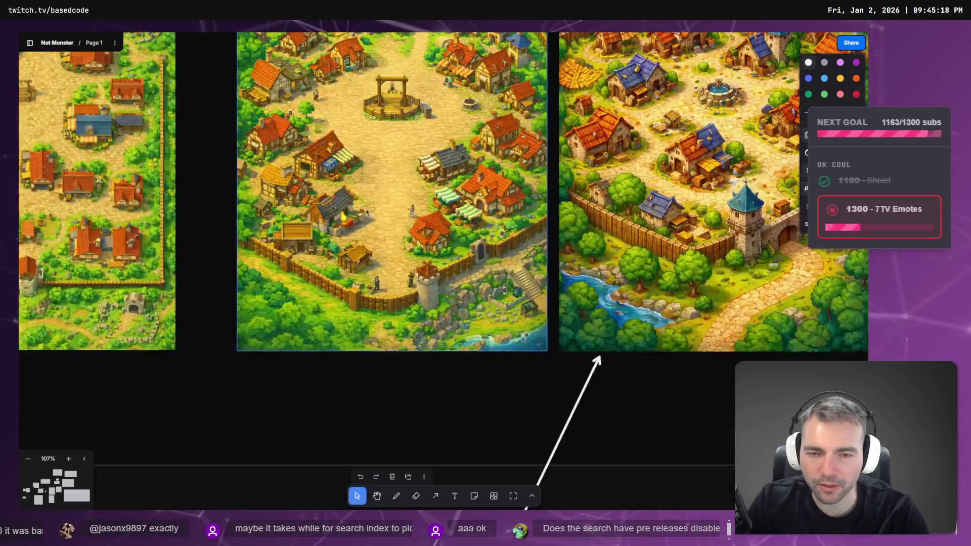
pyautogui.scroll(3, 561, 248)
pyautogui.scroll(5, 562, 248)
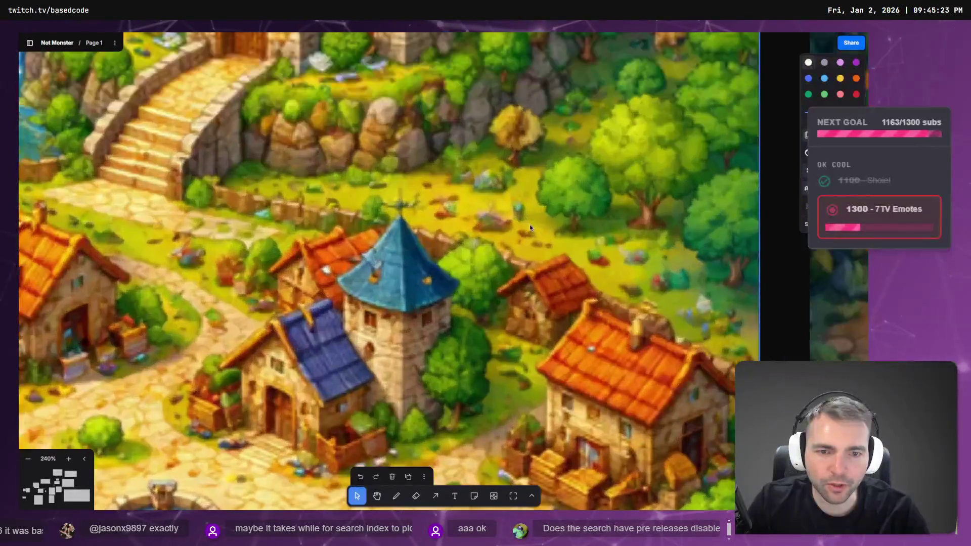
pyautogui.scroll(-8, 436, 201)
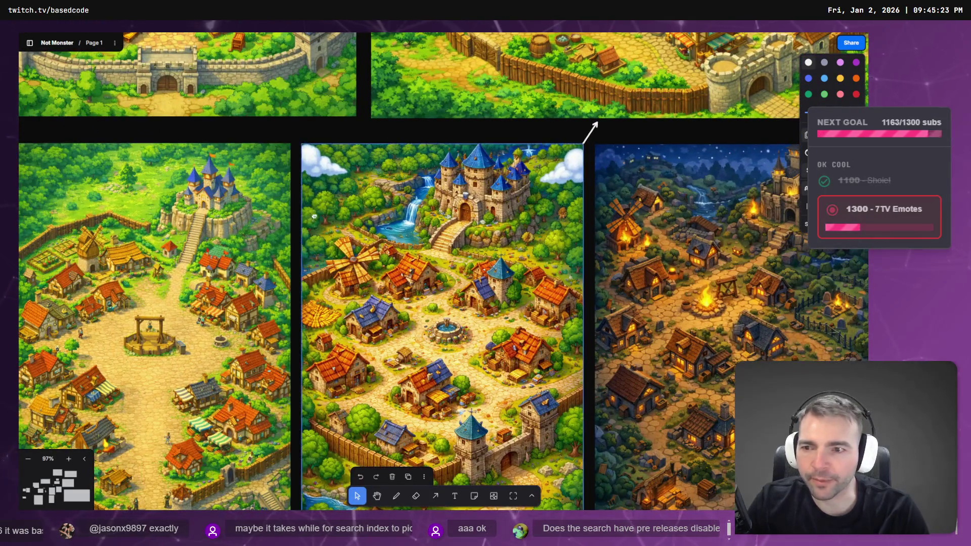
pyautogui.scroll(8, 430, 283)
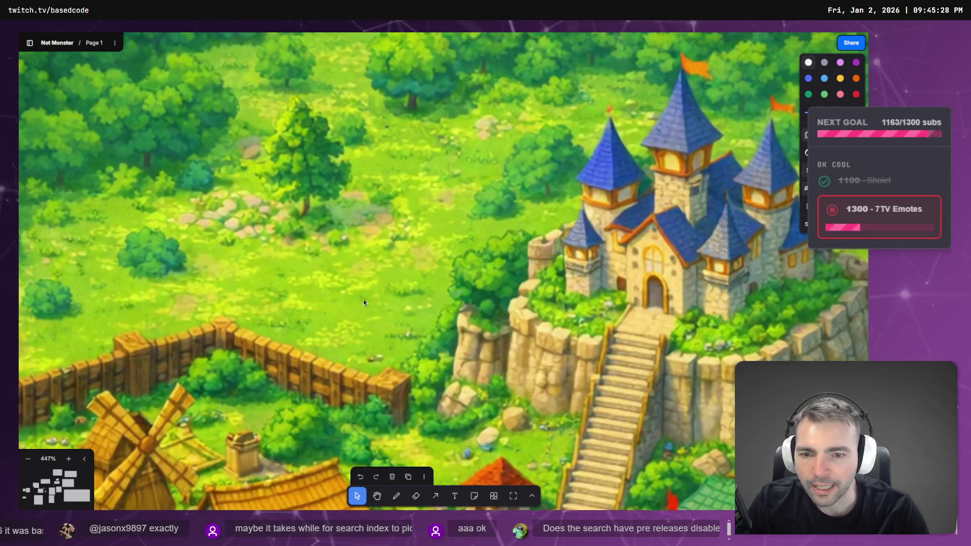
pyautogui.scroll(-10, 298, 242)
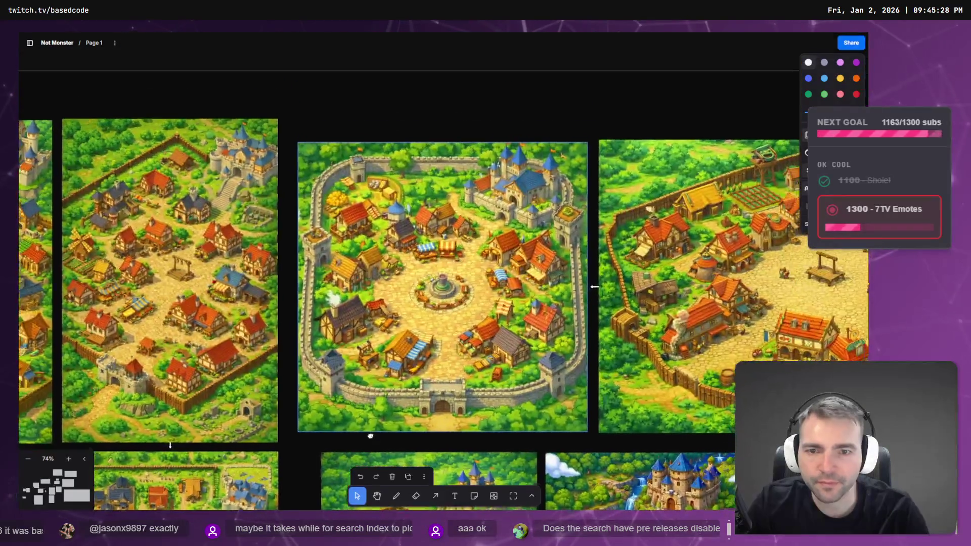
pyautogui.scroll(10, 446, 190)
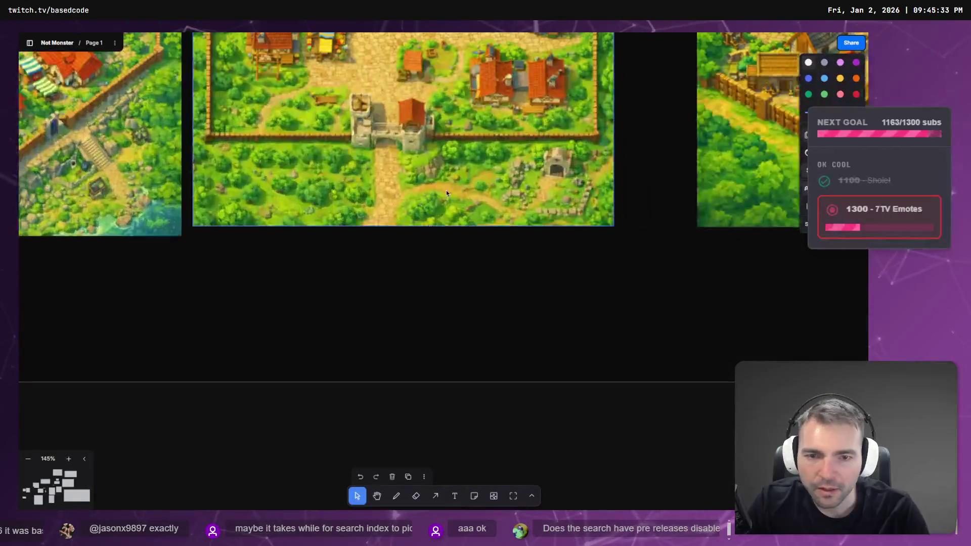
pyautogui.scroll(3, 471, 204)
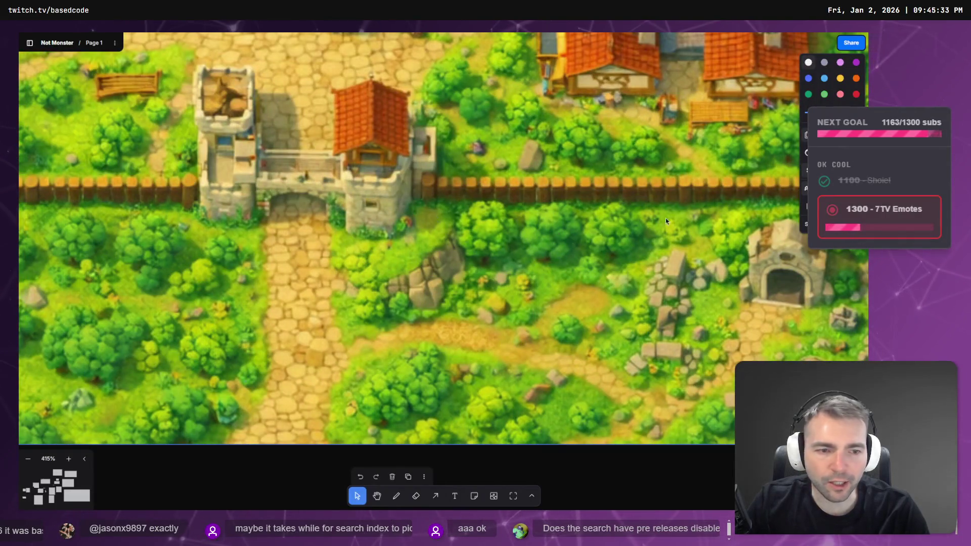
pyautogui.scroll(-6, 320, 183)
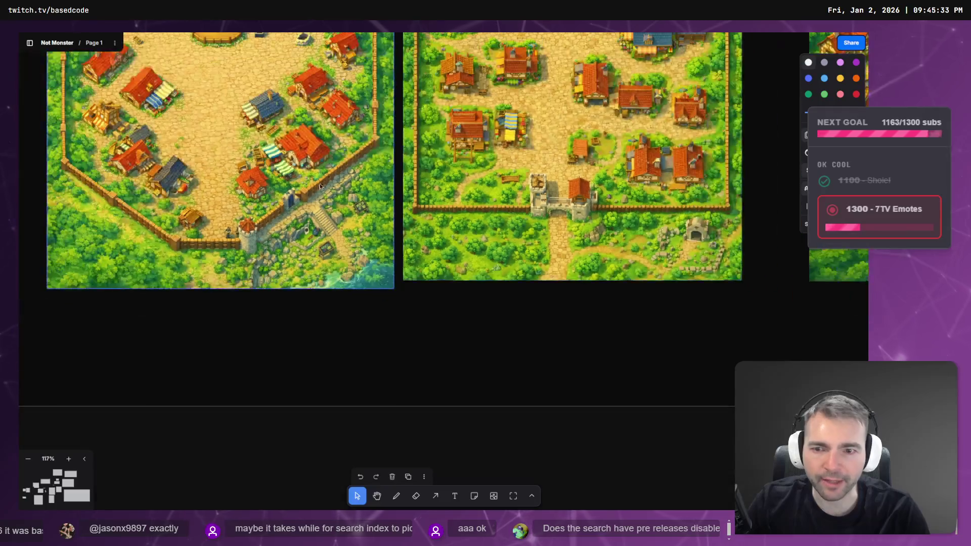
pyautogui.scroll(-3, 553, 391)
pyautogui.scroll(3, 417, 235)
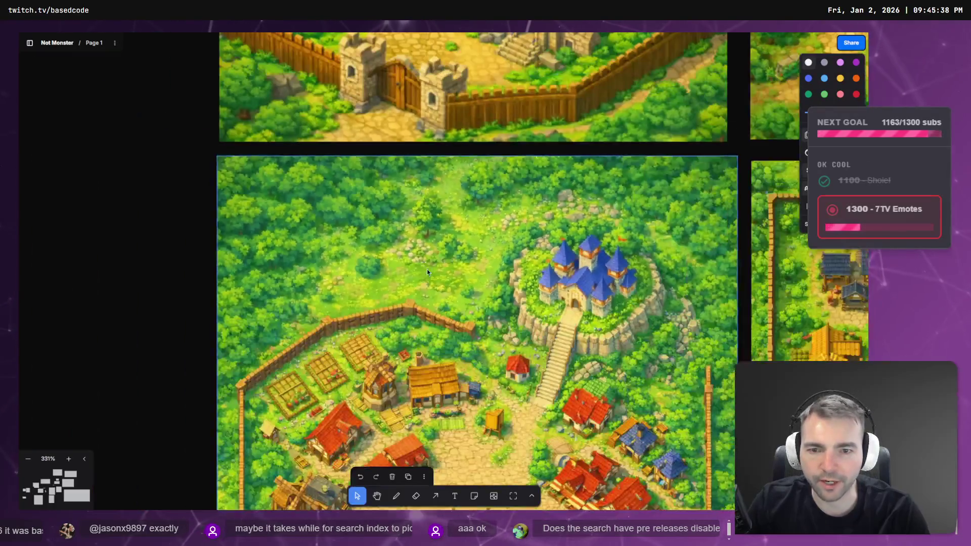
pyautogui.scroll(-4, 427, 269)
pyautogui.scroll(3, 702, 268)
pyautogui.hscroll(5, 555, 316)
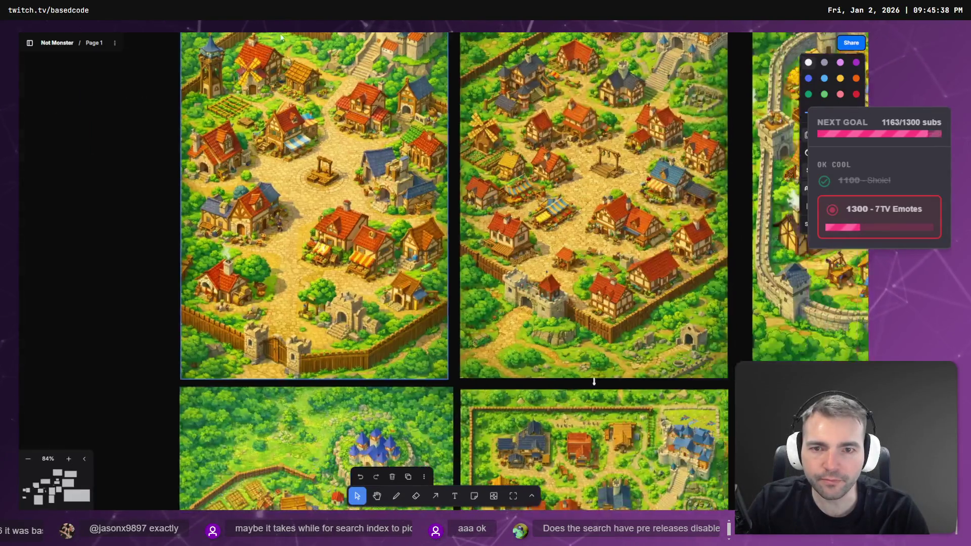
pyautogui.hscroll(10, 295, 251)
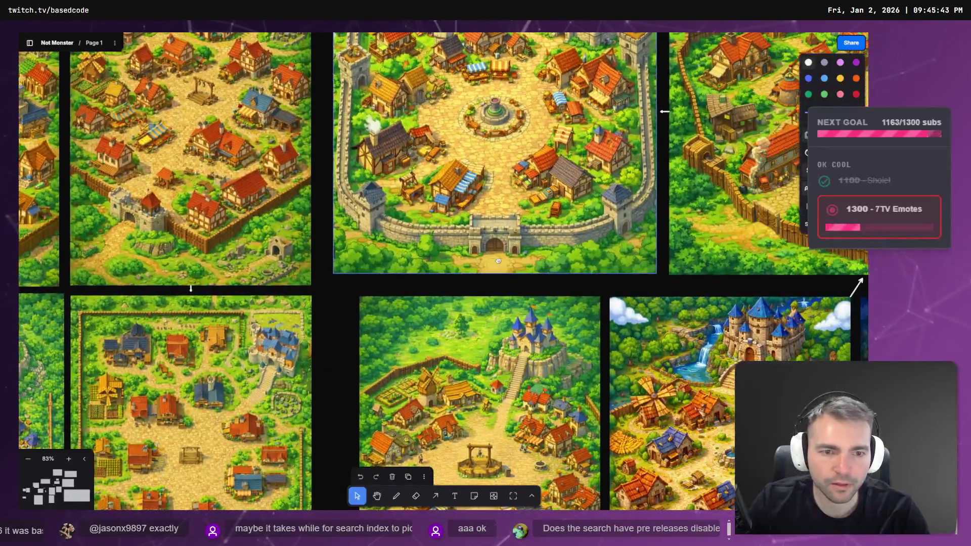
pyautogui.scroll(-5, 491, 242)
pyautogui.hscroll(5, 491, 243)
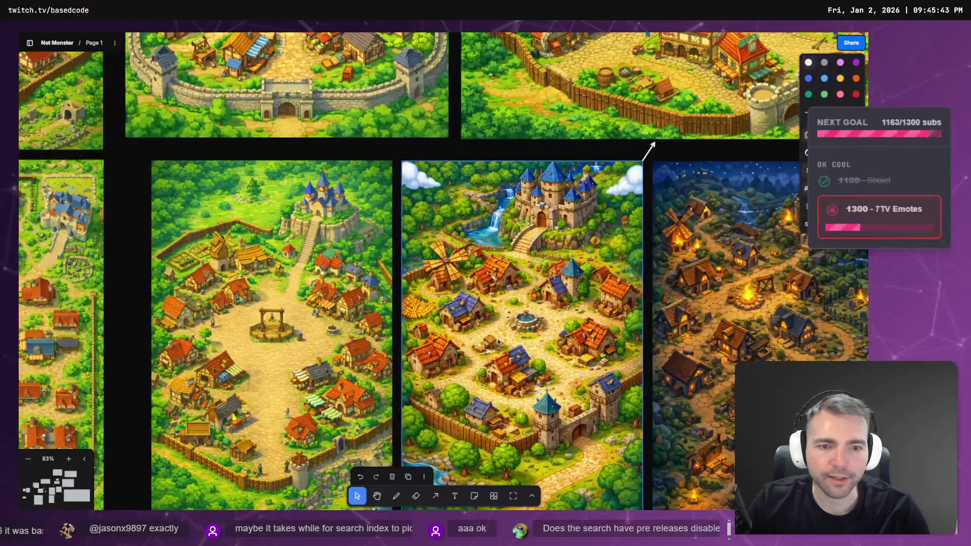
pyautogui.scroll(15, 498, 304)
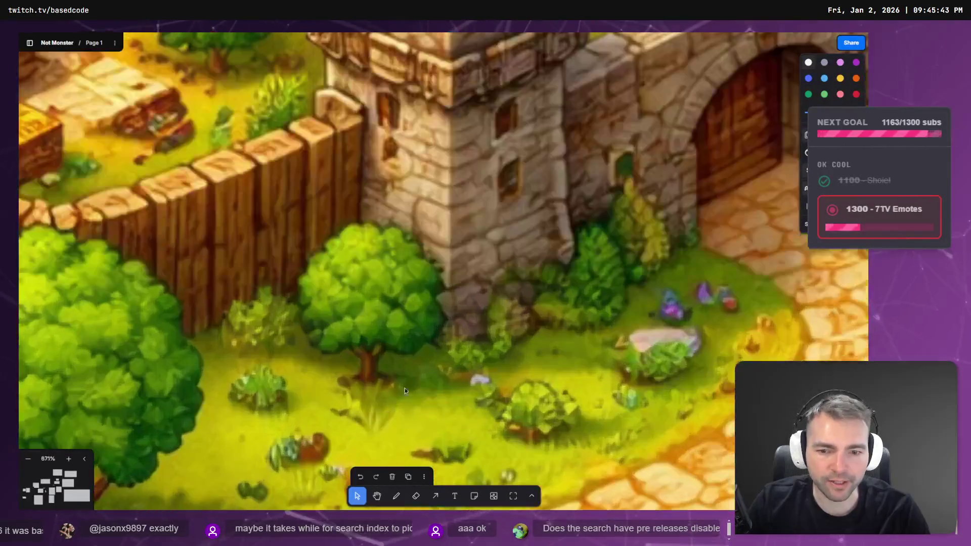
pyautogui.scroll(-2, 450, 313)
pyautogui.hscroll(-1, 450, 313)
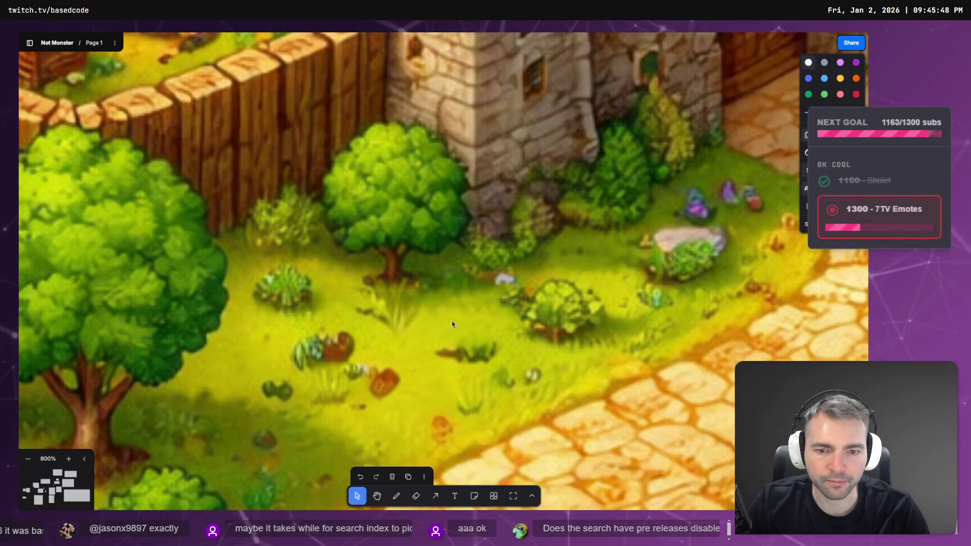
pyautogui.scroll(-10, 439, 331)
pyautogui.scroll(2, 452, 229)
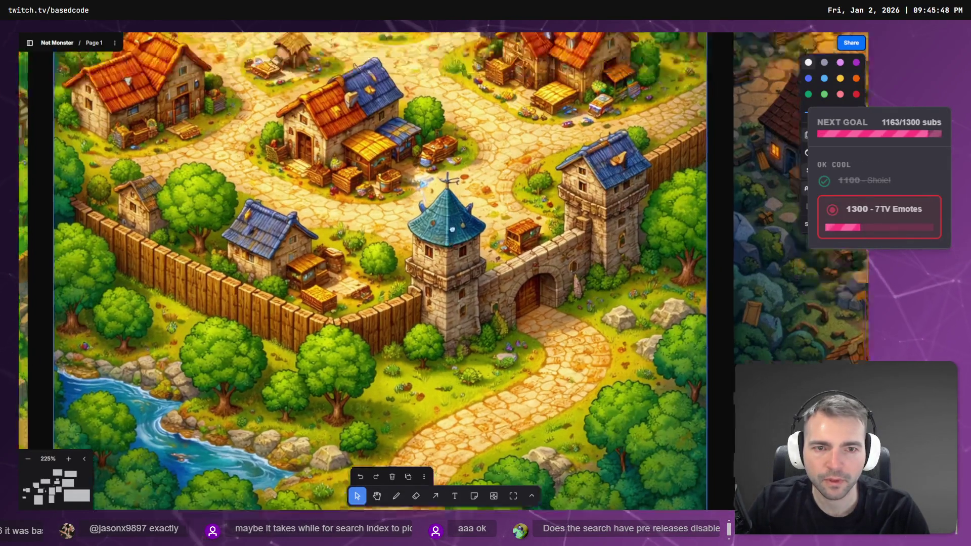
pyautogui.scroll(4, 452, 229)
pyautogui.hscroll(3, 452, 229)
pyautogui.scroll(-9, 554, 231)
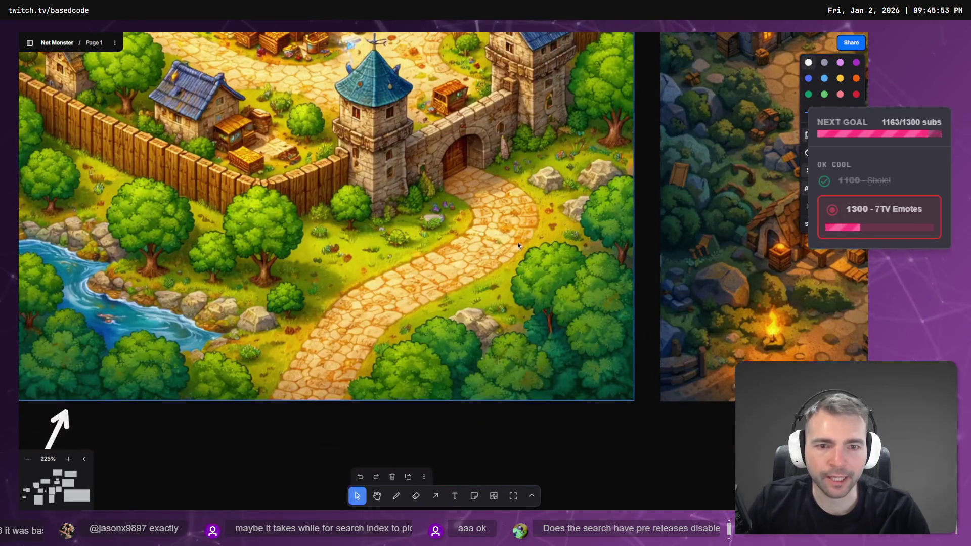
pyautogui.scroll(-9, 518, 246)
pyautogui.scroll(3, 424, 216)
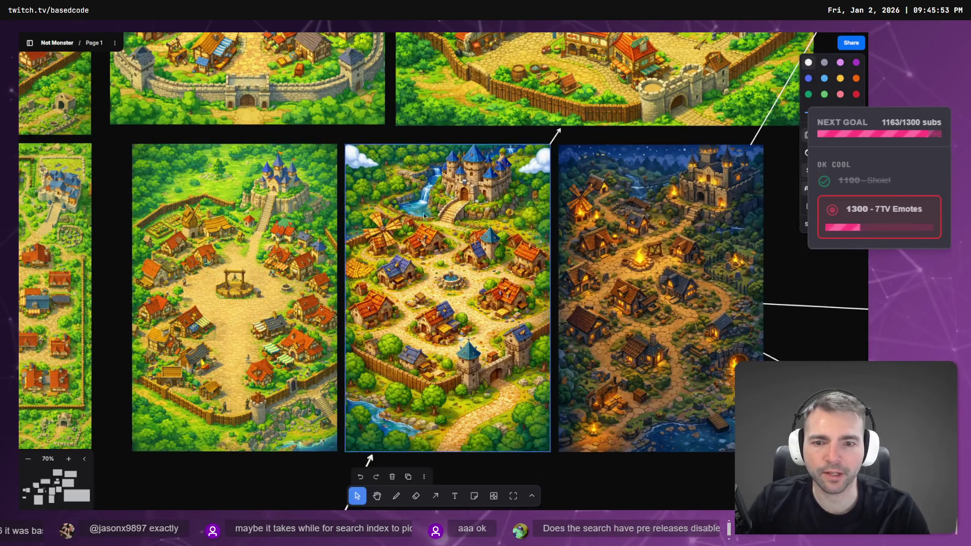
pyautogui.scroll(15, 399, 314)
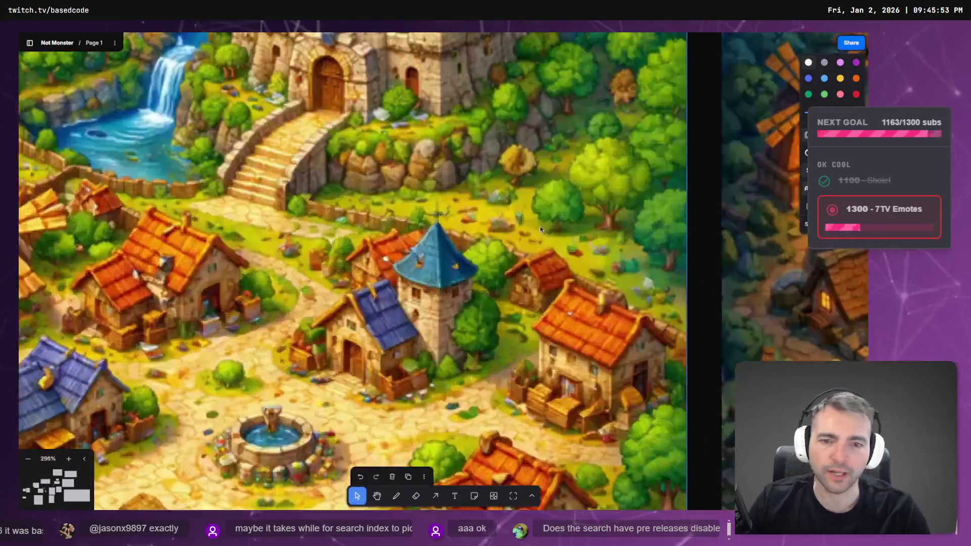
pyautogui.scroll(-8, 466, 314)
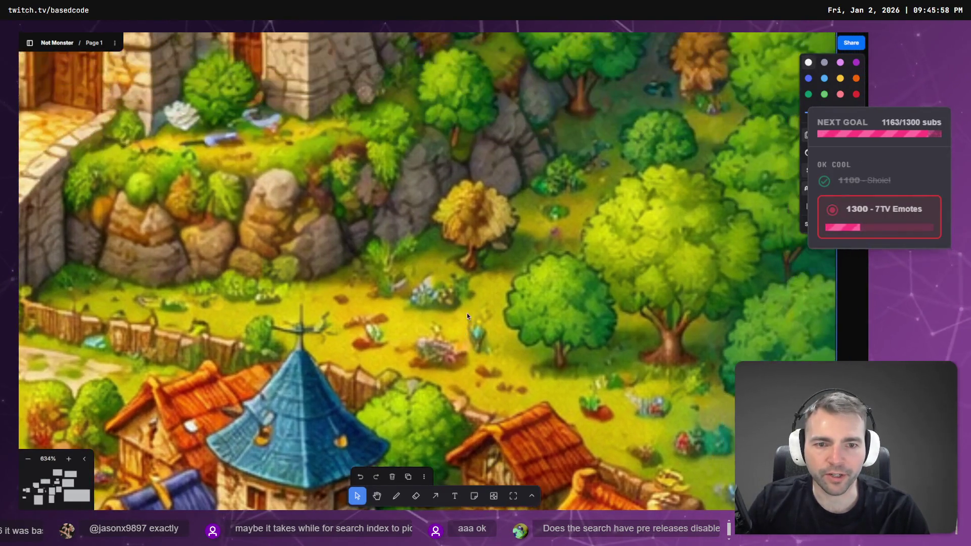
pyautogui.hscroll(-5, 335, 284)
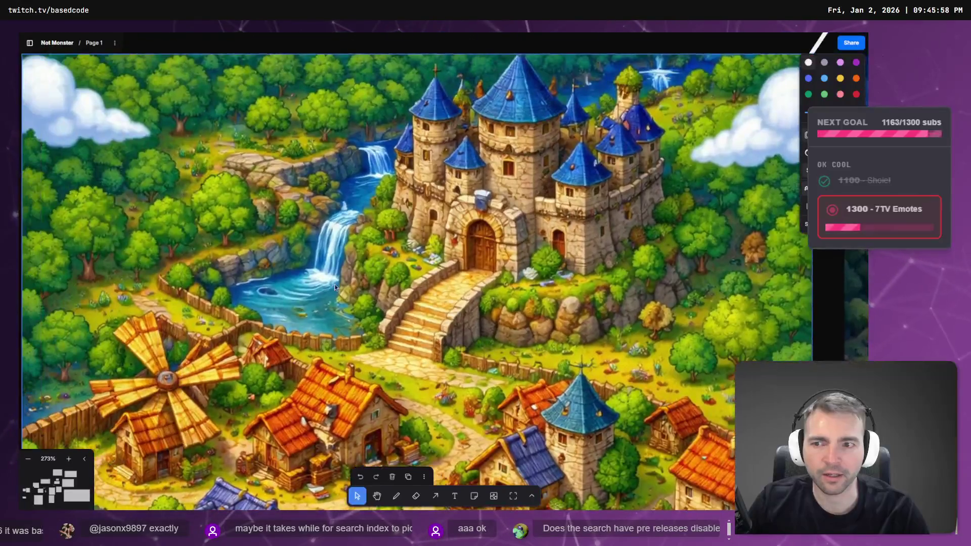
pyautogui.scroll(-8, 335, 284)
pyautogui.scroll(4, 297, 156)
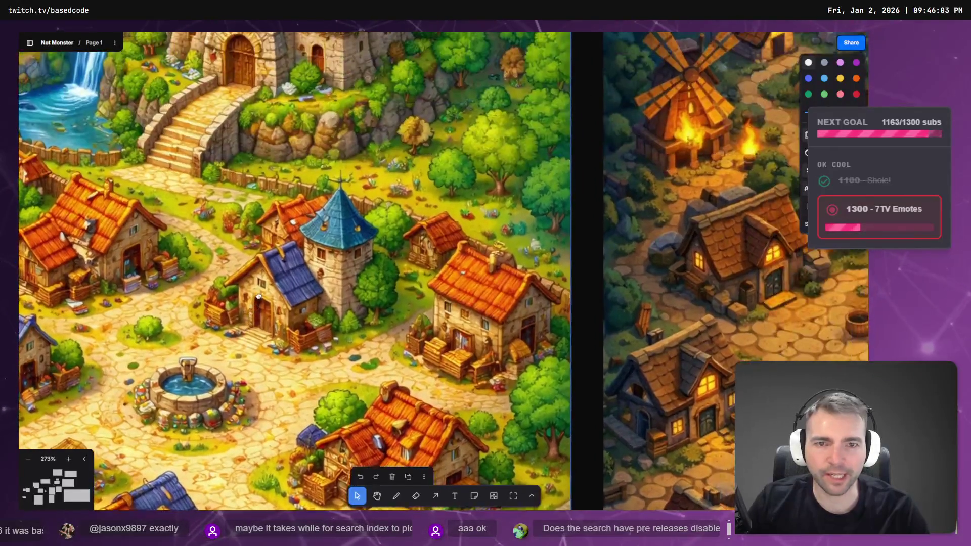
# - Pan to the grass beside the cobbled road below the gate and snip a small patch
pyautogui.moveTo(309, 169); pyautogui.dragTo(302, 406)
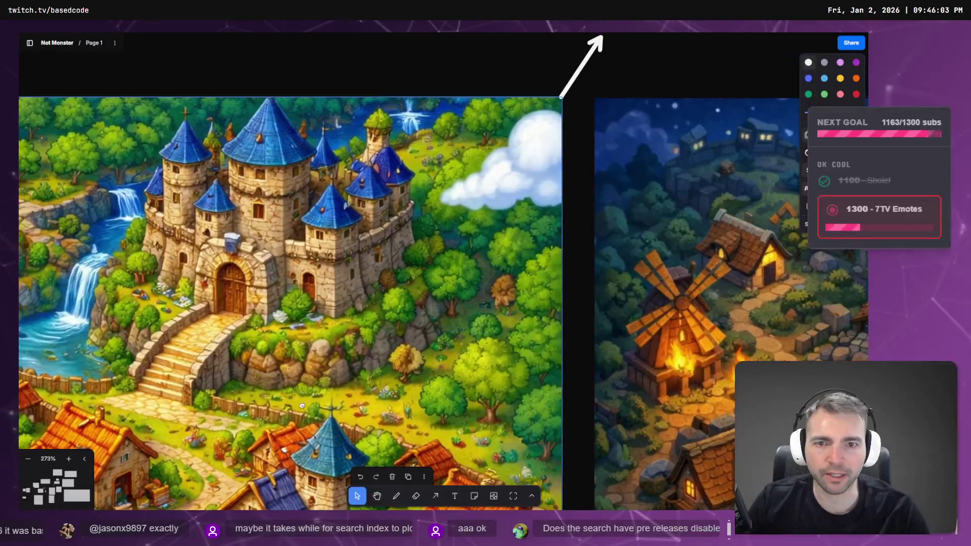
pyautogui.moveTo(306, 440); pyautogui.dragTo(298, 162)
pyautogui.moveTo(294, 405); pyautogui.dragTo(290, 212)
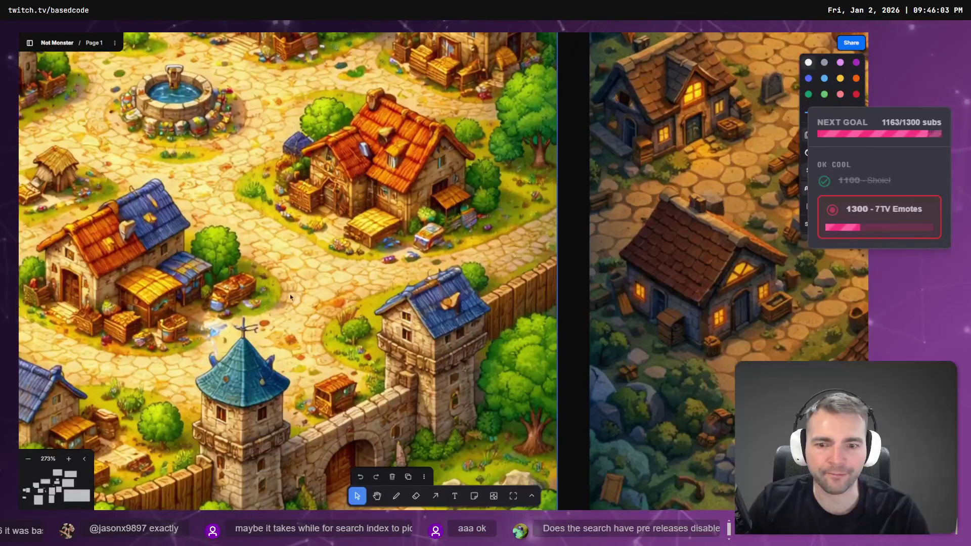
pyautogui.moveTo(290, 293); pyautogui.dragTo(288, 98)
pyautogui.scroll(-10, 290, 86)
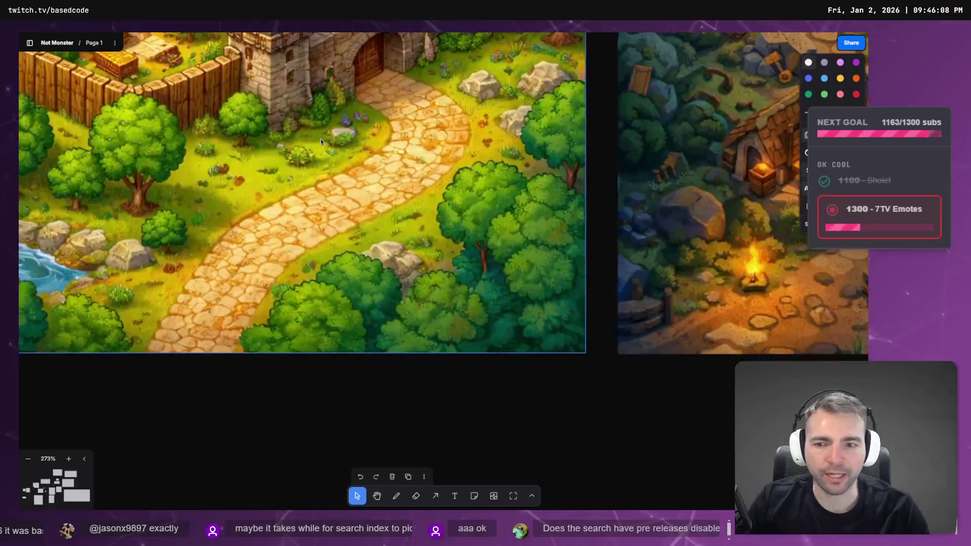
pyautogui.hscroll(-5, 456, 191)
pyautogui.scroll(1, 457, 191)
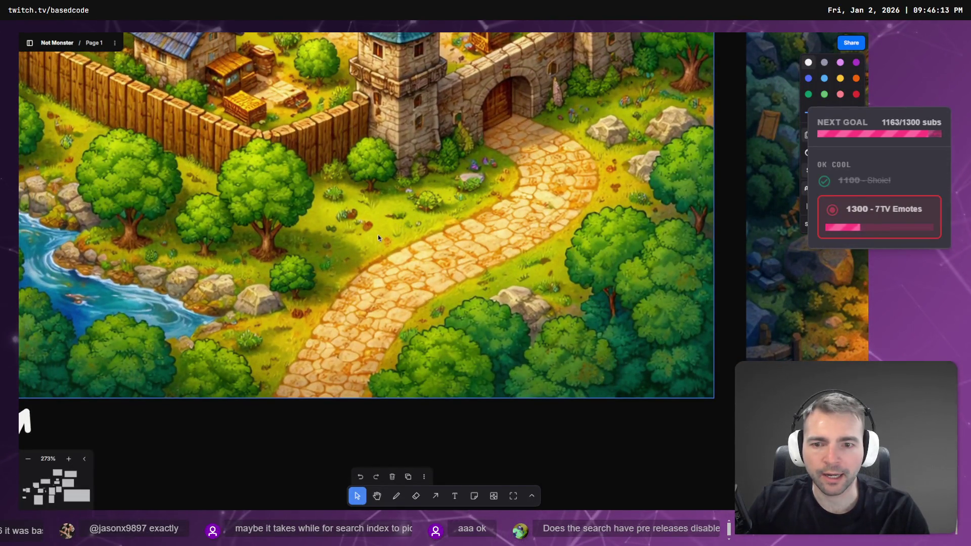
pyautogui.press('Print')
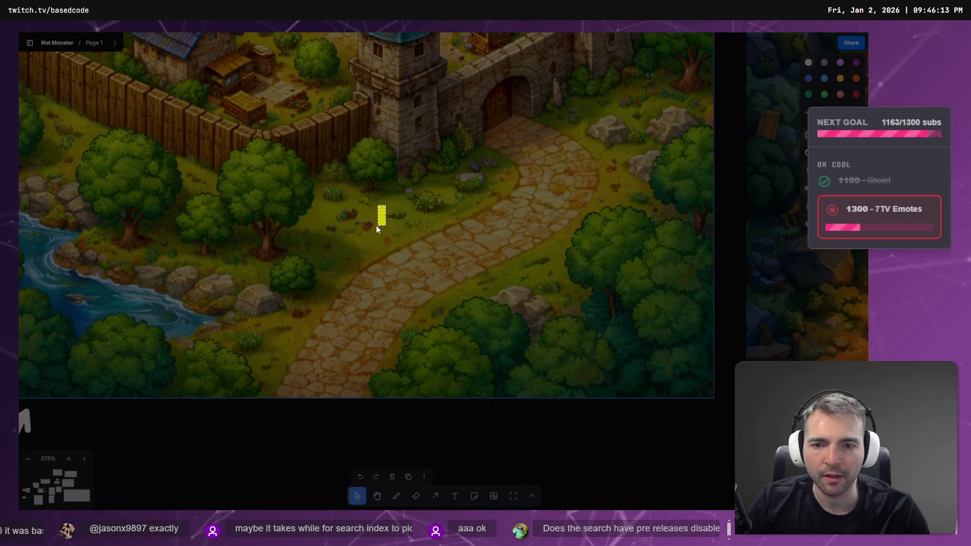
pyautogui.press('Escape')
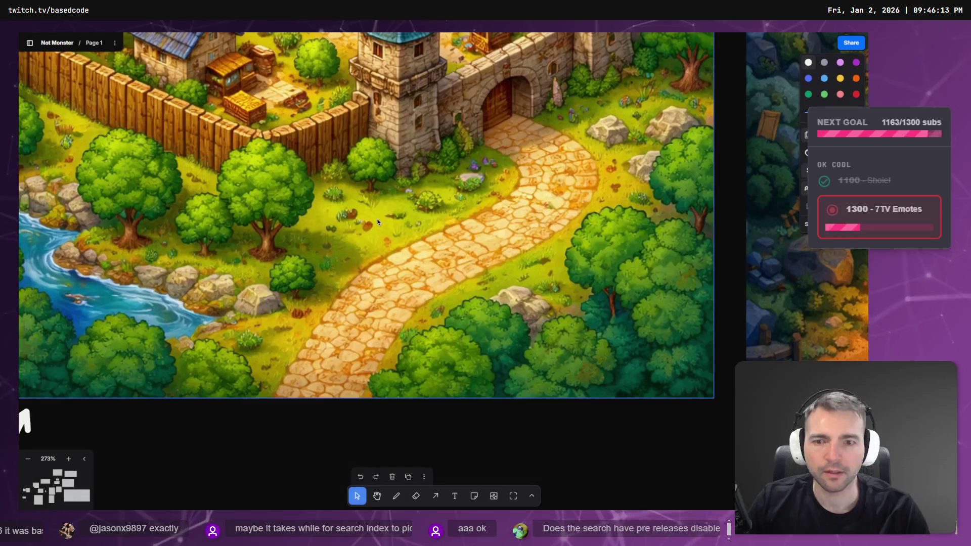
pyautogui.hotkey('alt', 'Tab')
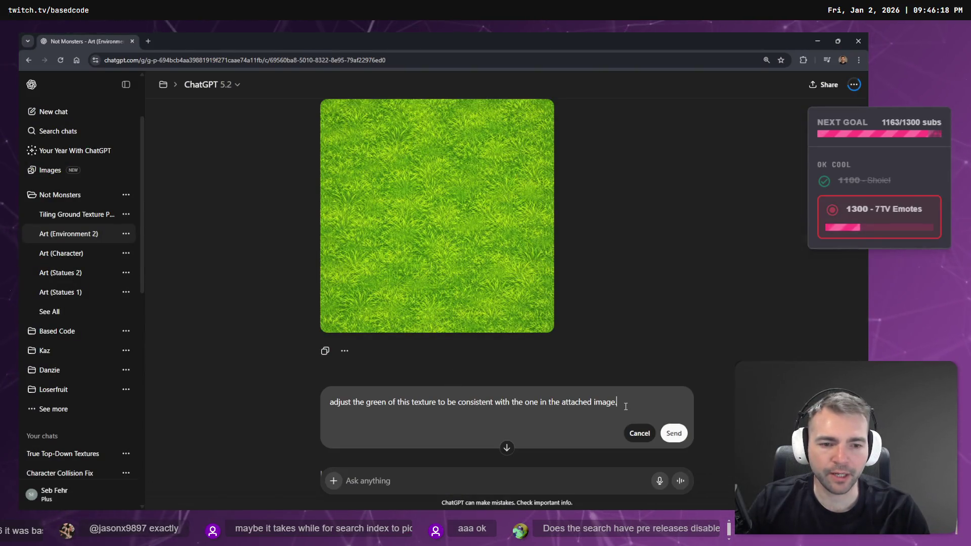
# - Search 'rgb picker' in a new Chrome tab and preview the W3Schools HTML Color Picker
pyautogui.hotkey('alt', 'Tab')
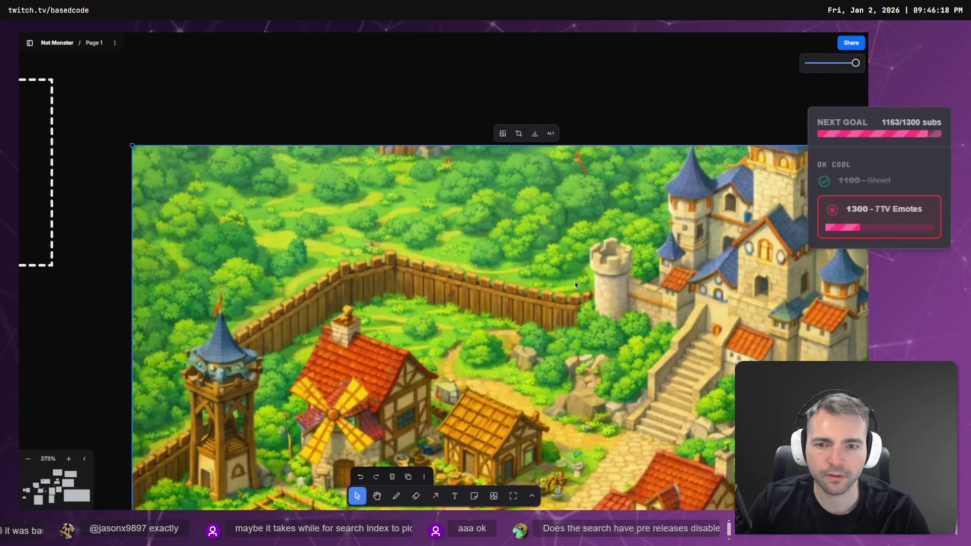
pyautogui.hotkey('alt', 'Tab')
pyautogui.hotkey('ctrl', 't')
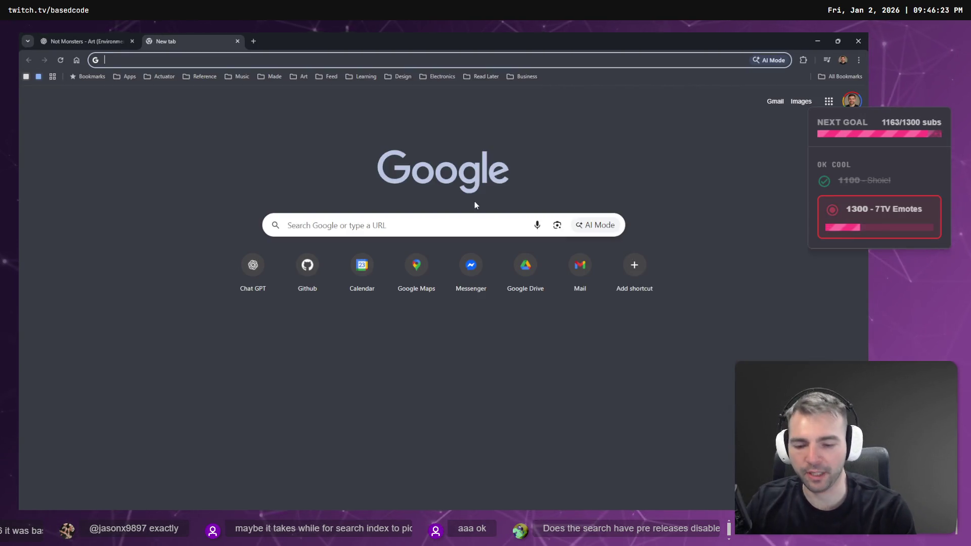
pyautogui.write('rgb picker')
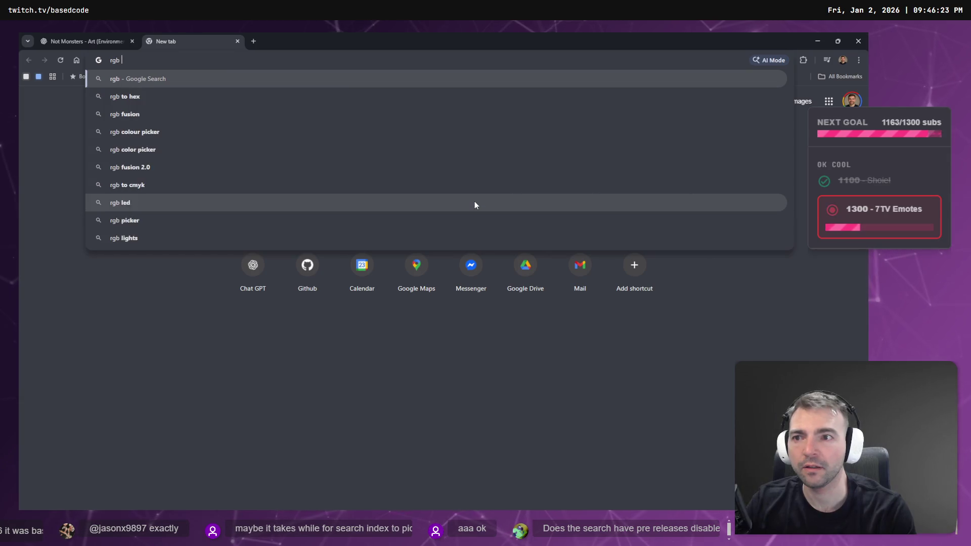
pyautogui.press('Return')
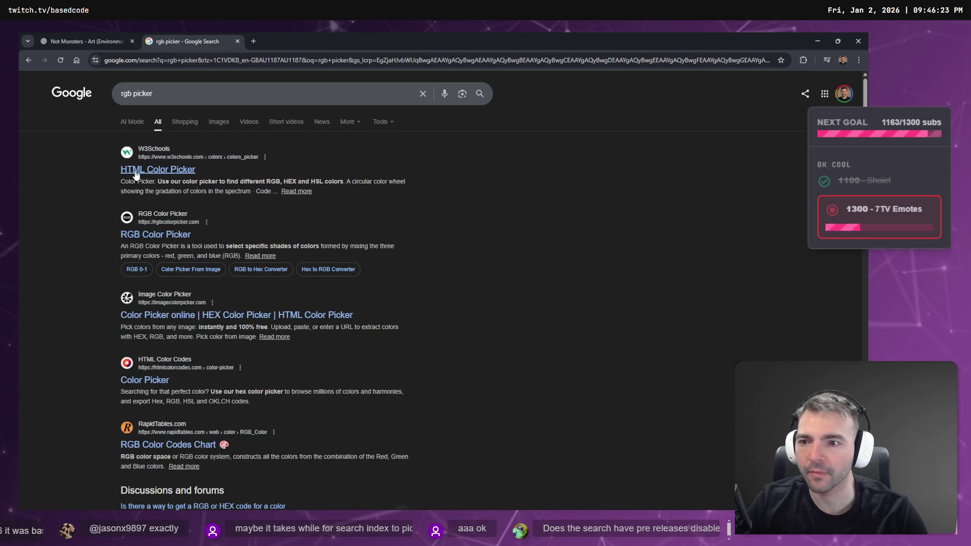
pyautogui.click(152, 177)
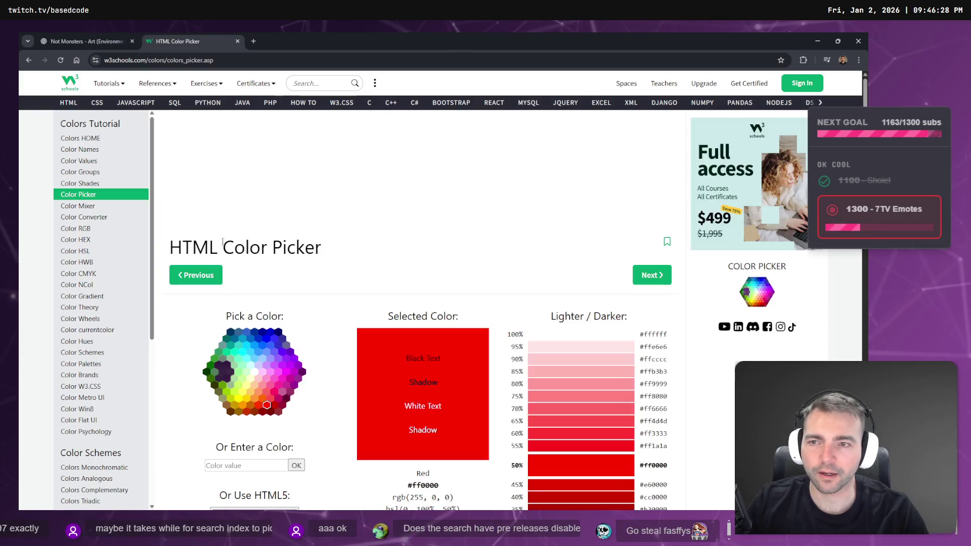
pyautogui.click(29, 60)
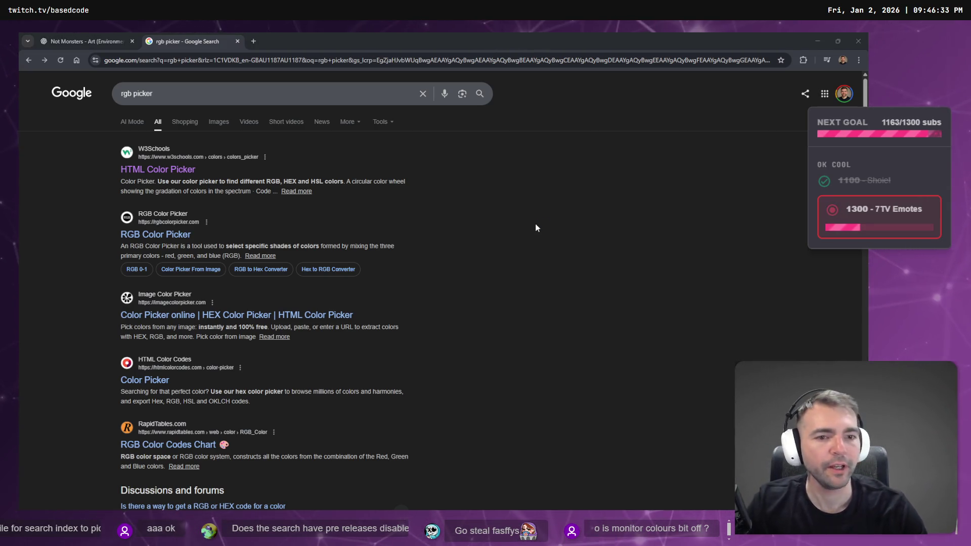
pyautogui.moveTo(0, 38); pyautogui.dragTo(315, 36)
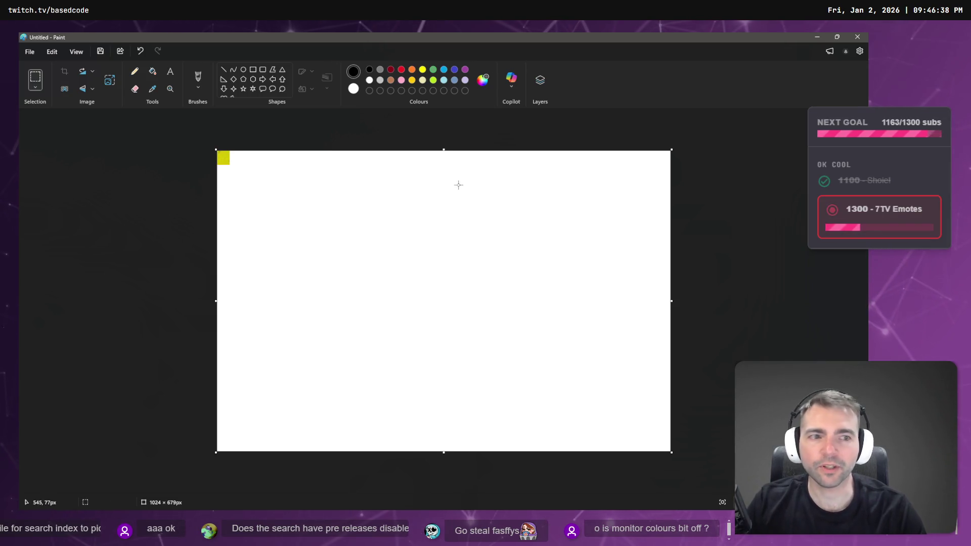
# - Pick the yellow swatch colour in Paint and inspect it in the colour editor
pyautogui.scroll(4, 223, 154)
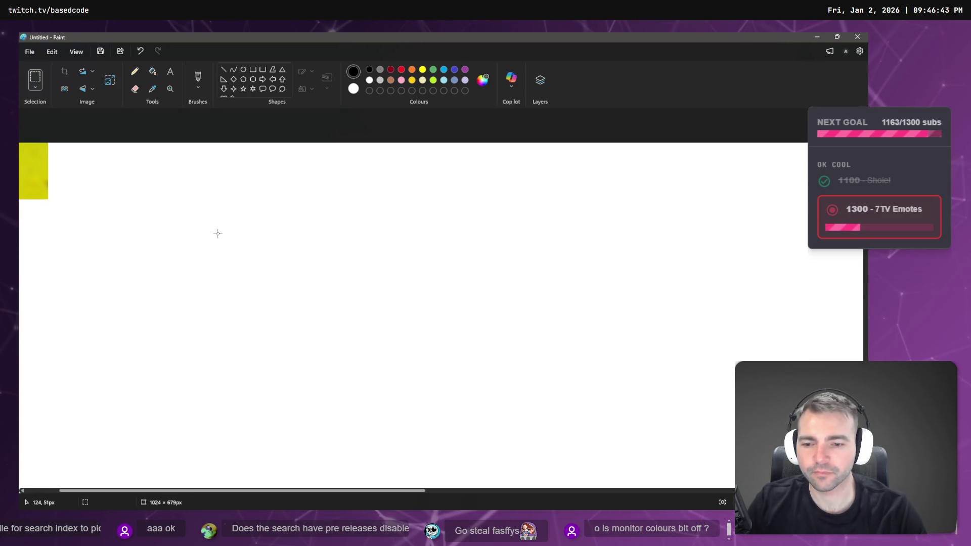
pyautogui.moveTo(97, 195); pyautogui.dragTo(114, 212)
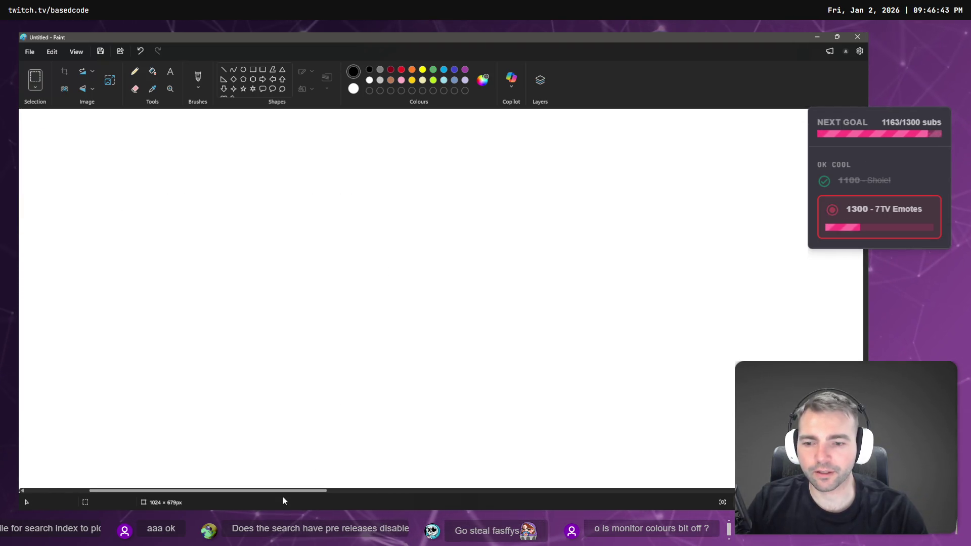
pyautogui.hscroll(-5, 240, 190)
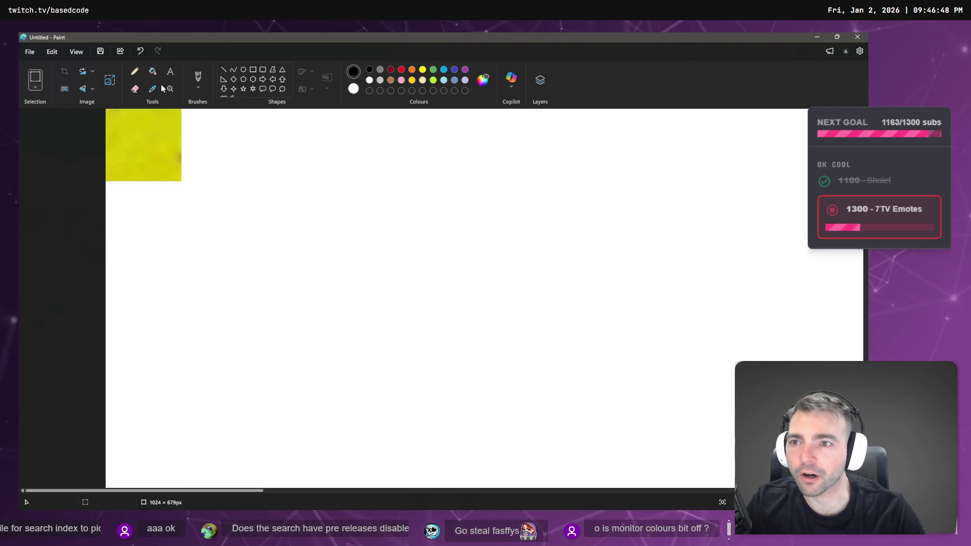
pyautogui.click(154, 157)
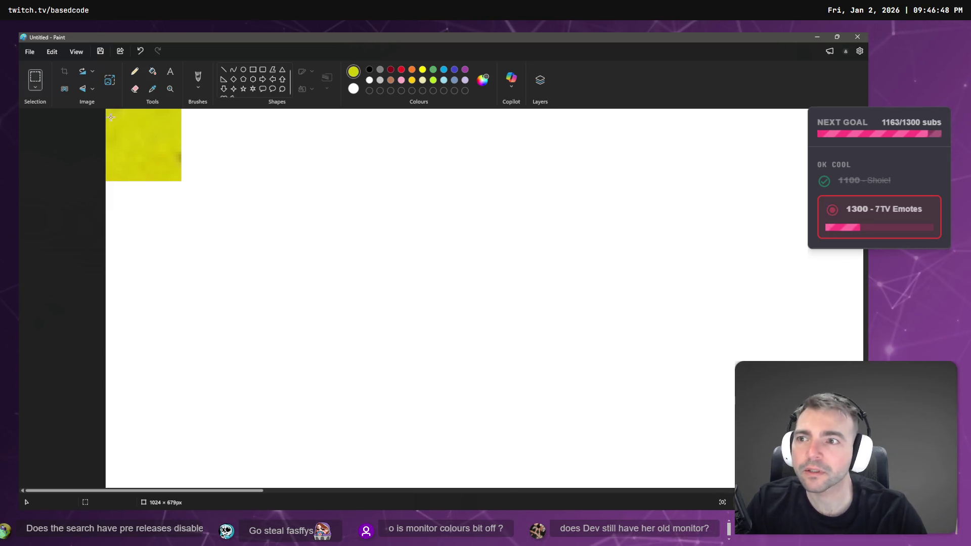
pyautogui.click(483, 80)
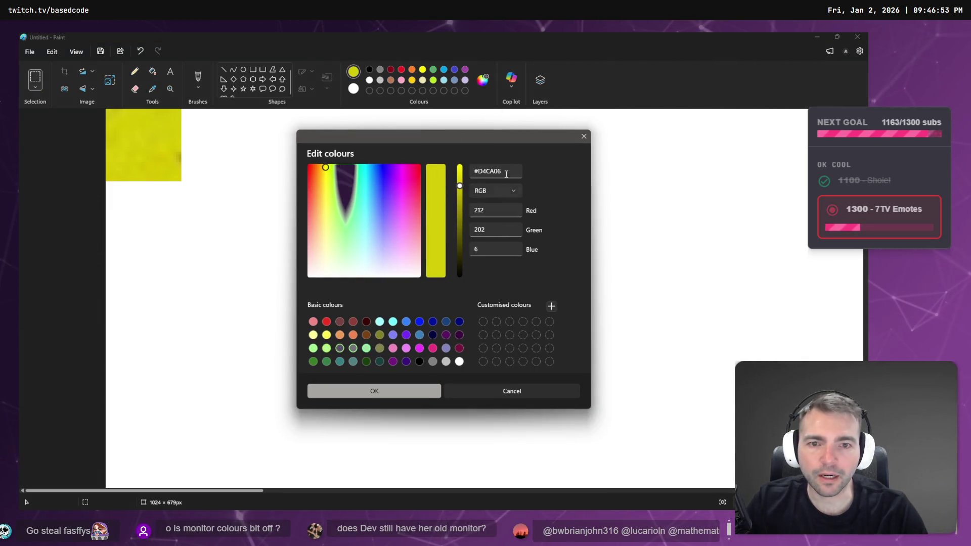
pyautogui.click(857, 37)
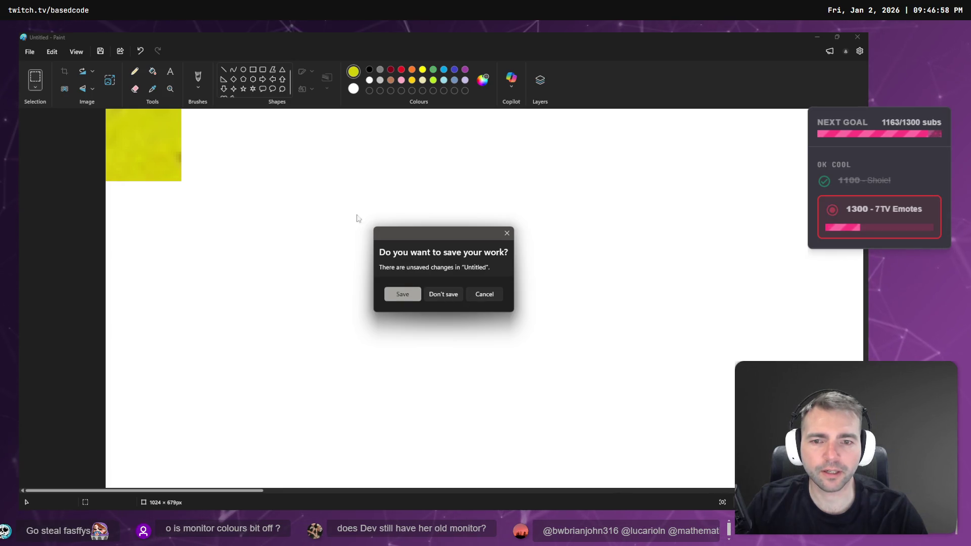
pyautogui.click(479, 296)
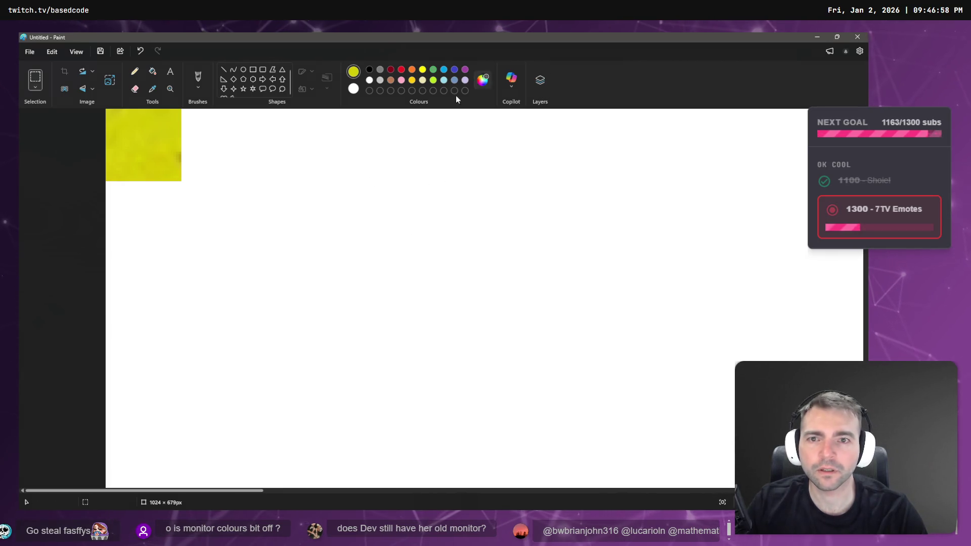
# - Resample the yellow square and copy its hex value #D1C704 from Edit colours
pyautogui.click(153, 88)
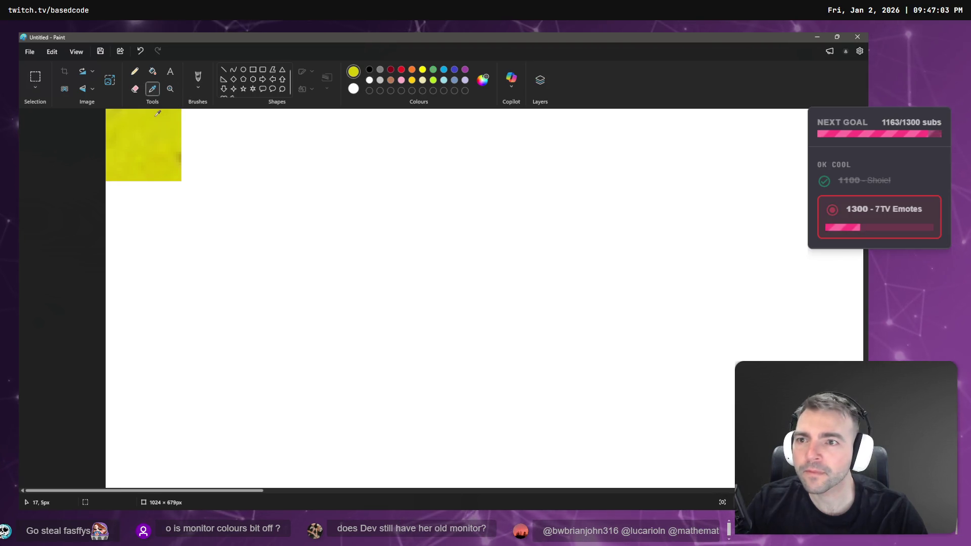
pyautogui.click(158, 114)
pyautogui.click(483, 79)
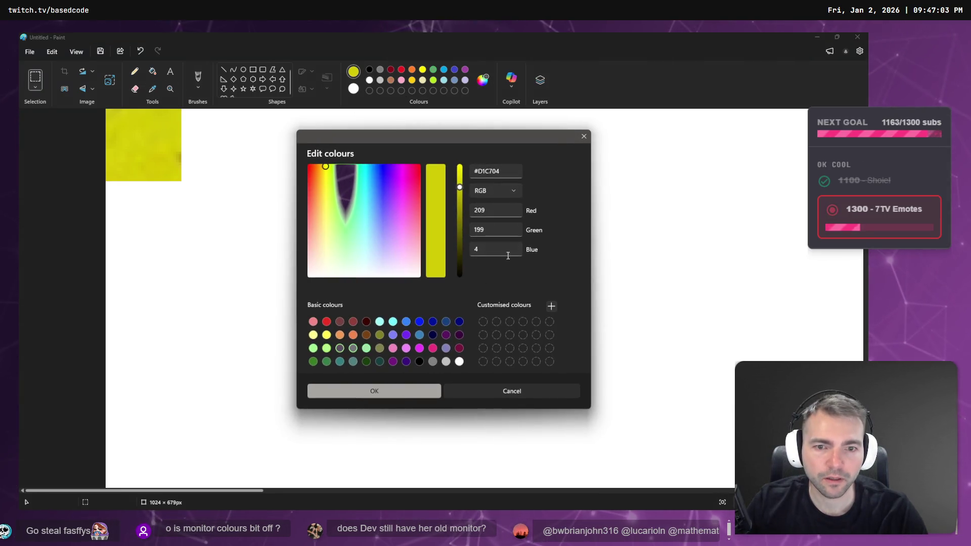
pyautogui.click(505, 172)
pyautogui.hotkey('alt', 'Tab')
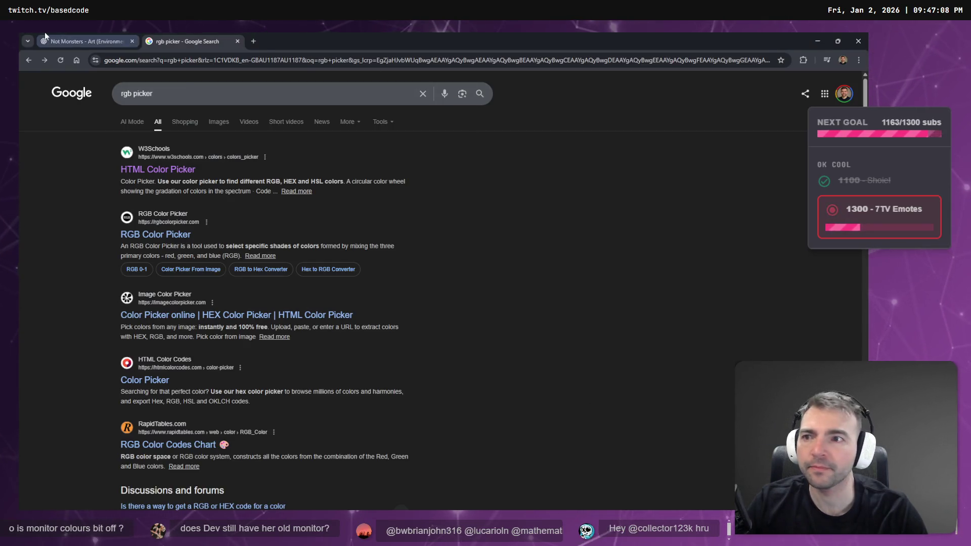
# - Revise the prompt to use colour #D1C704 with less texture detail and resubmit it
pyautogui.click(86, 41)
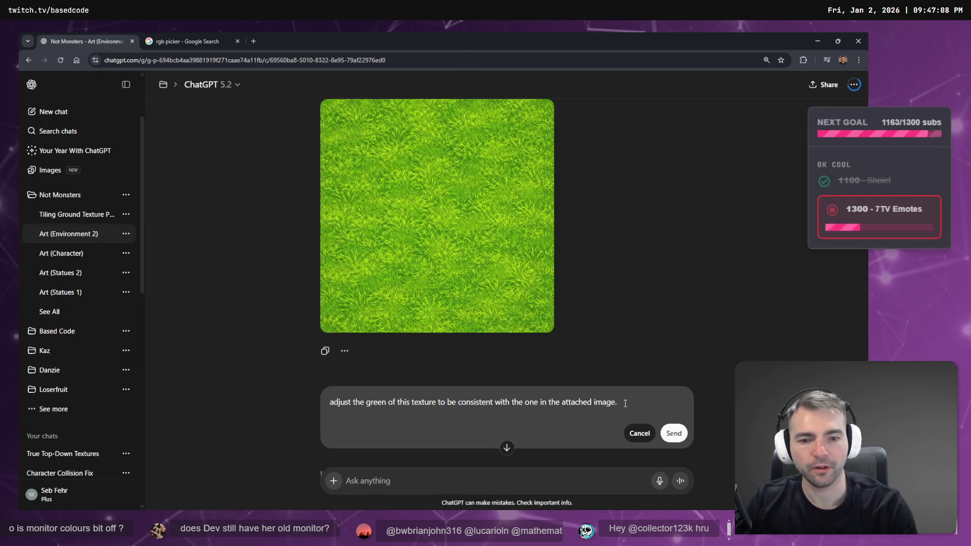
pyautogui.press('BackSpace')
pyautogui.hotkey('ctrl', 'BackSpace')
pyautogui.hotkey('ctrl', 'BackSpace')
pyautogui.hotkey('ctrl', 'BackSpace')
pyautogui.hotkey('ctrl', 'BackSpace')
pyautogui.hotkey('ctrl', 'BackSpace')
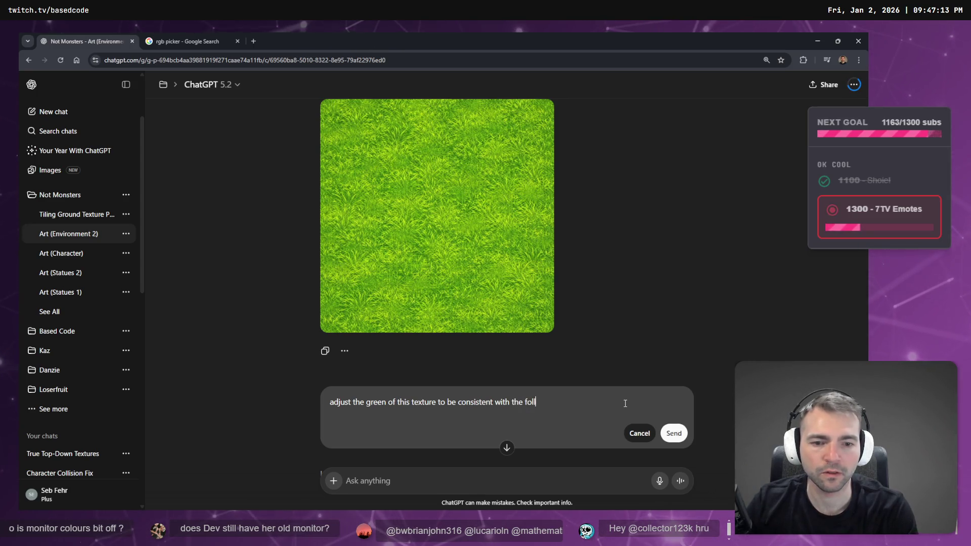
pyautogui.write('owing color: #D1C704')
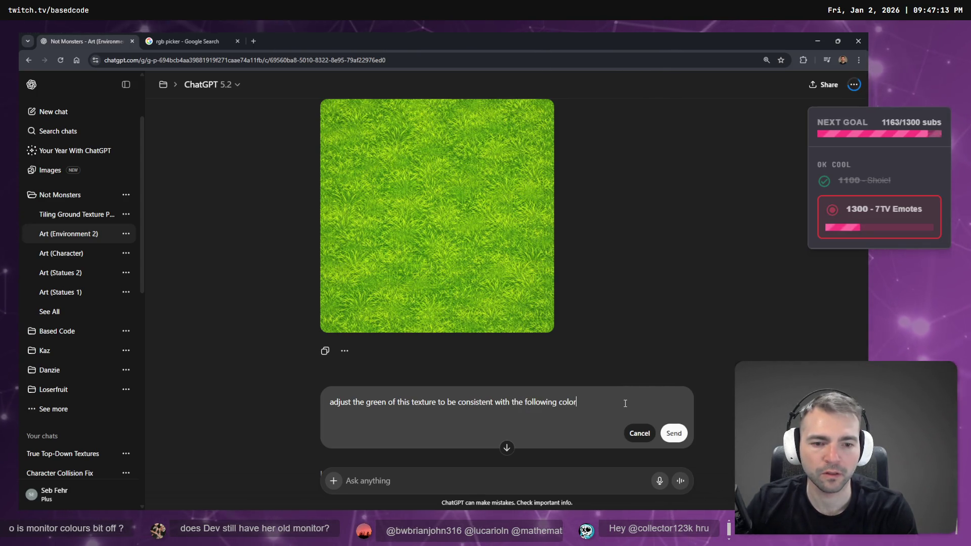
pyautogui.hotkey('shift', 'Return')
pyautogui.hotkey('shift', 'Return')
pyautogui.write('Less deta')
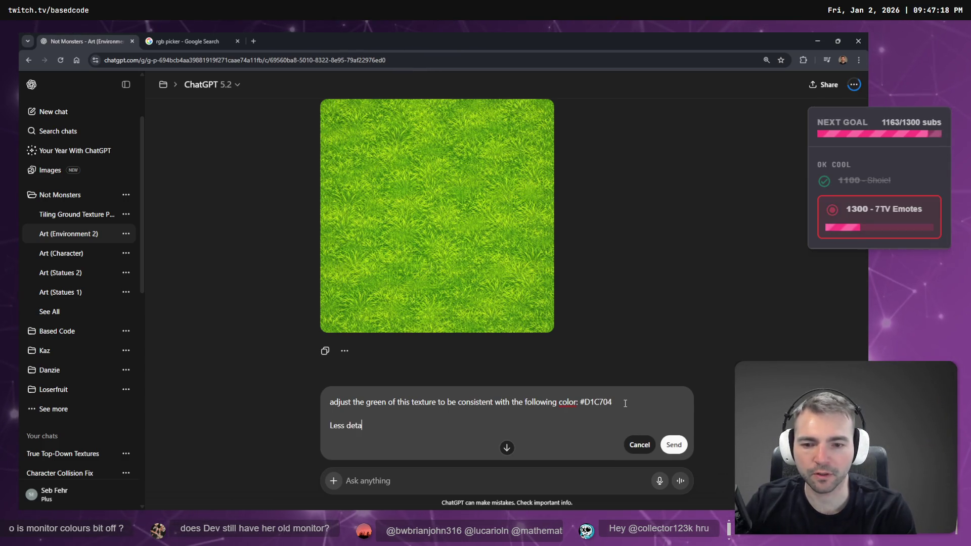
pyautogui.press('BackSpace')
pyautogui.press('BackSpace')
pyautogui.write('he texture also.')
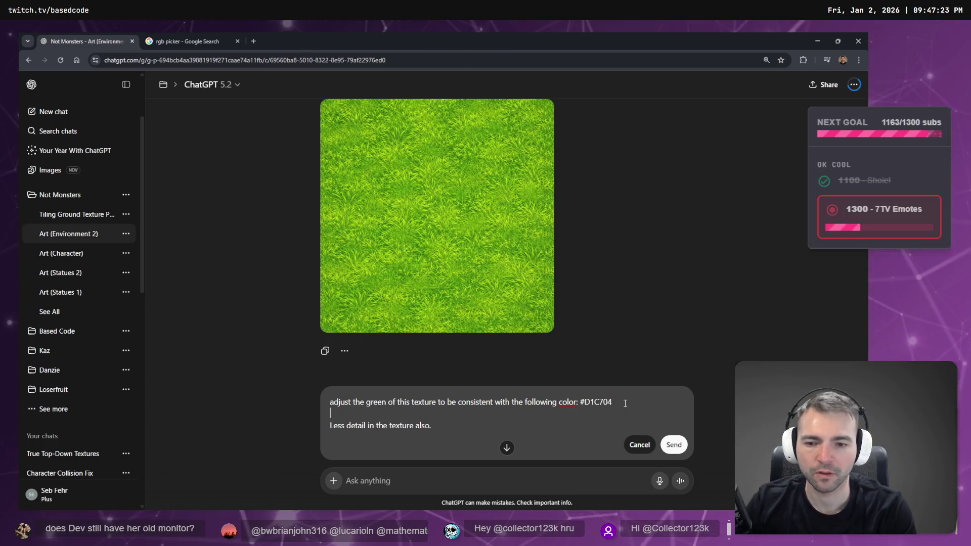
pyautogui.hotkey('ctrl', 'Home')
pyautogui.press('Delete')
pyautogui.write('A')
pyautogui.press('Return')
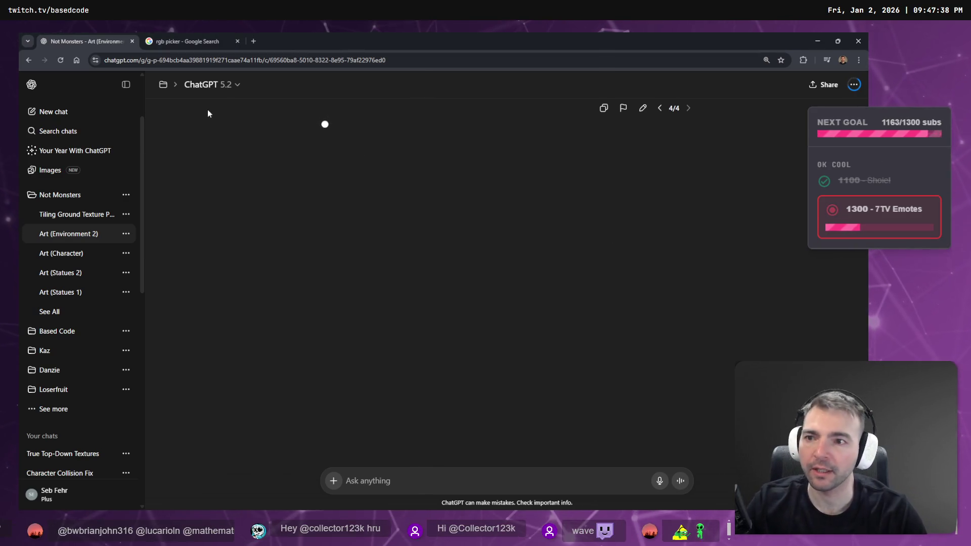
# - Collapse the ChatGPT sidebar and close the rgb picker search tab
pyautogui.click(126, 85)
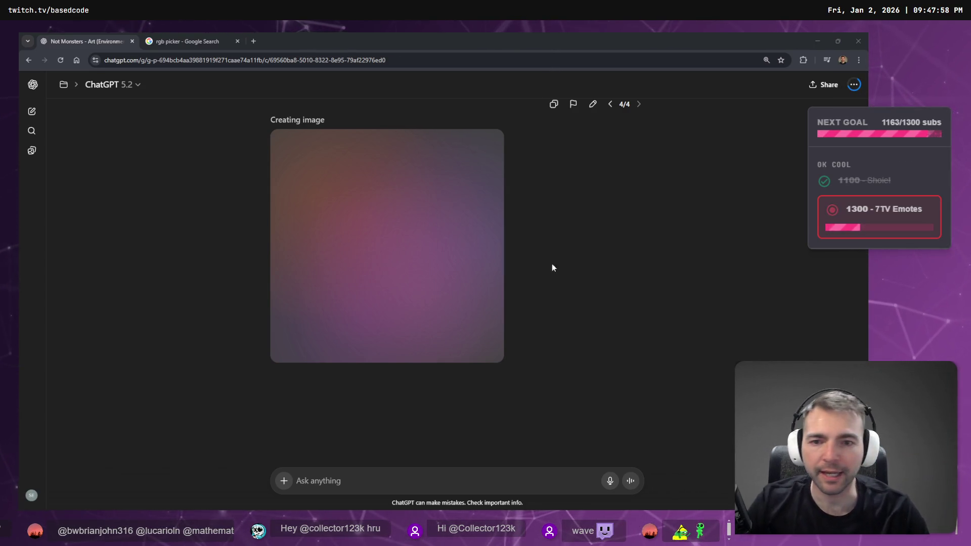
pyautogui.click(187, 41)
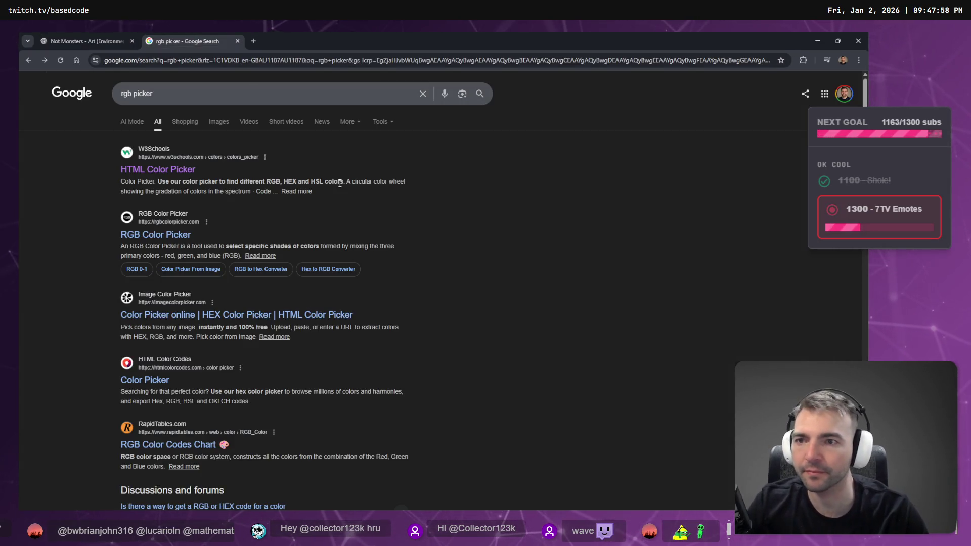
pyautogui.hotkey('ctrl', 'w')
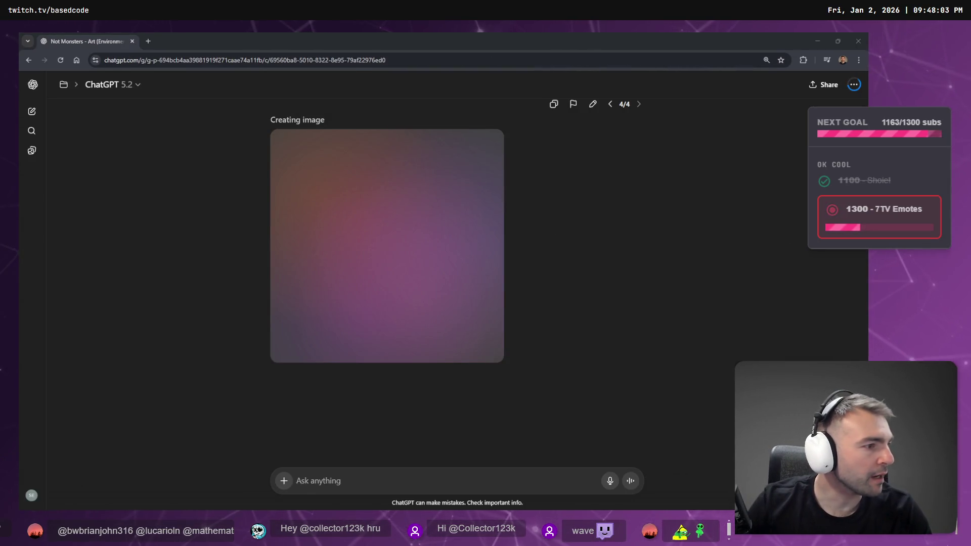
pyautogui.hotkey('alt', 'Tab')
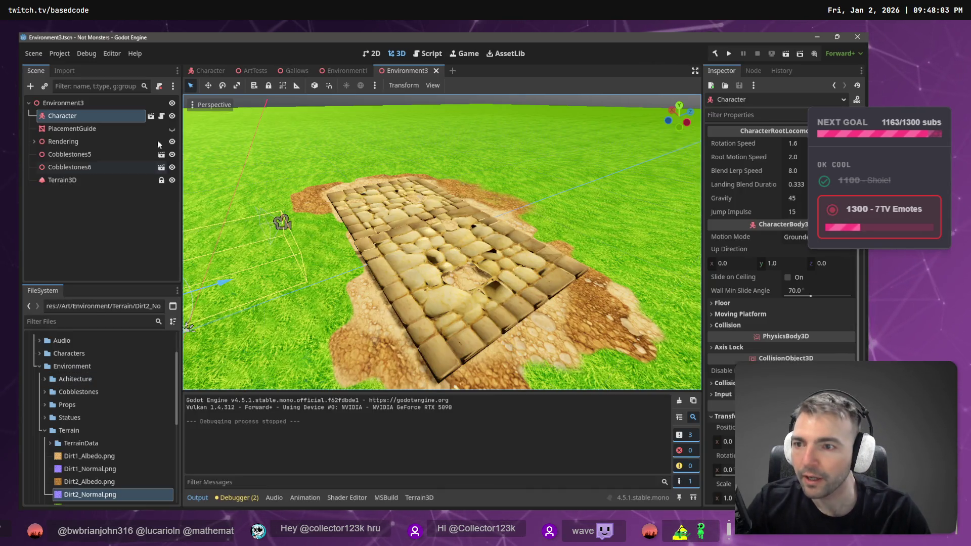
# - Show Terrain3D's textures and the Grass1 texture settings, and look at the Terrain folder's options
pyautogui.click(60, 181)
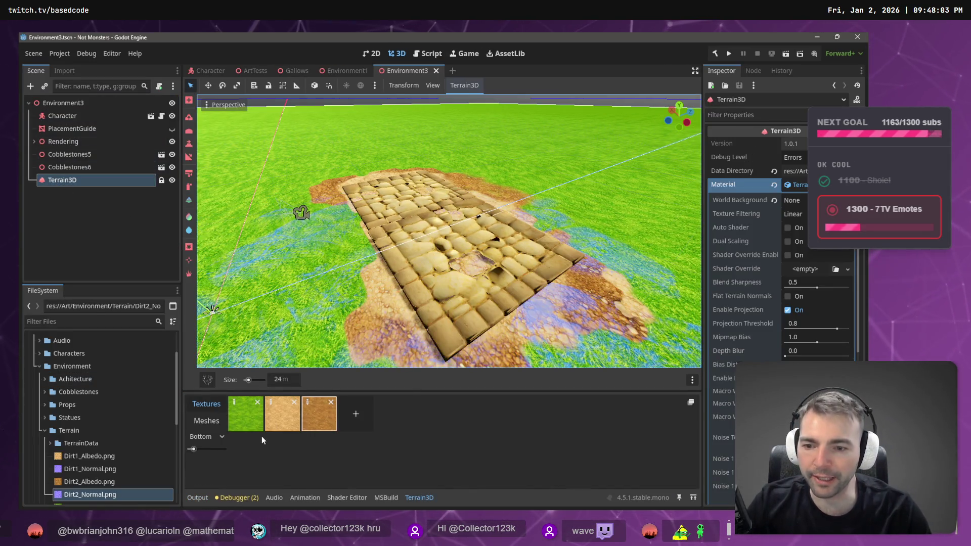
pyautogui.click(245, 413)
pyautogui.moveTo(208, 366)
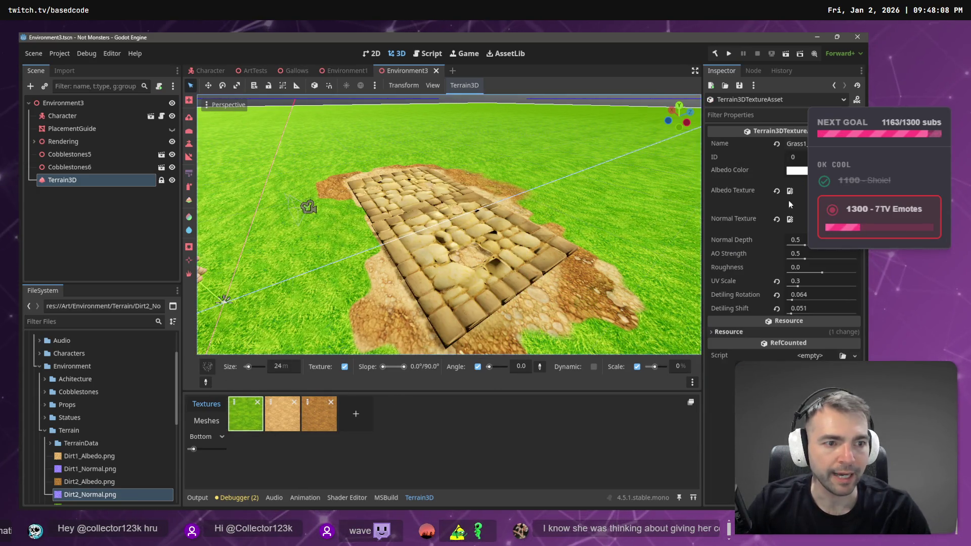
pyautogui.click(98, 430)
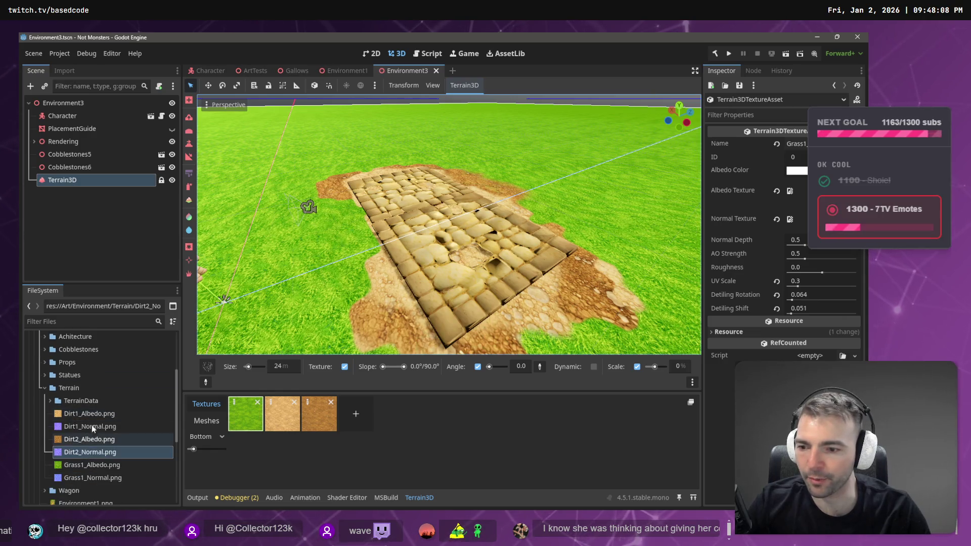
pyautogui.rightClick(73, 388)
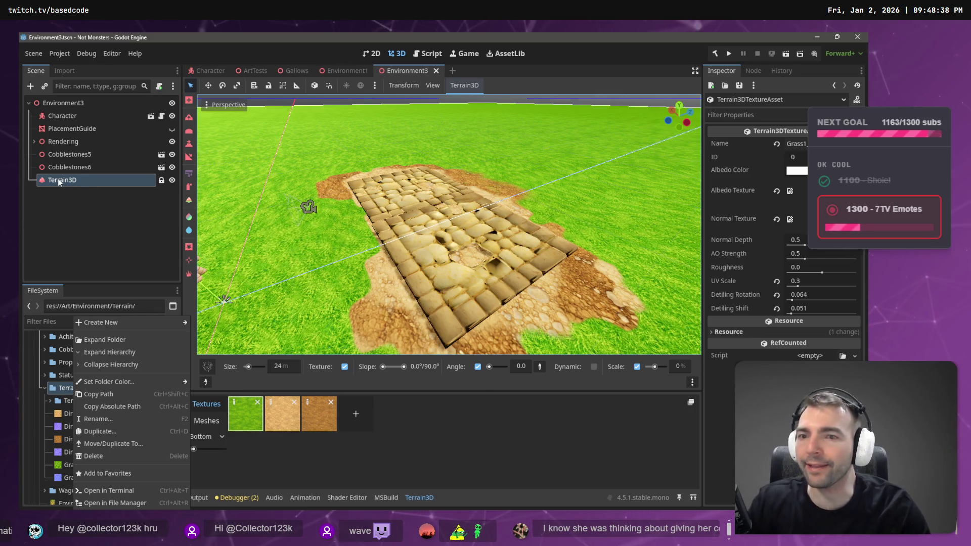
pyautogui.click(93, 189)
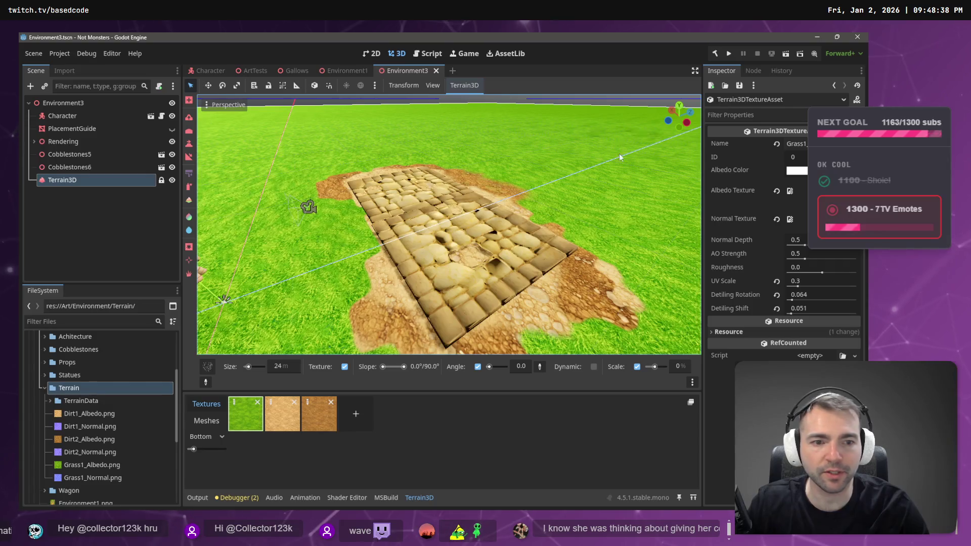
# - Orbit and zoom across the bright green grass around the cobblestone patch
pyautogui.scroll(-6, 595, 248)
pyautogui.scroll(4, 533, 243)
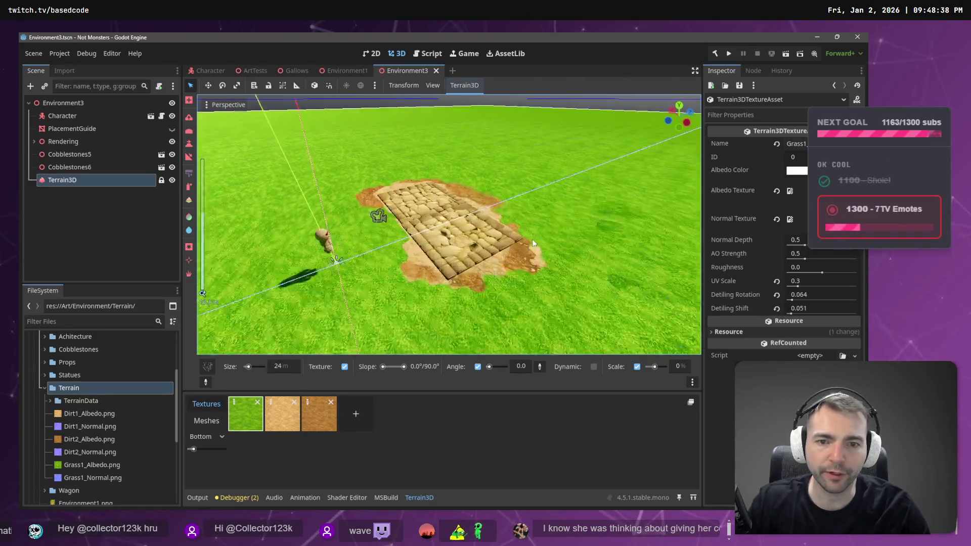
pyautogui.moveTo(533, 243)
pyautogui.mouseDown()
pyautogui.moveTo(498, 183)
pyautogui.moveTo(332, 184)
pyautogui.moveTo(687, 191)
pyautogui.moveTo(422, 192)
pyautogui.moveTo(536, 209)
pyautogui.moveTo(511, 209)
pyautogui.mouseUp()
pyautogui.scroll(-2, 487, 207)
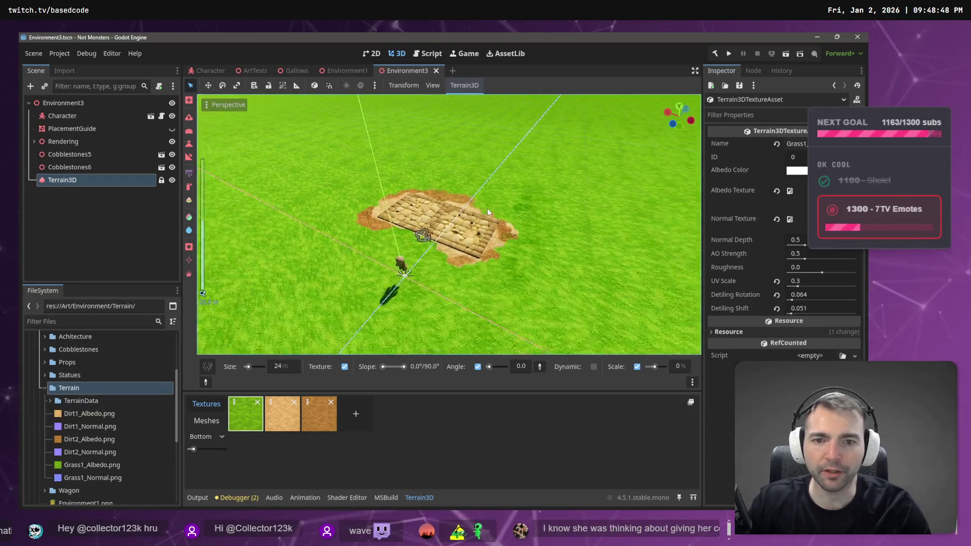
pyautogui.scroll(4, 488, 208)
pyautogui.scroll(-2, 499, 195)
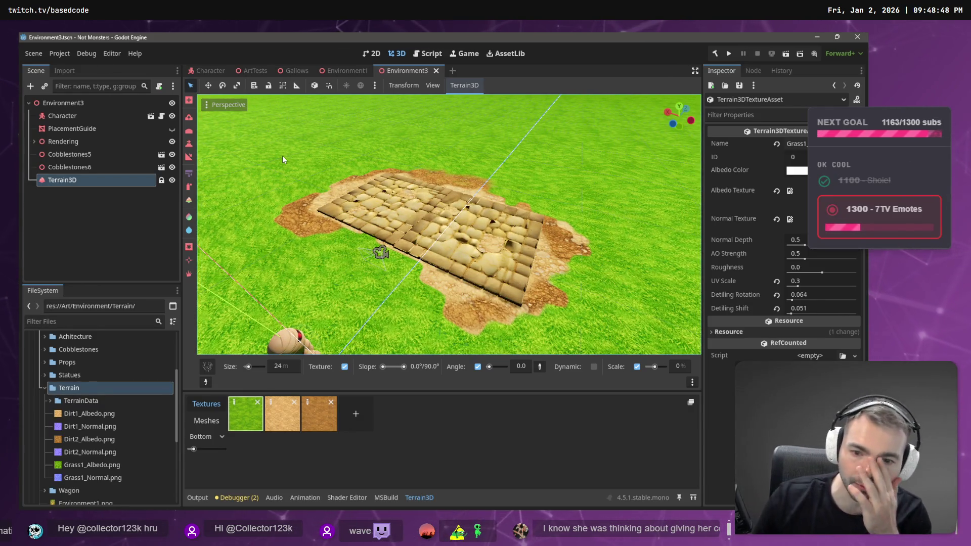
pyautogui.click(101, 128)
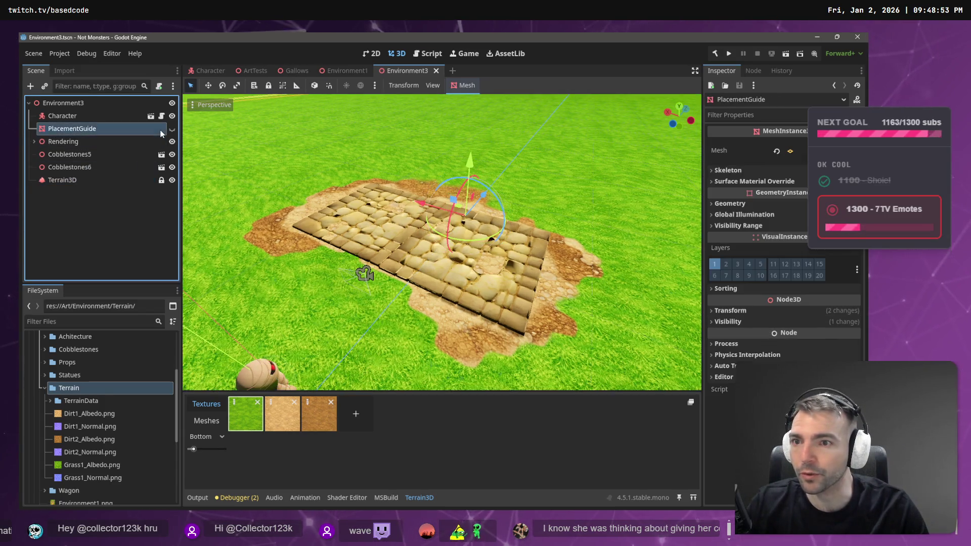
# - Show the PlacementGuide, frame it, and orbit and zoom to view the village guide
pyautogui.click(172, 129)
pyautogui.press('f')
pyautogui.scroll(3, 443, 174)
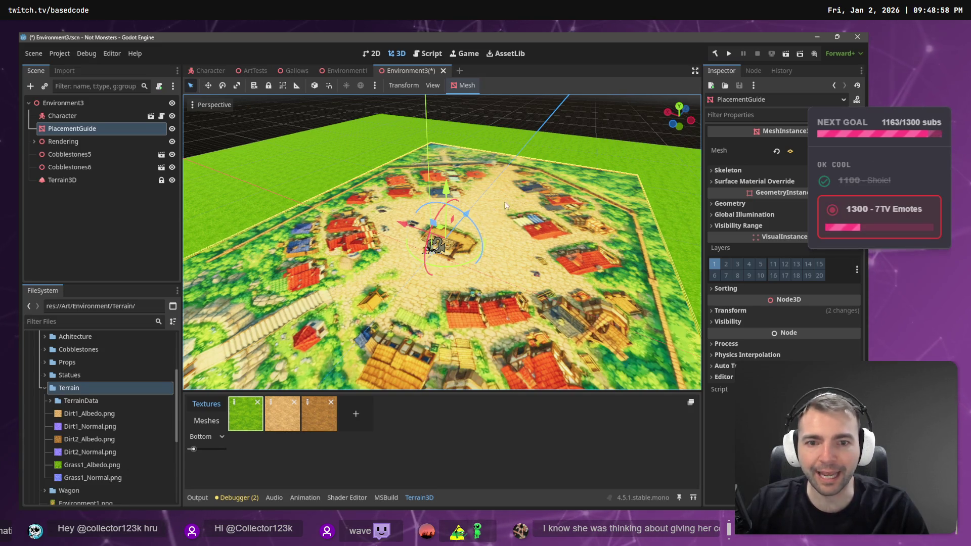
pyautogui.moveTo(505, 206)
pyautogui.mouseDown()
pyautogui.moveTo(304, 240)
pyautogui.moveTo(324, 225)
pyautogui.moveTo(501, 271)
pyautogui.mouseUp()
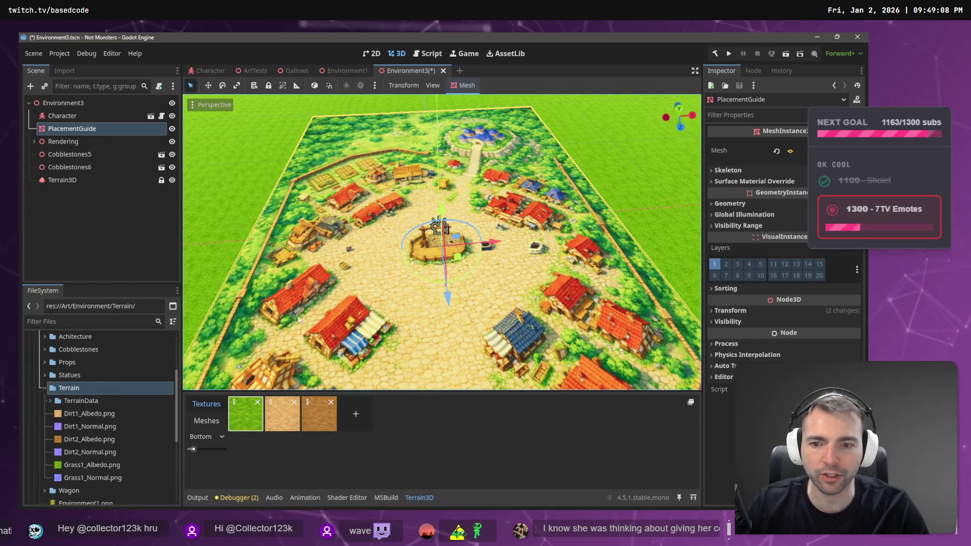
pyautogui.scroll(5, 373, 278)
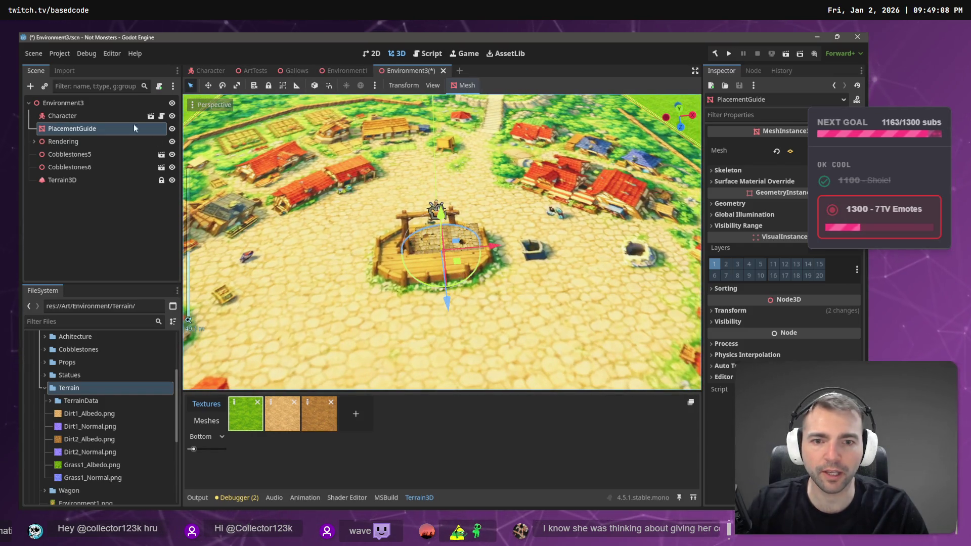
pyautogui.scroll(-3, 390, 171)
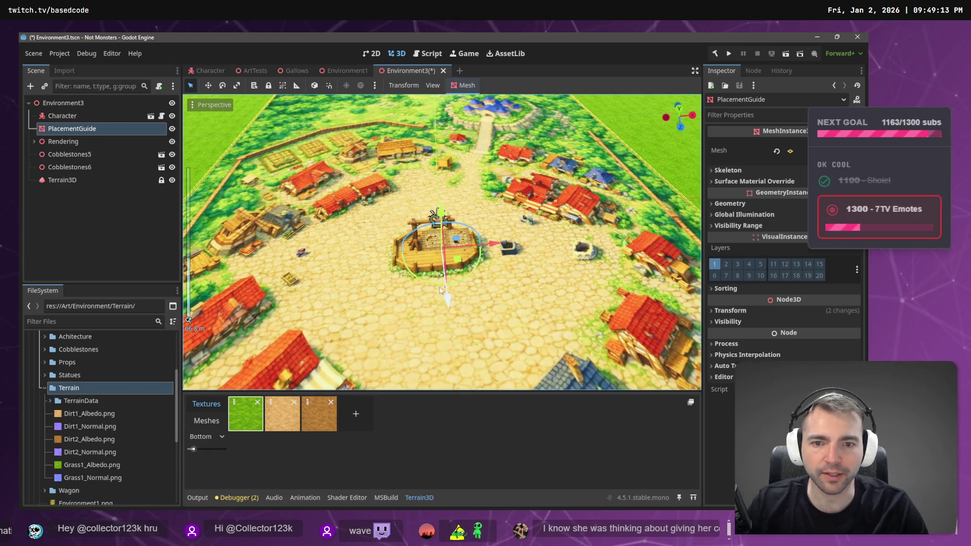
pyautogui.scroll(8, 442, 290)
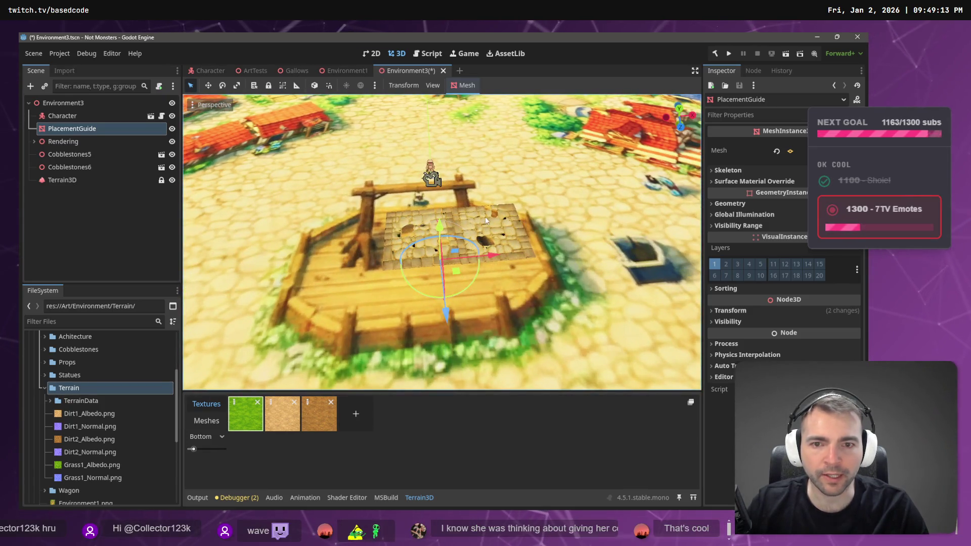
pyautogui.scroll(6, 518, 223)
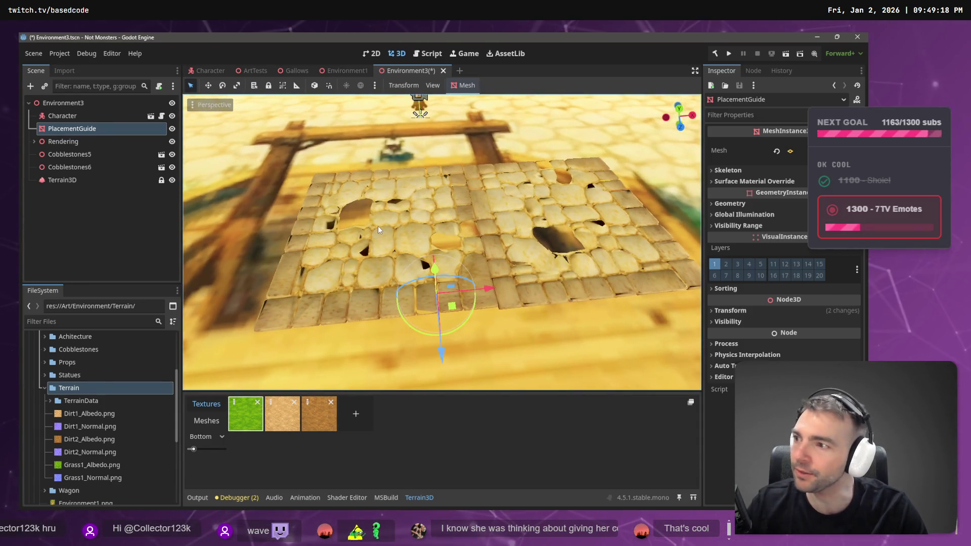
pyautogui.scroll(-12, 485, 221)
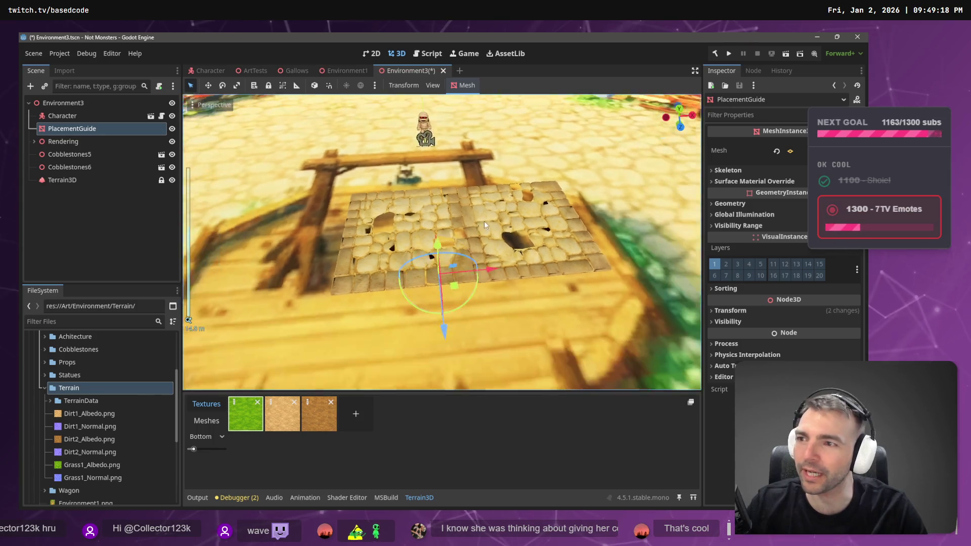
pyautogui.scroll(-2, 460, 222)
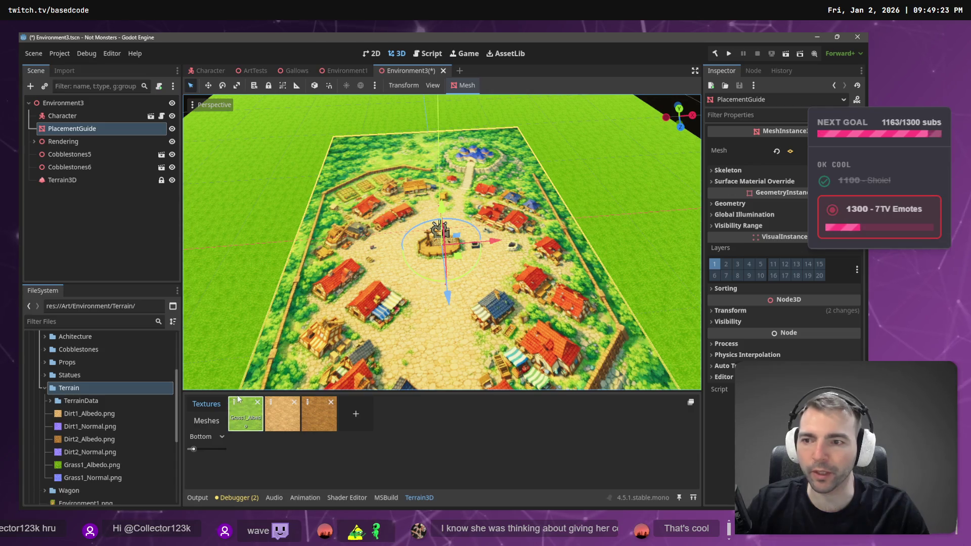
# - Hide the PlacementGuide and fly low over the grass and cobblestone patch, then reframe the view
pyautogui.click(172, 129)
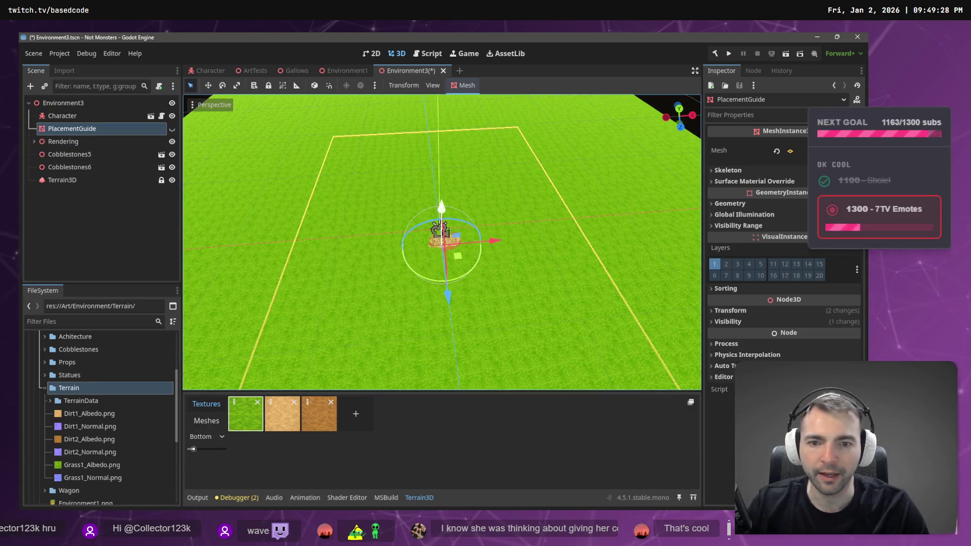
pyautogui.press('w')
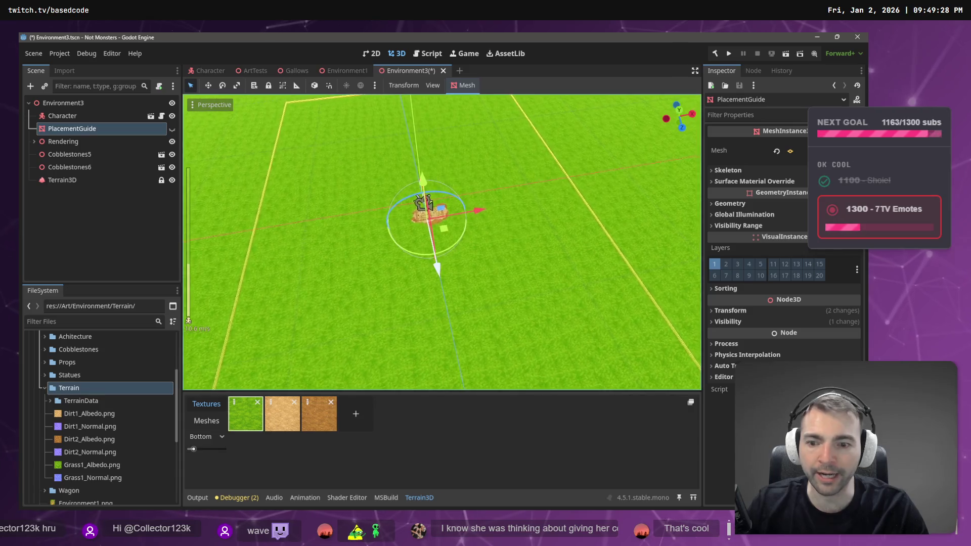
pyautogui.press('w')
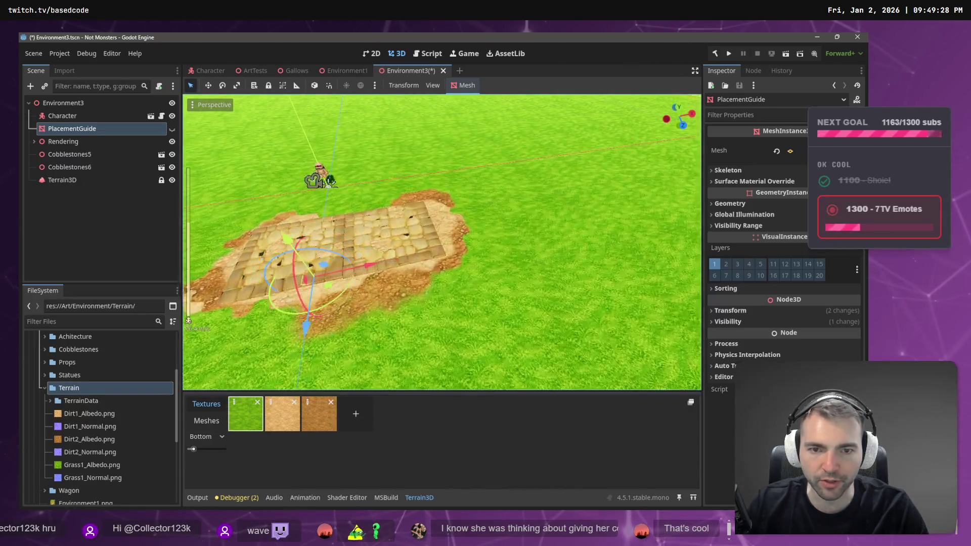
pyautogui.press('w')
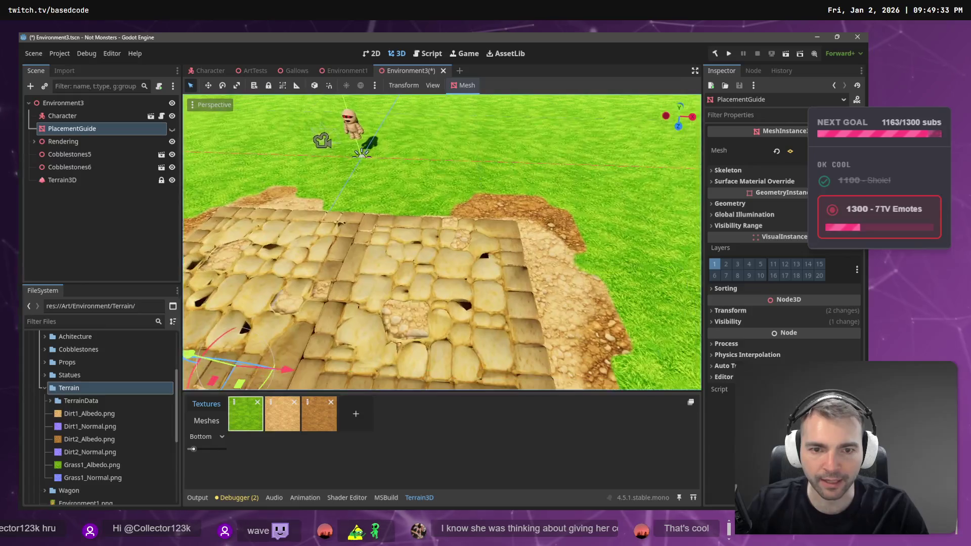
pyautogui.press('w')
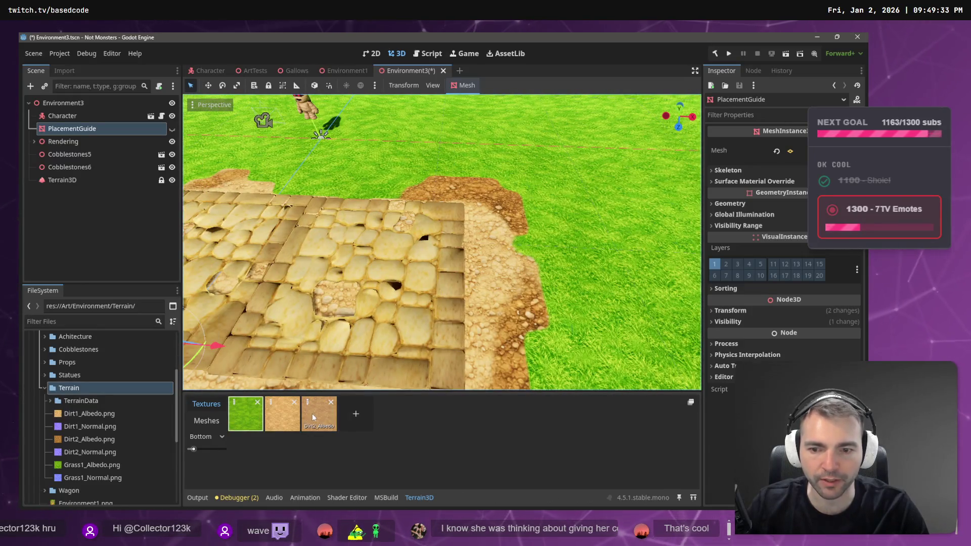
pyautogui.press('s')
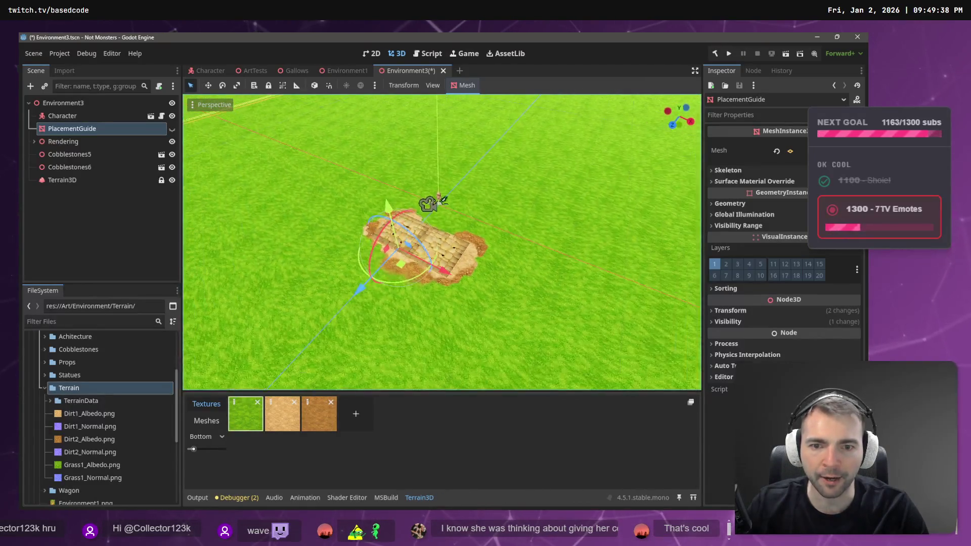
pyautogui.press('f')
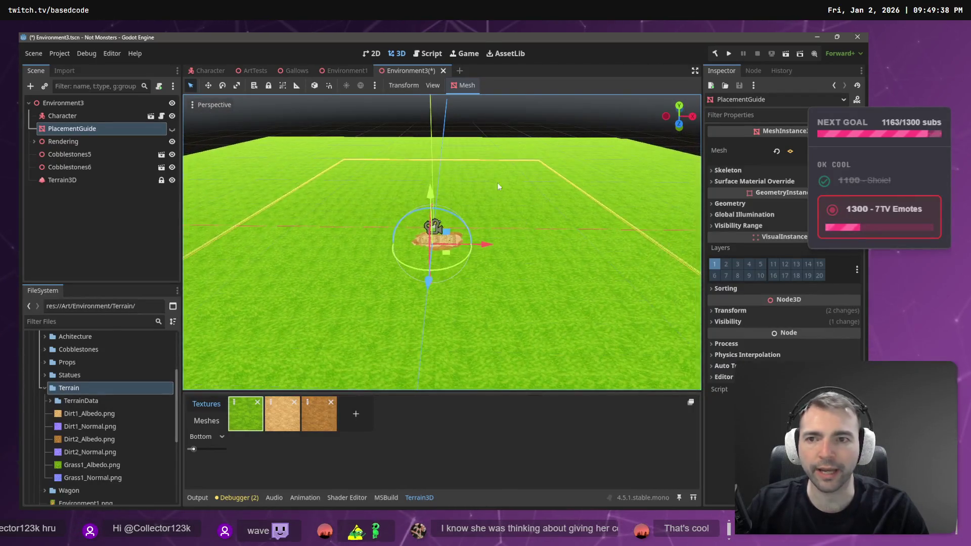
pyautogui.click(337, 71)
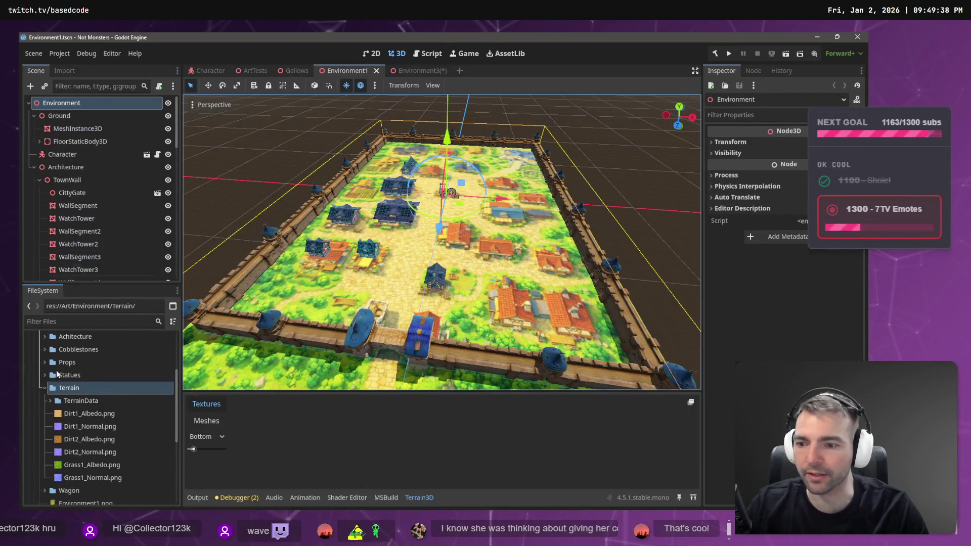
# - Test-run Environment1 with F5, move the mummy around the cart, then stop the game
pyautogui.press('w')
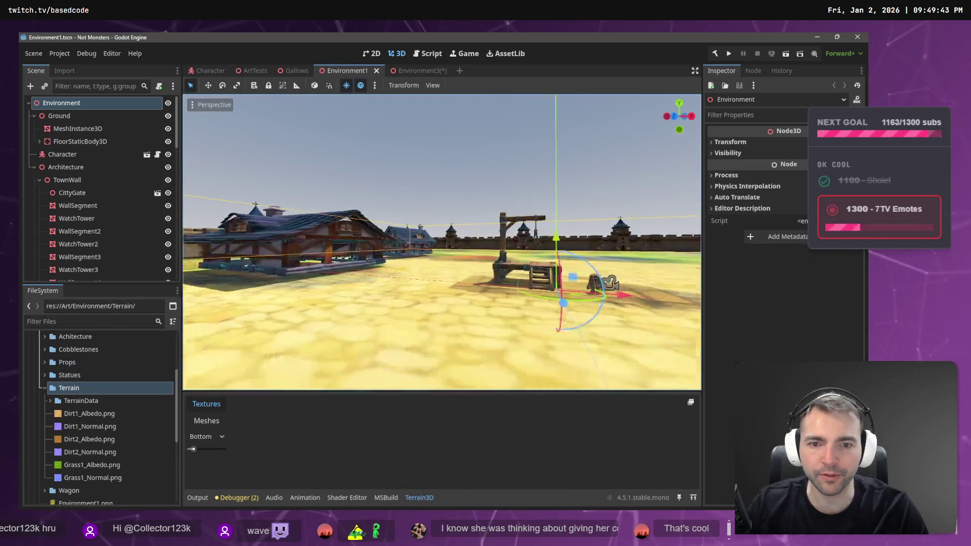
pyautogui.press('F5')
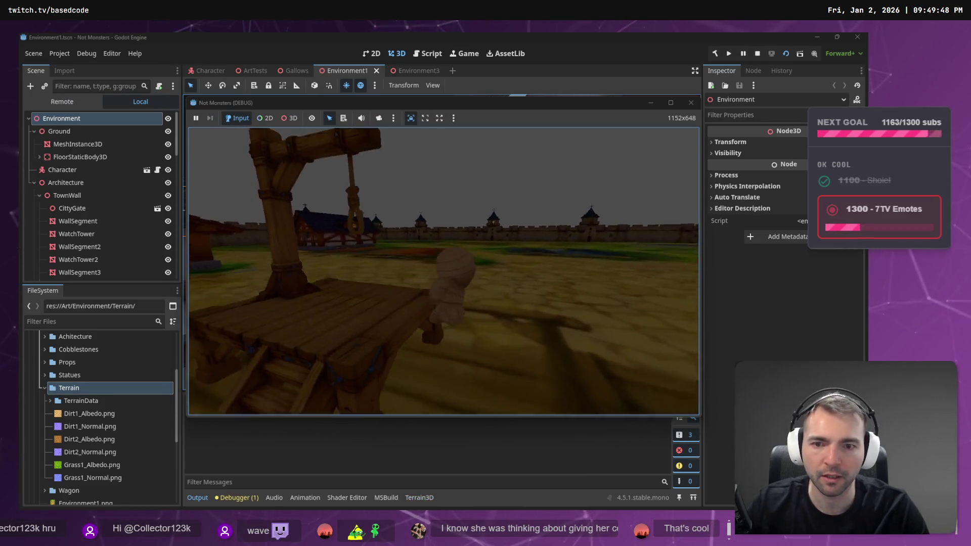
pyautogui.press('w')
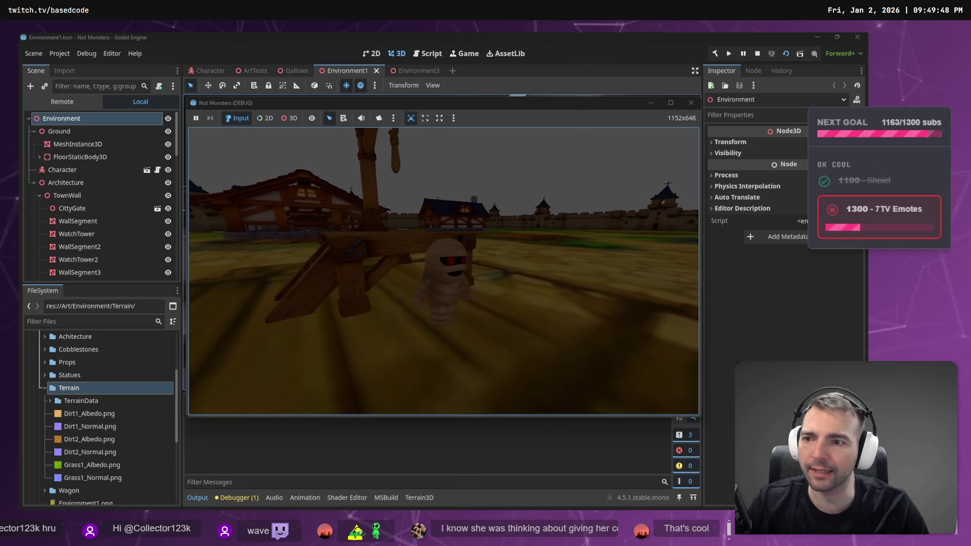
pyautogui.press('Escape')
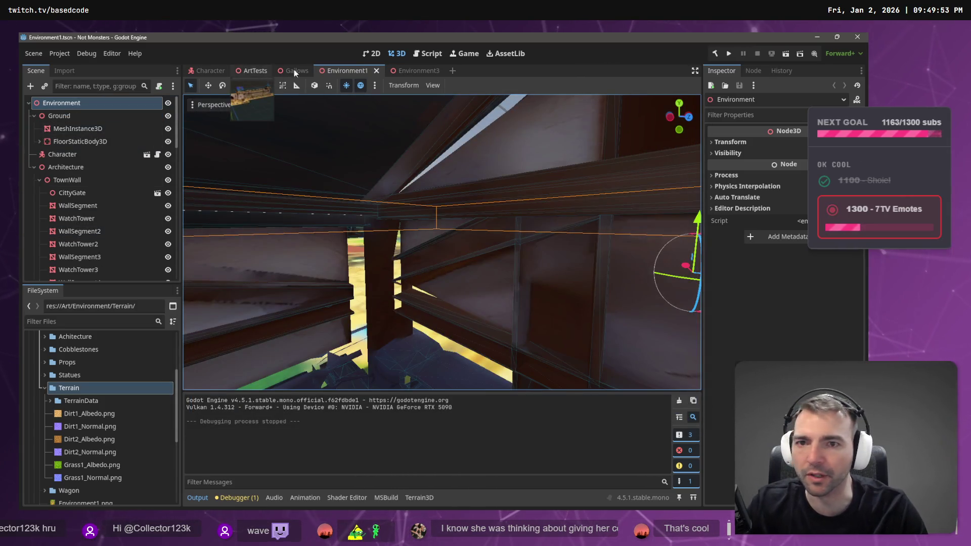
# - Copy the Rendering node from Environment3 and paste it under Environment in Environment1
pyautogui.click(406, 69)
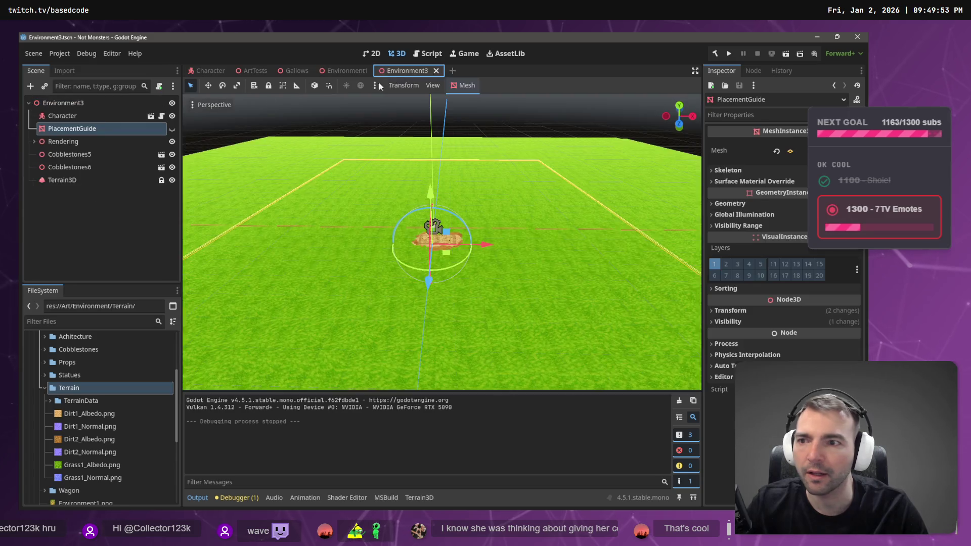
pyautogui.click(65, 141)
pyautogui.click(336, 71)
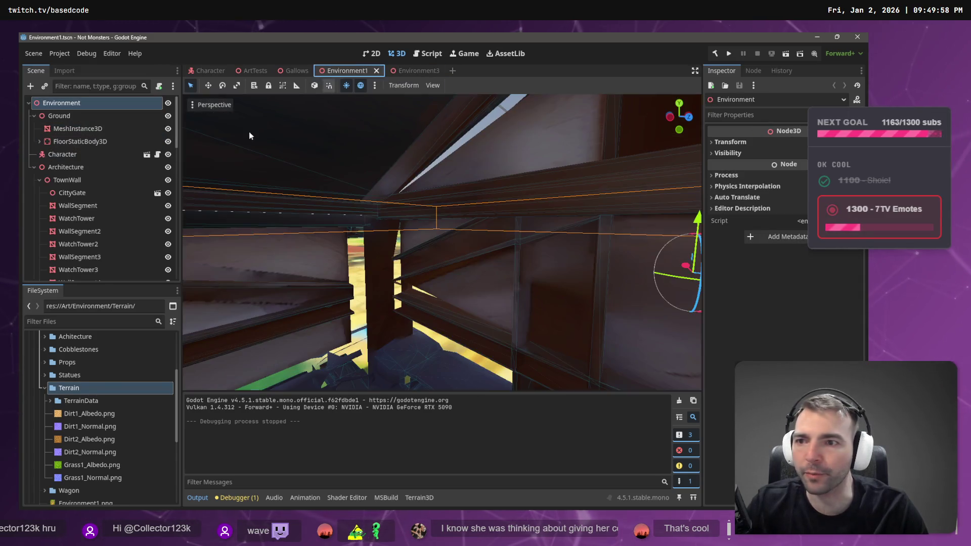
pyautogui.click(31, 116)
pyautogui.click(32, 143)
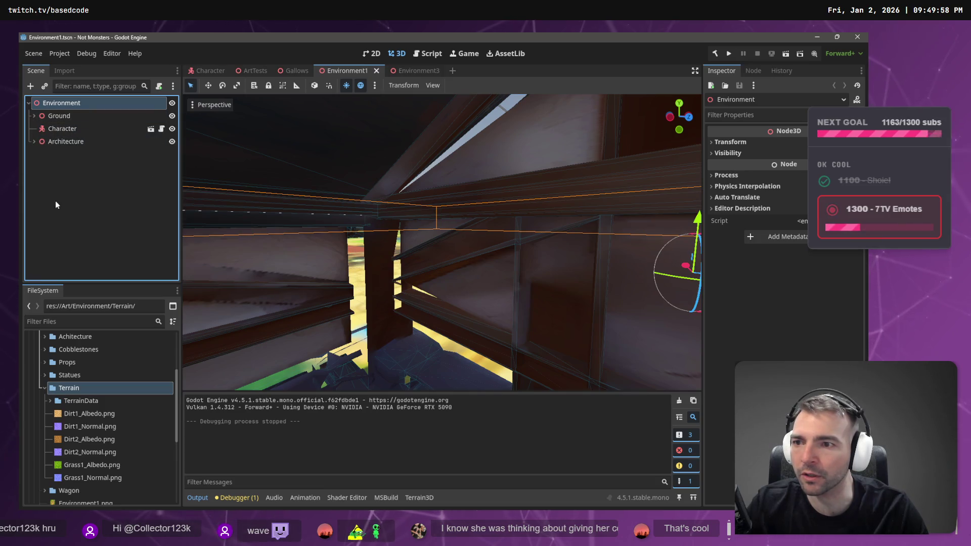
pyautogui.hotkey('ctrl', 'v')
pyautogui.moveTo(403, 166); pyautogui.dragTo(408, 169)
# - Run with F5, walk the mummy across the gallows platform, alley and toward the castle, then stop with F8
pyautogui.press('F5')
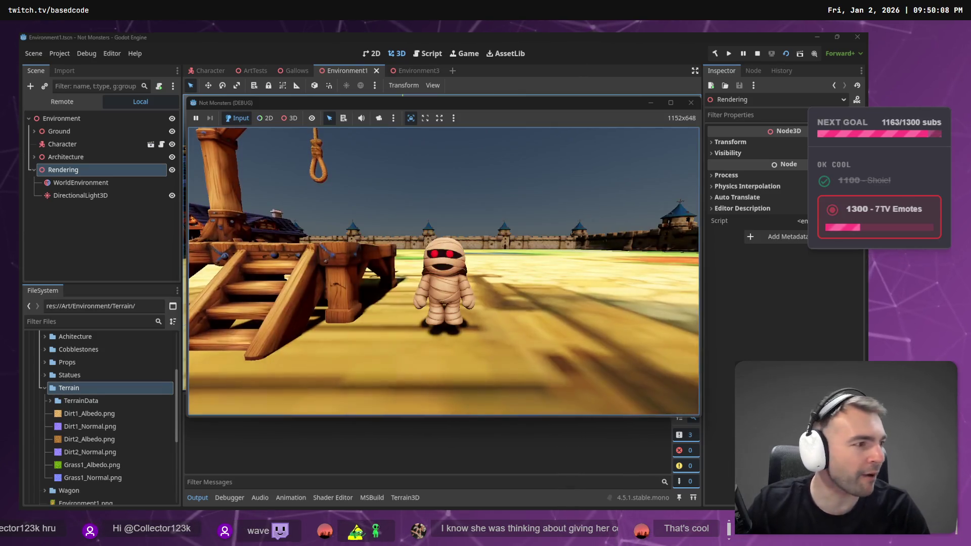
pyautogui.press('w')
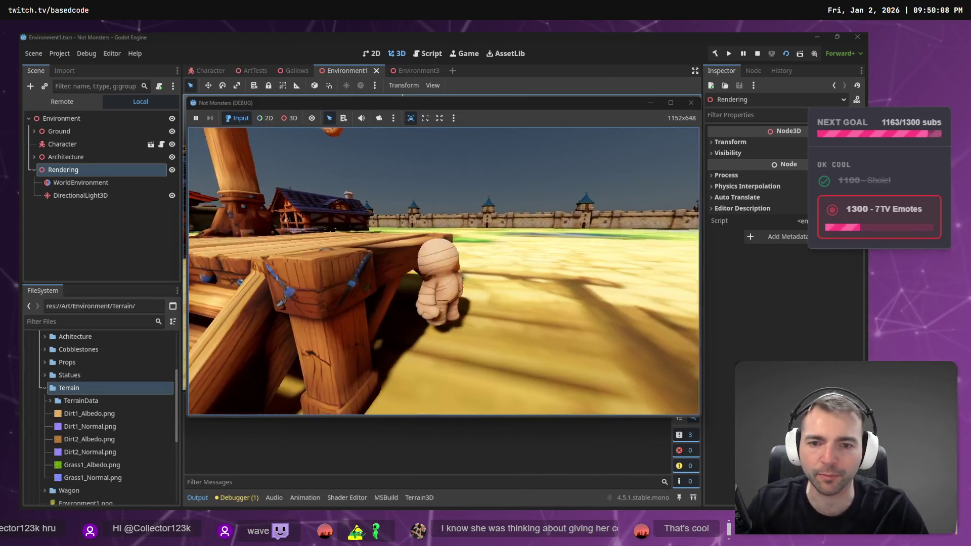
pyautogui.press('a')
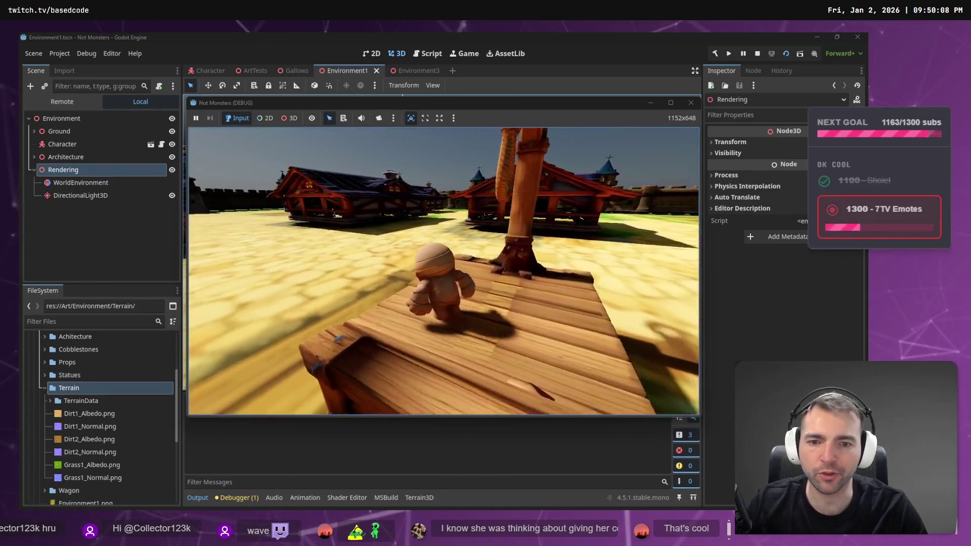
pyautogui.press('s')
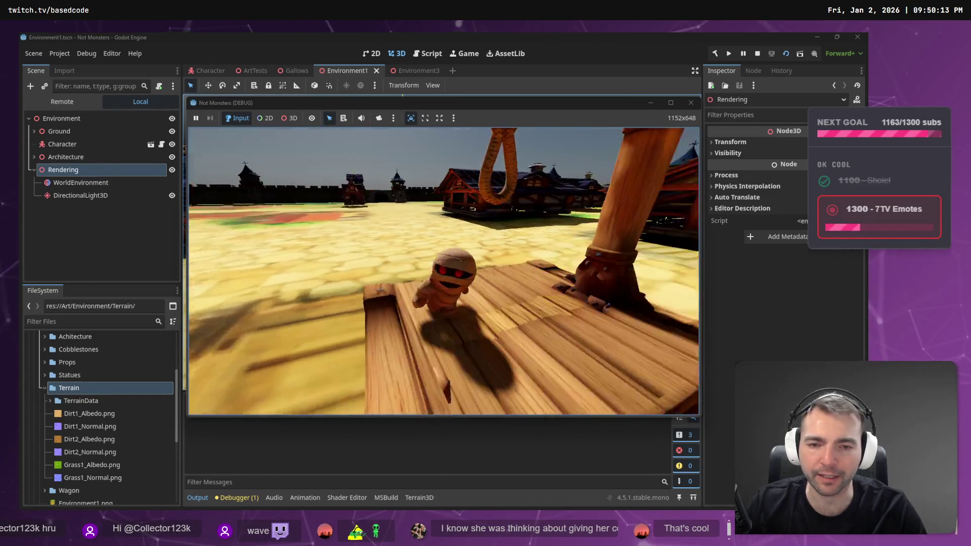
pyautogui.press('w')
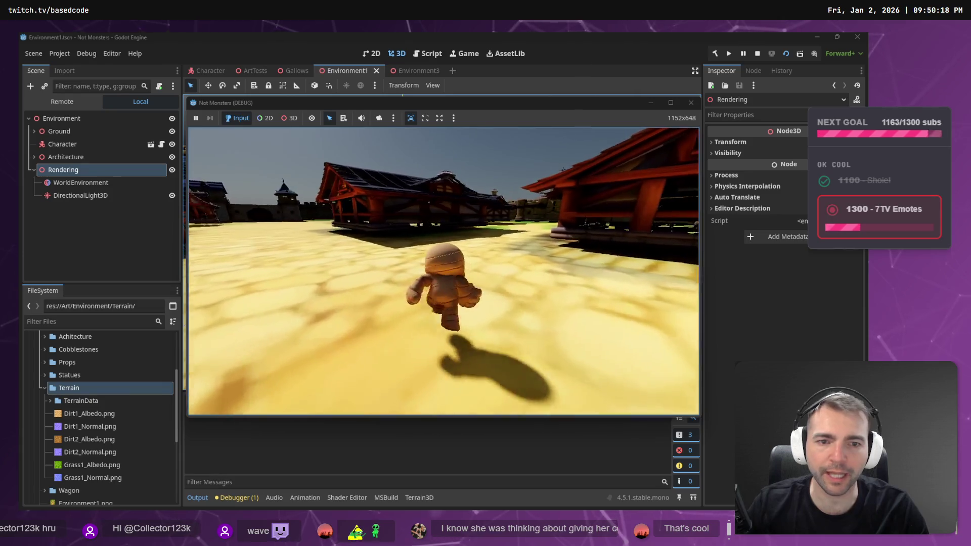
pyautogui.press('a')
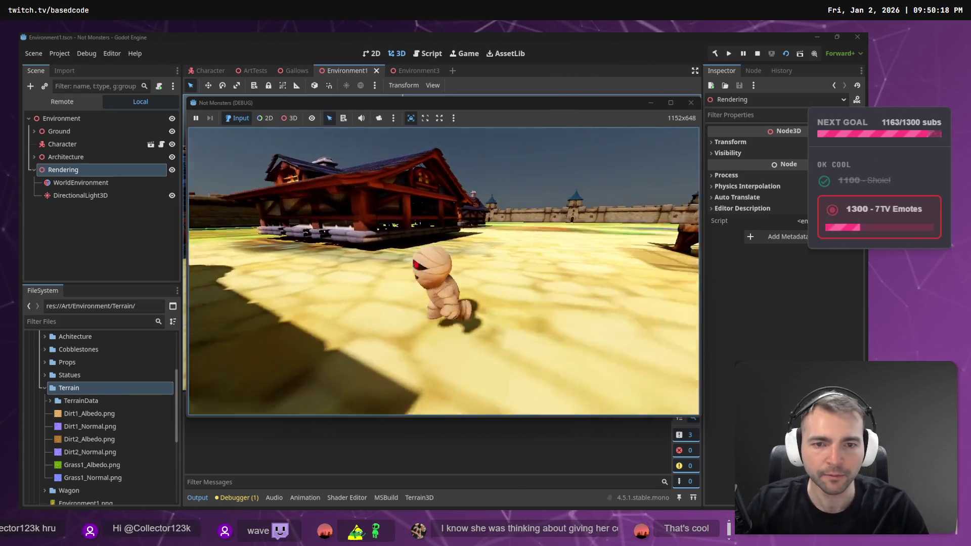
pyautogui.press('w')
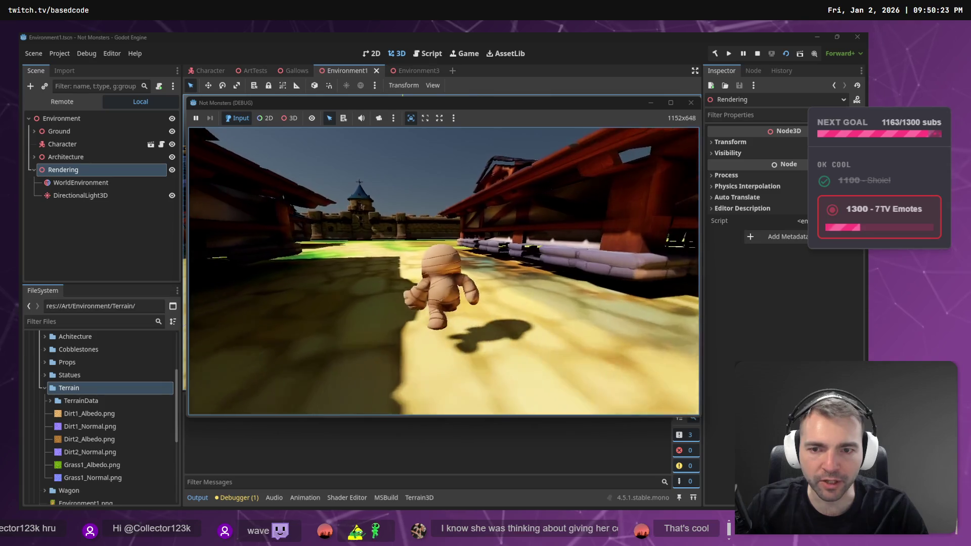
pyautogui.press('s')
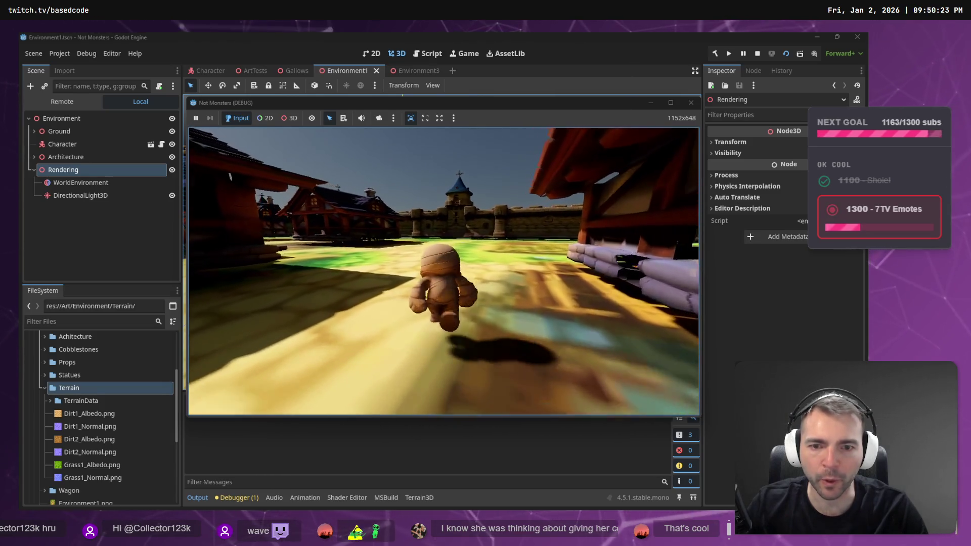
pyautogui.press('s')
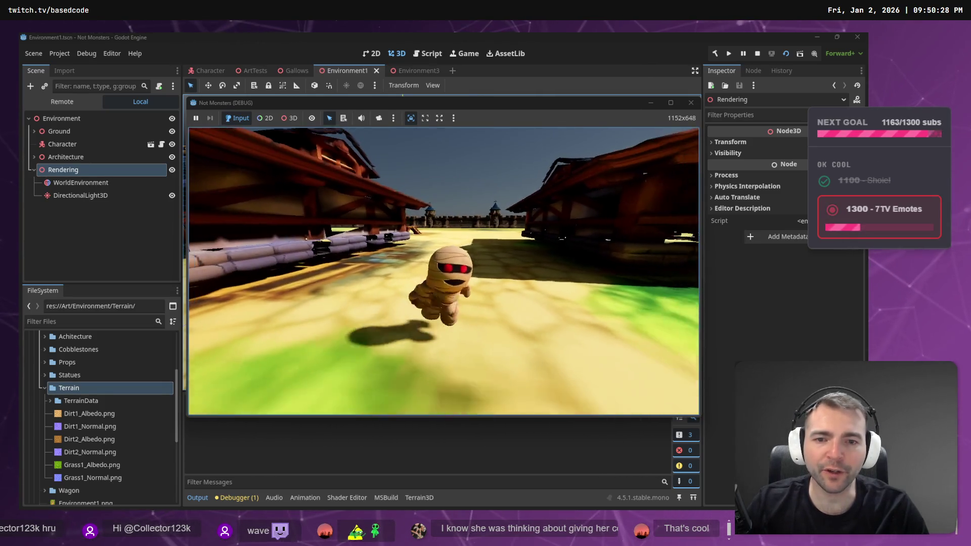
pyautogui.press('w')
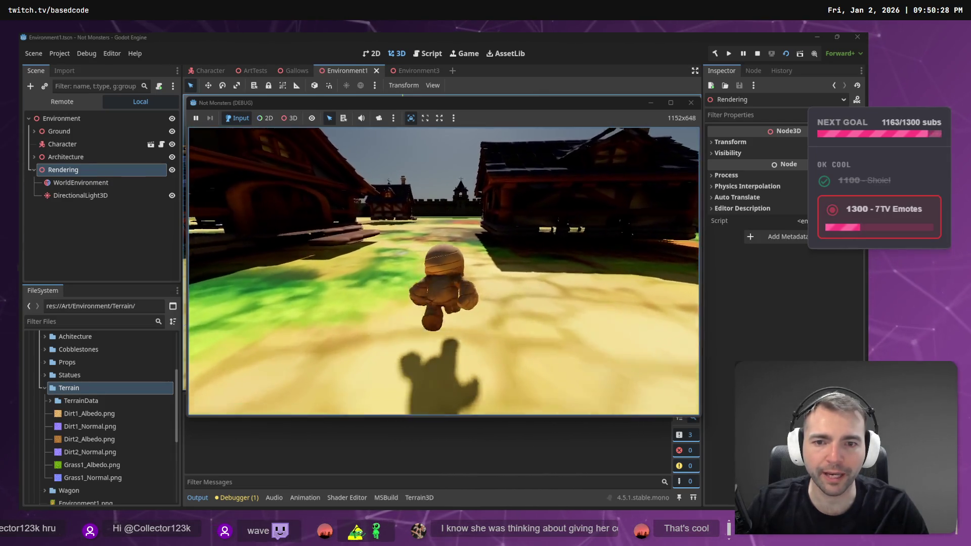
pyautogui.press('w')
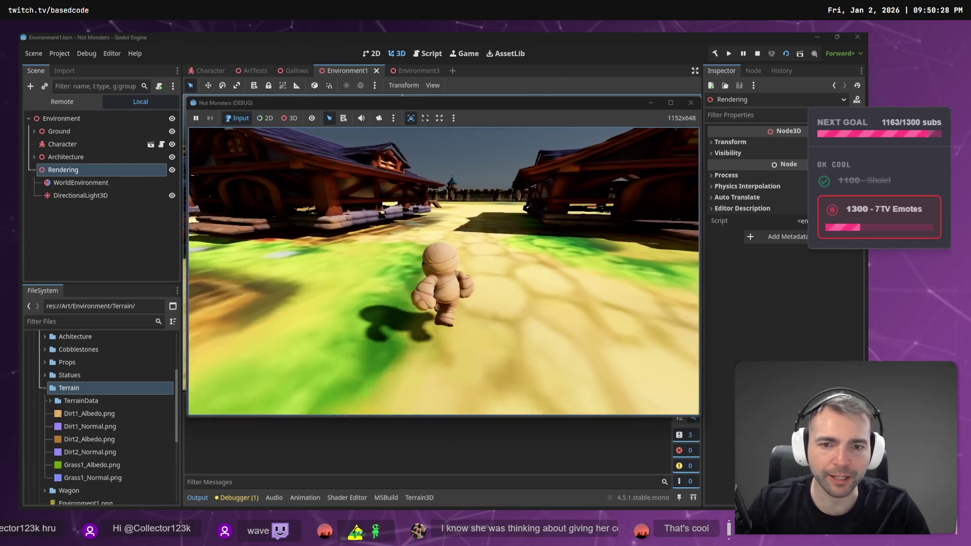
pyautogui.press('F8')
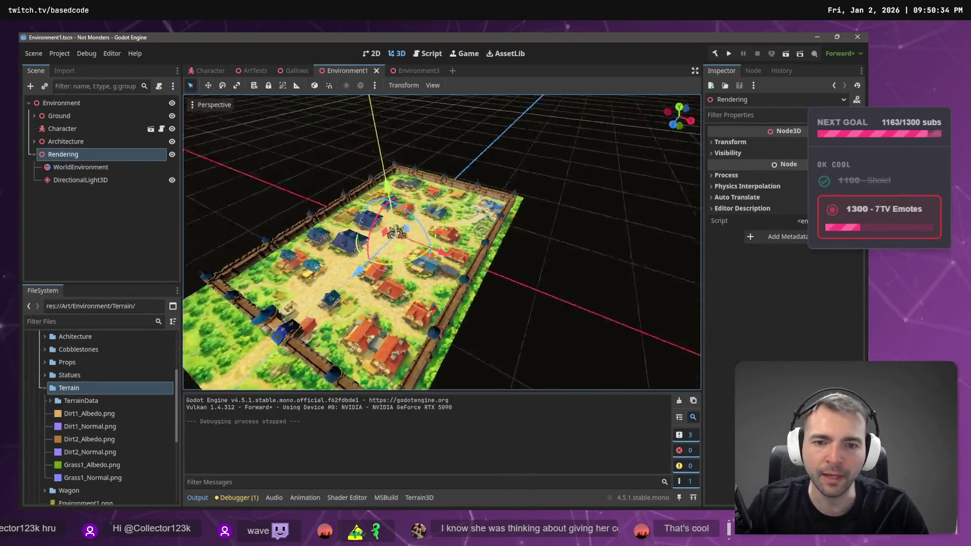
# - Open Environment2.tscn, collapse the Ground node and select its Terrain3D node
pyautogui.scroll(-5, 88, 445)
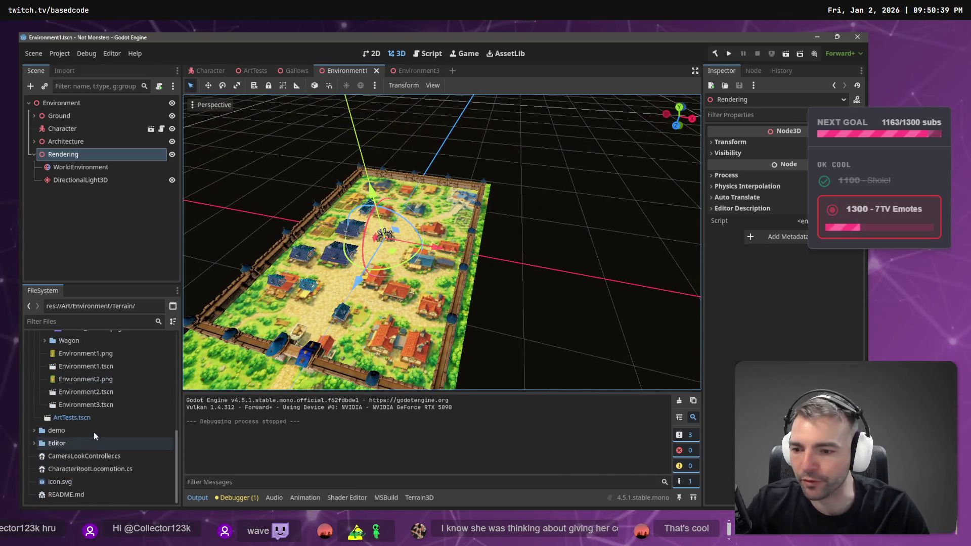
pyautogui.click(87, 394)
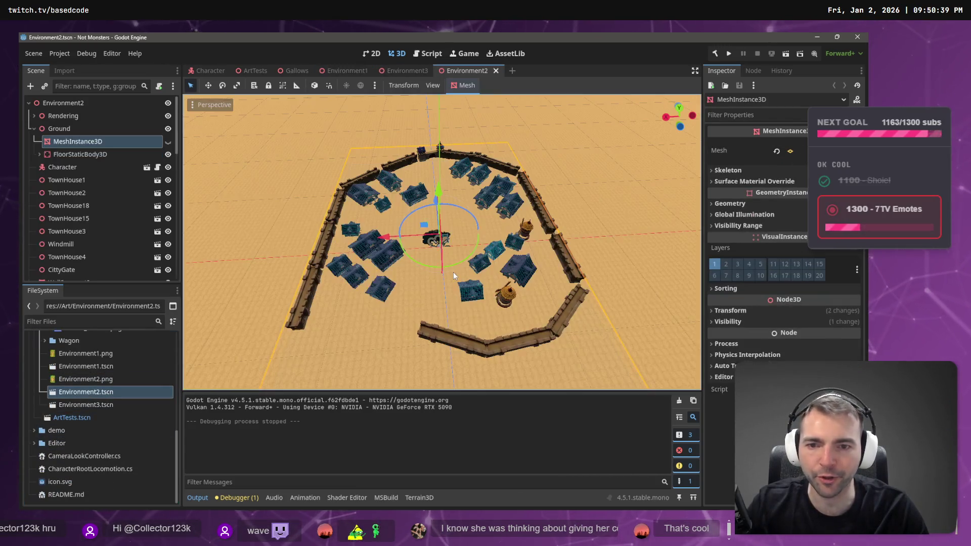
pyautogui.scroll(3, 525, 263)
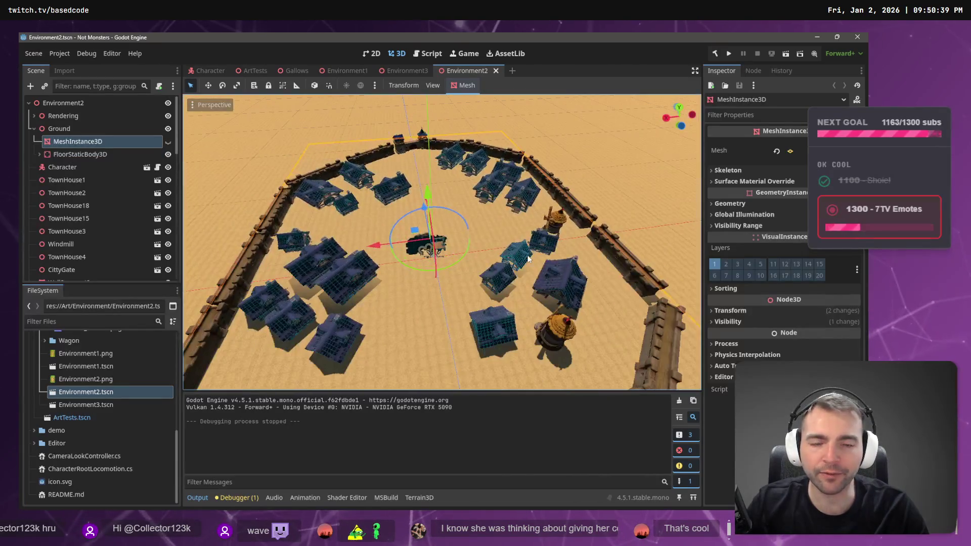
pyautogui.click(34, 129)
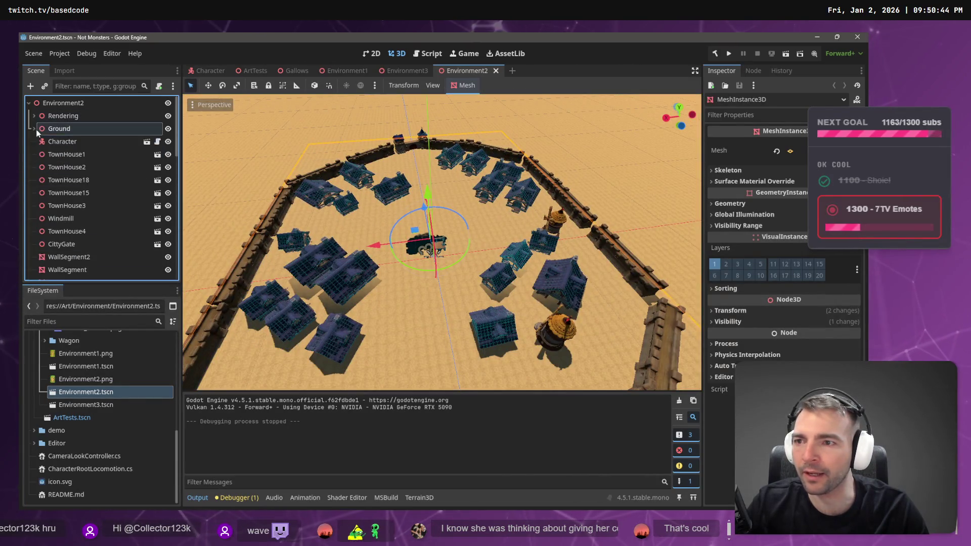
pyautogui.scroll(-10, 50, 260)
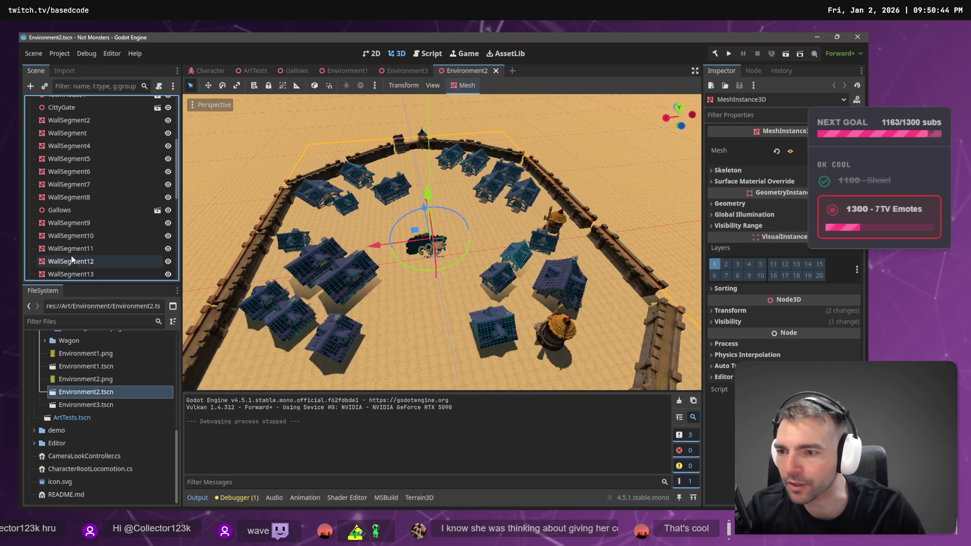
pyautogui.click(79, 275)
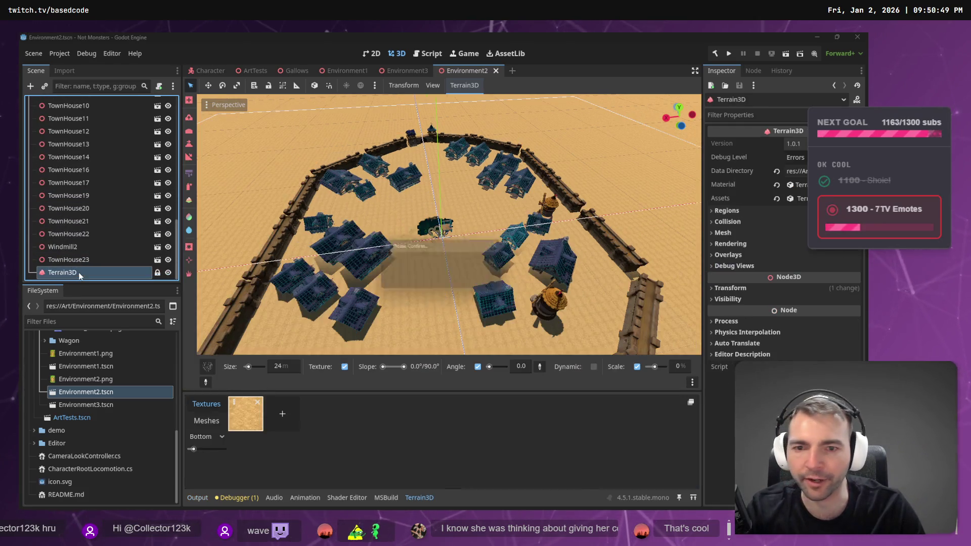
# - Cancel a first Terrain3D deletion and toggle the terrain's visibility off and back on
pyautogui.press('Delete')
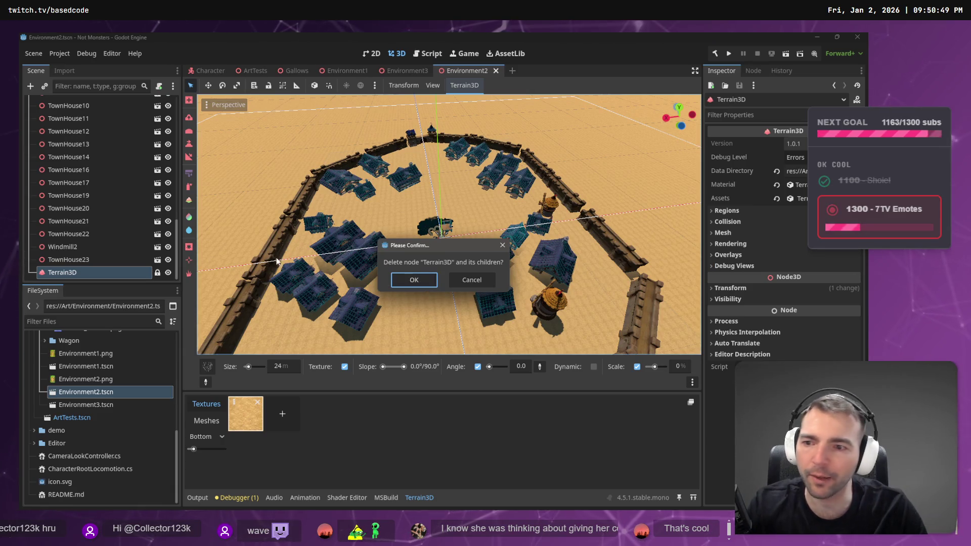
pyautogui.press('Escape')
pyautogui.click(168, 272)
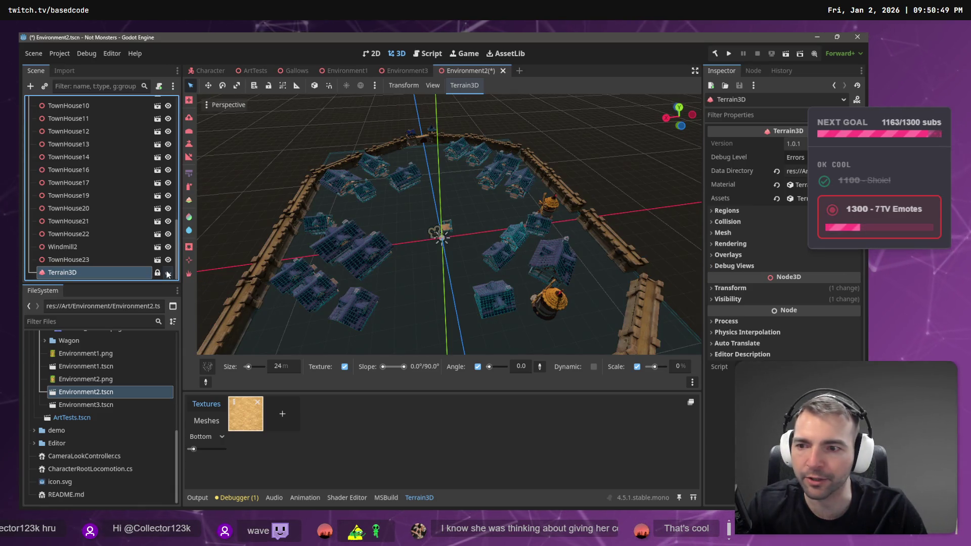
pyautogui.click(168, 273)
pyautogui.scroll(10, 129, 246)
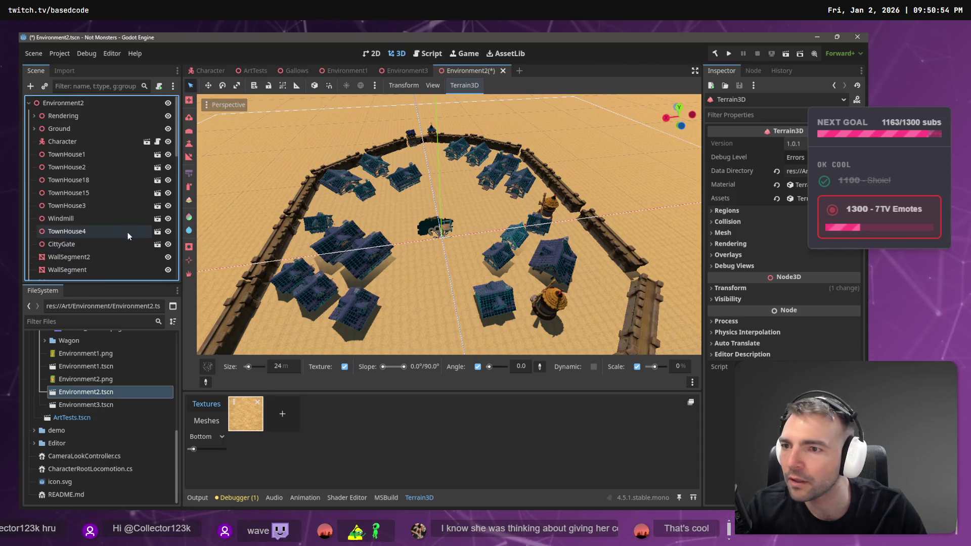
# - Delete the Terrain3D node and its children, confirming the dialog
pyautogui.click(33, 128)
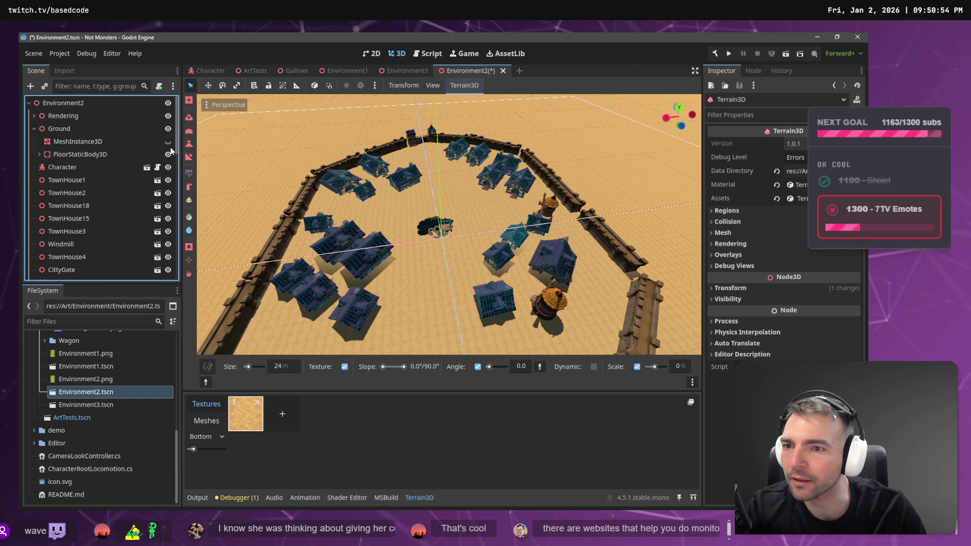
pyautogui.scroll(-10, 122, 245)
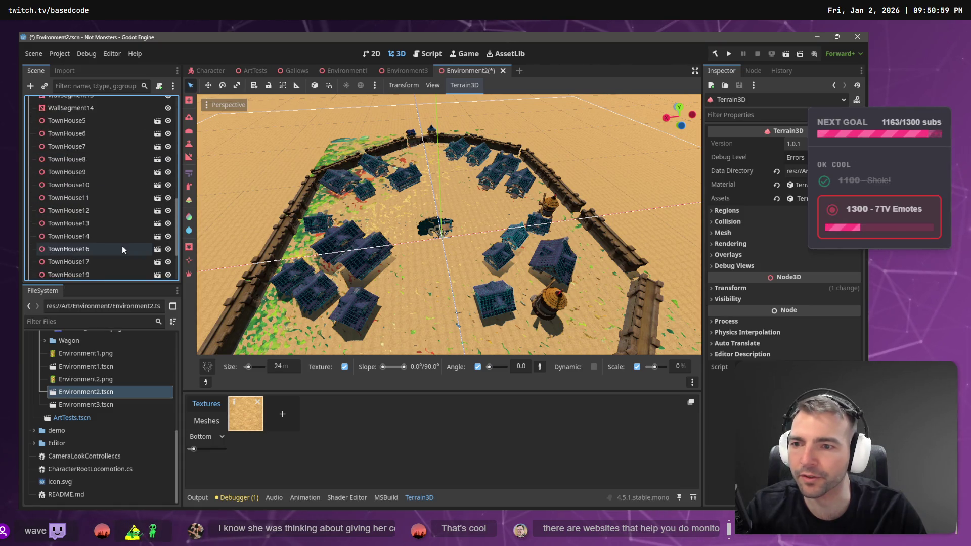
pyautogui.doubleClick(98, 273)
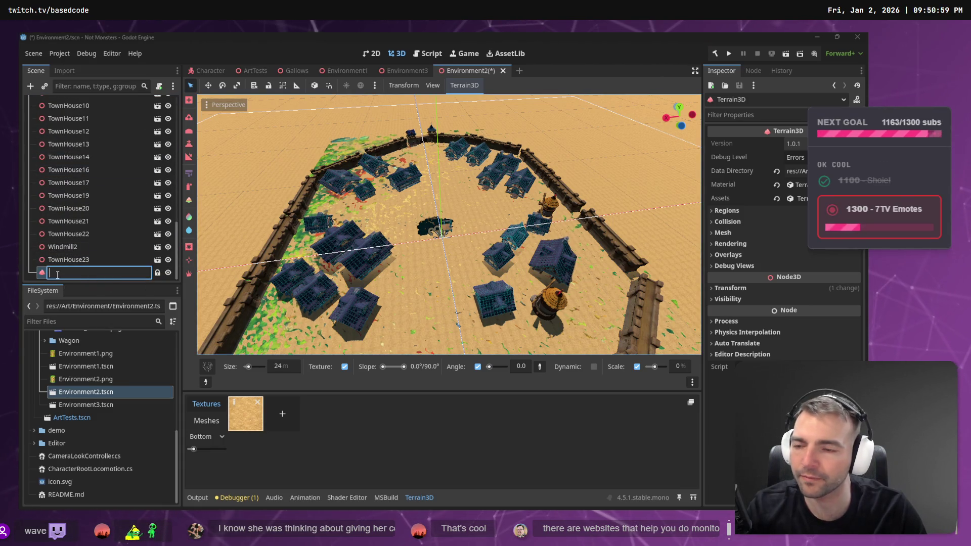
pyautogui.press('Escape')
pyautogui.press('Delete')
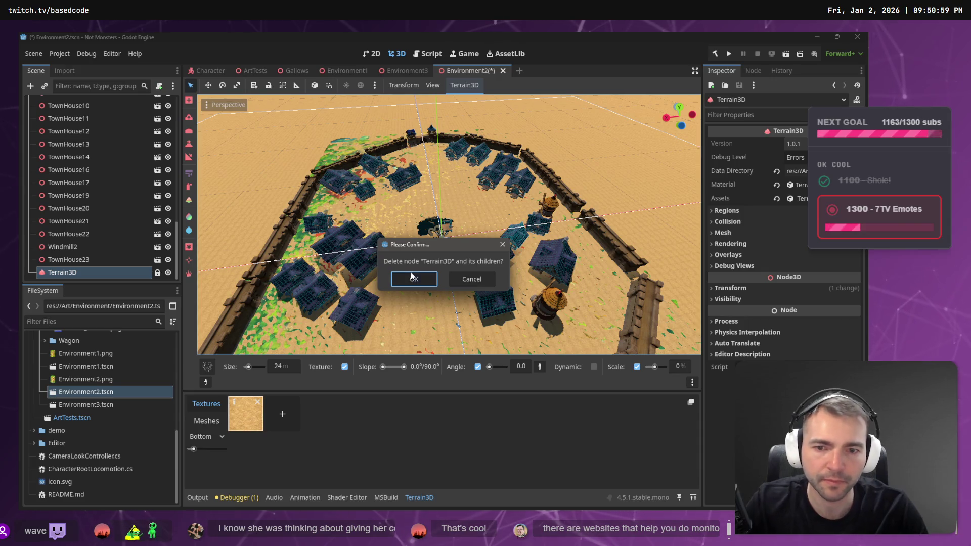
pyautogui.click(413, 277)
# - Run Environment2 with F6 and walk the mummy onto and across the gallows platform toward the houses
pyautogui.press('w')
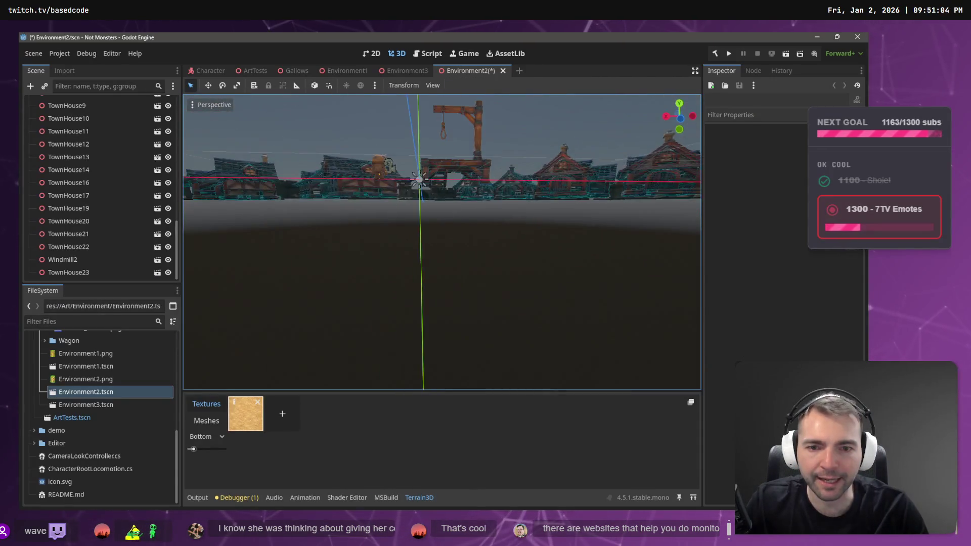
pyautogui.press('s')
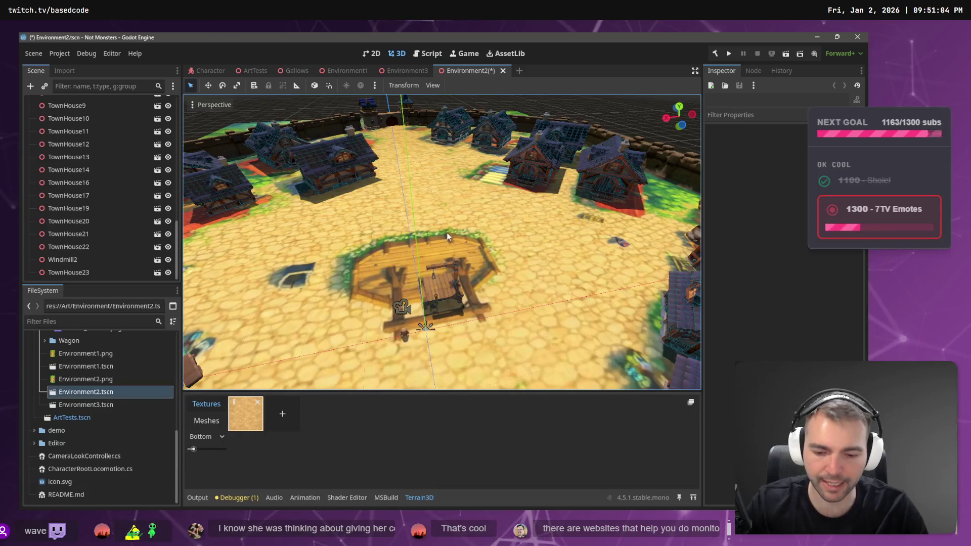
pyautogui.press('F6')
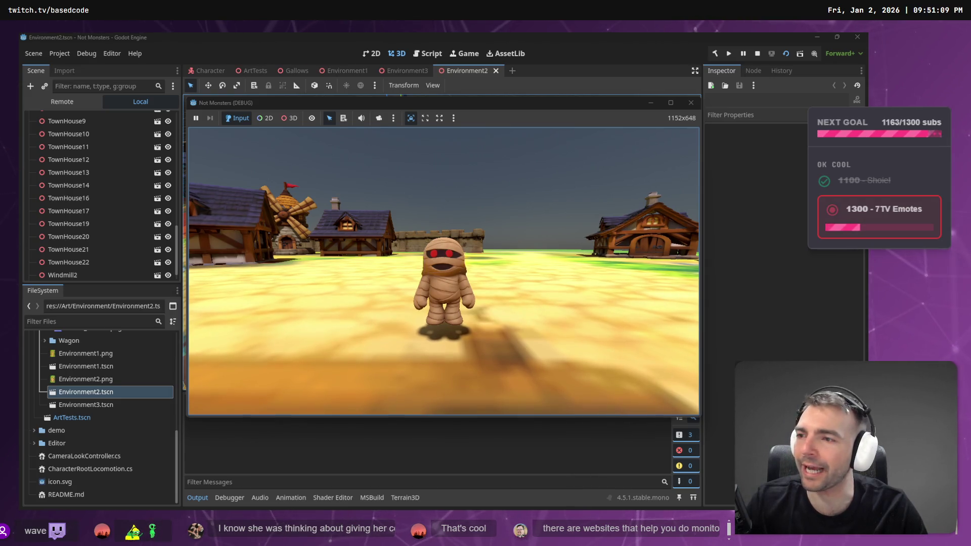
pyautogui.press('w')
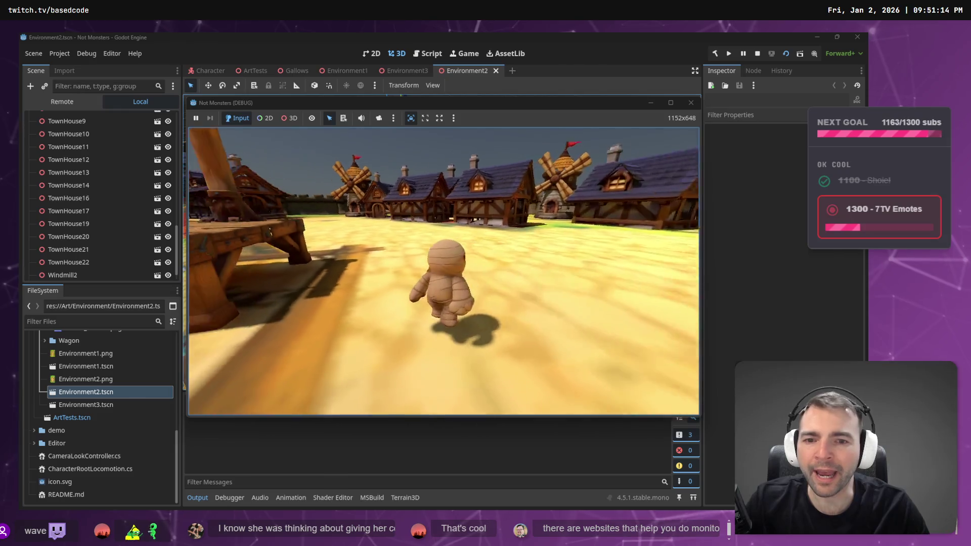
pyautogui.press('w')
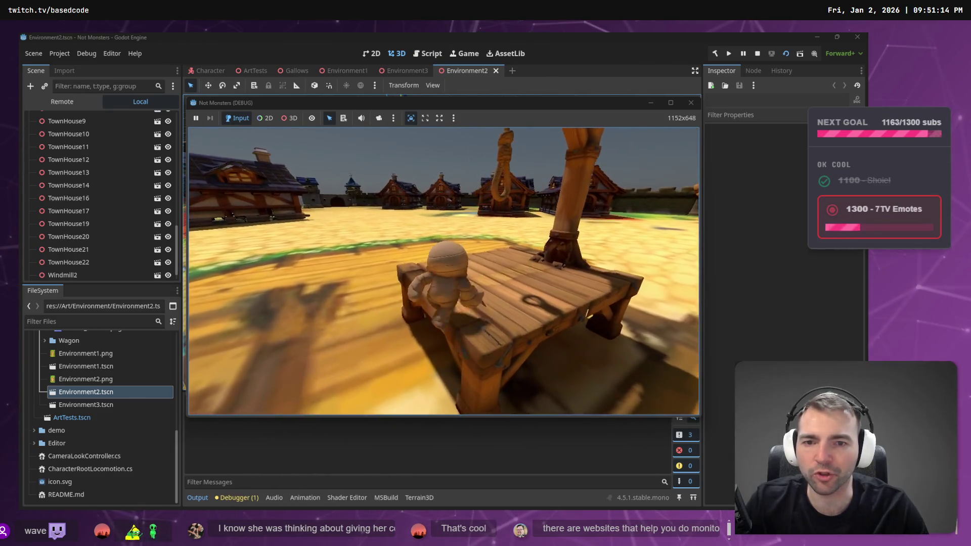
pyautogui.press('w')
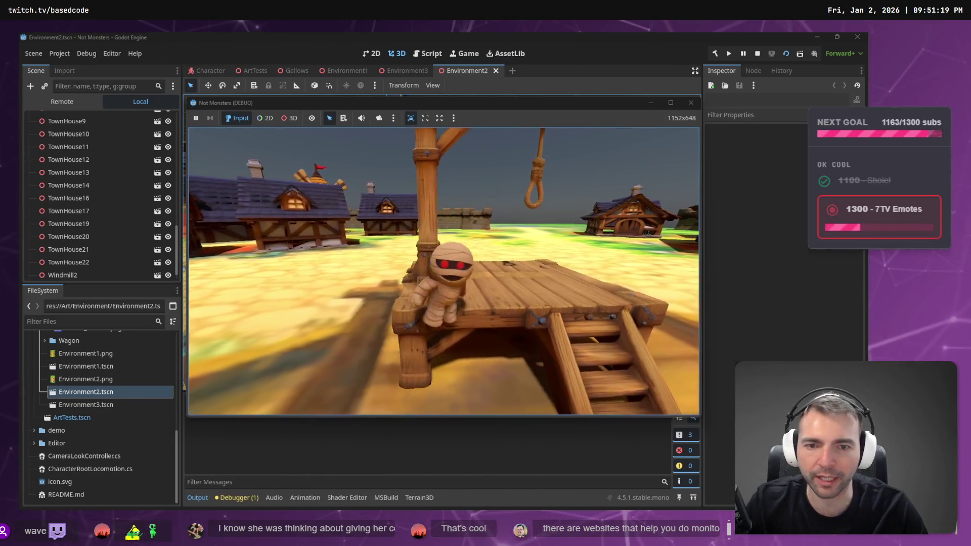
pyautogui.press('w')
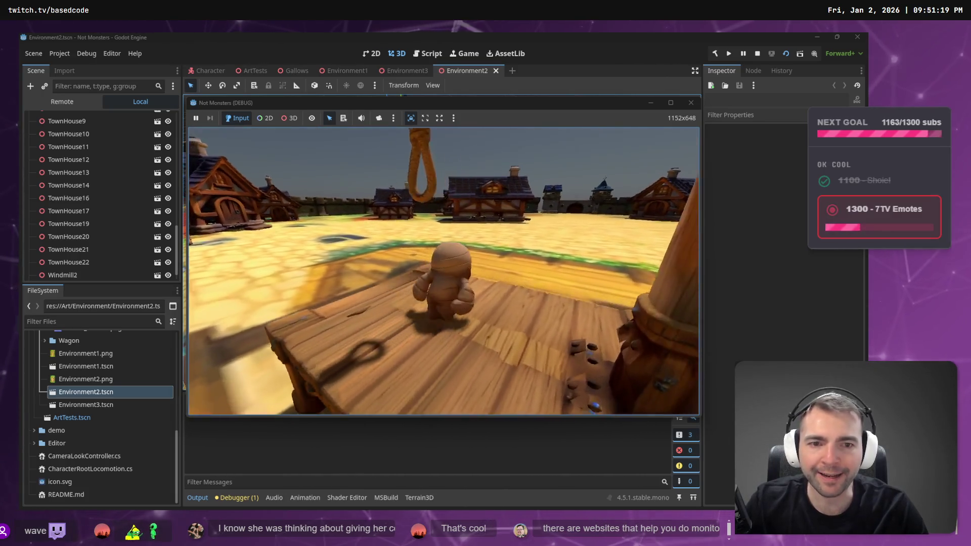
pyautogui.press('w')
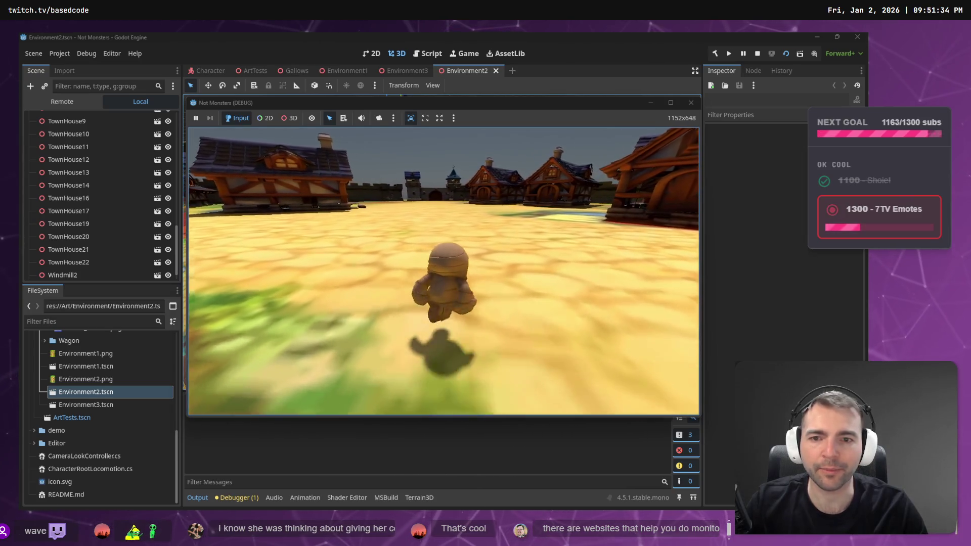
# - Run the mummy across the town square, then stop the game with F8
pyautogui.press('w')
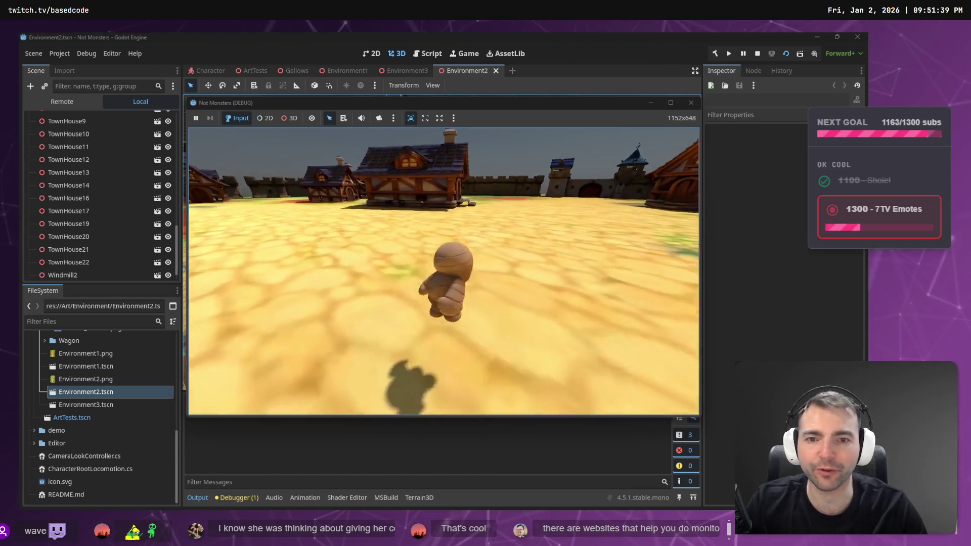
pyautogui.press('w')
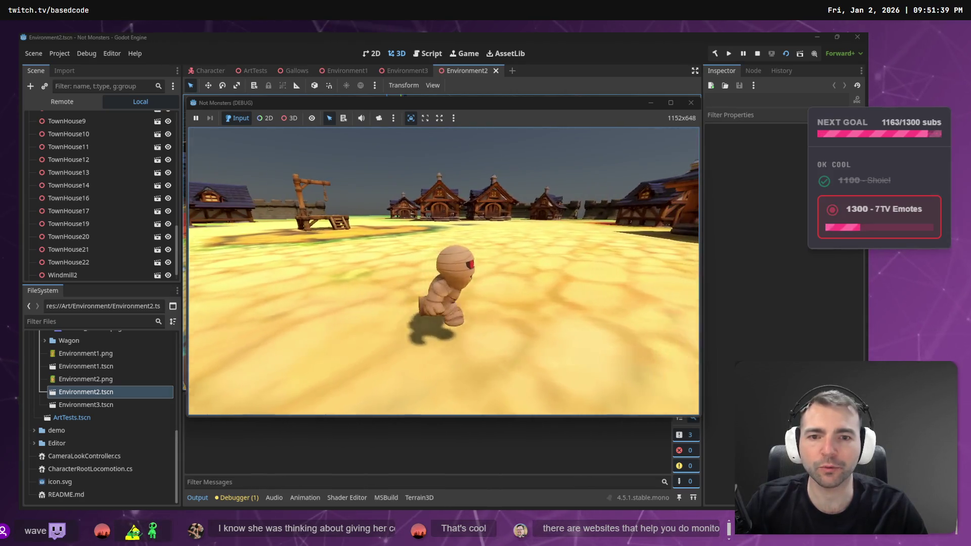
pyautogui.press('s')
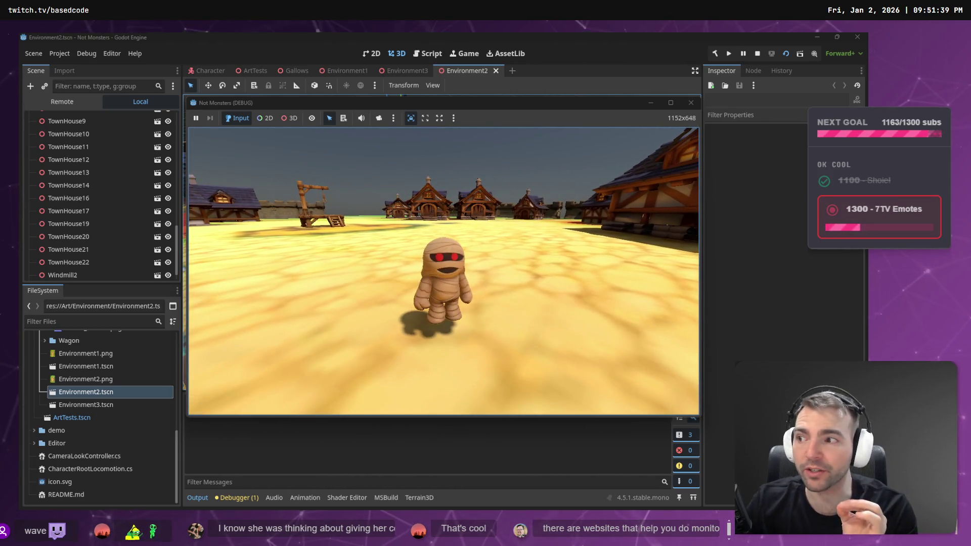
pyautogui.press('w')
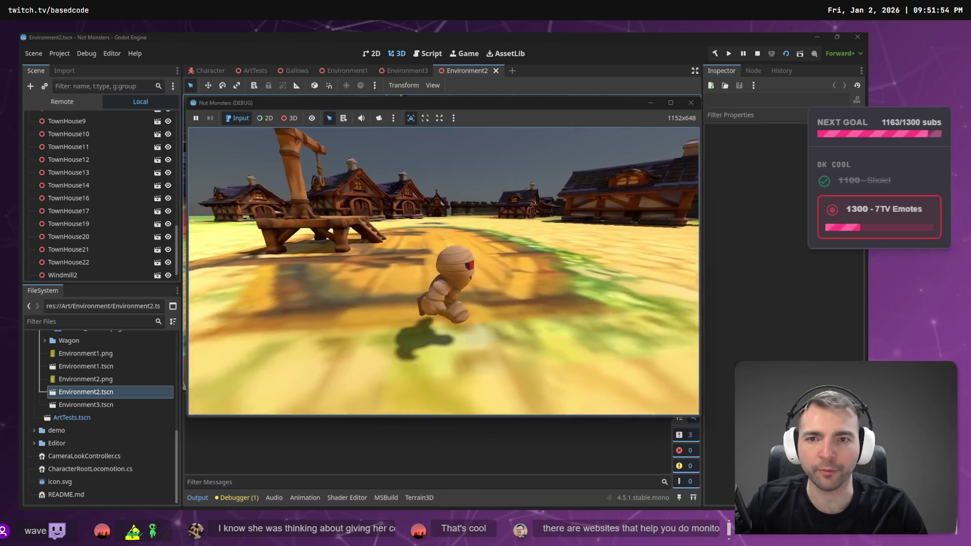
pyautogui.press('F8')
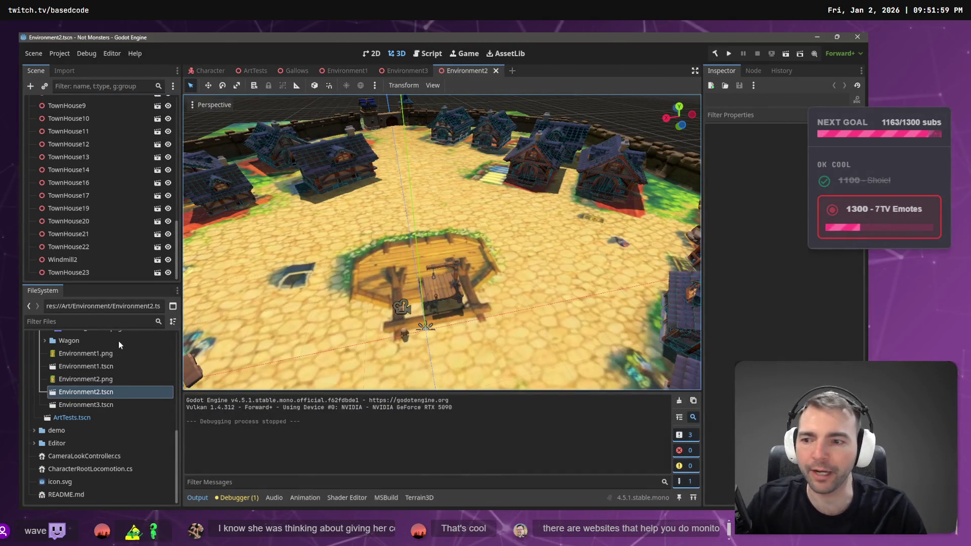
# - Open Environment3.tscn and fly in over the cobblestones and back out over the grass, then switch to ChatGPT
pyautogui.doubleClick(96, 405)
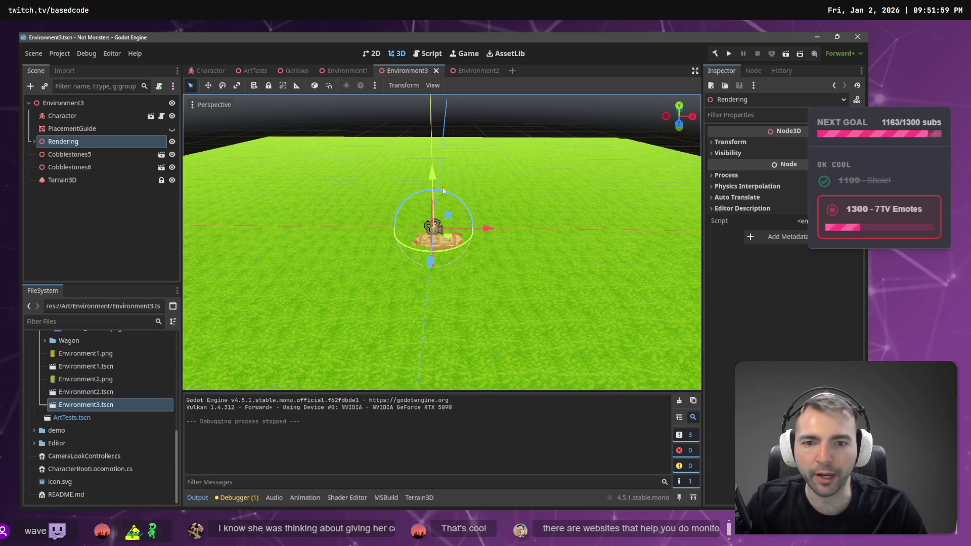
pyautogui.press('w')
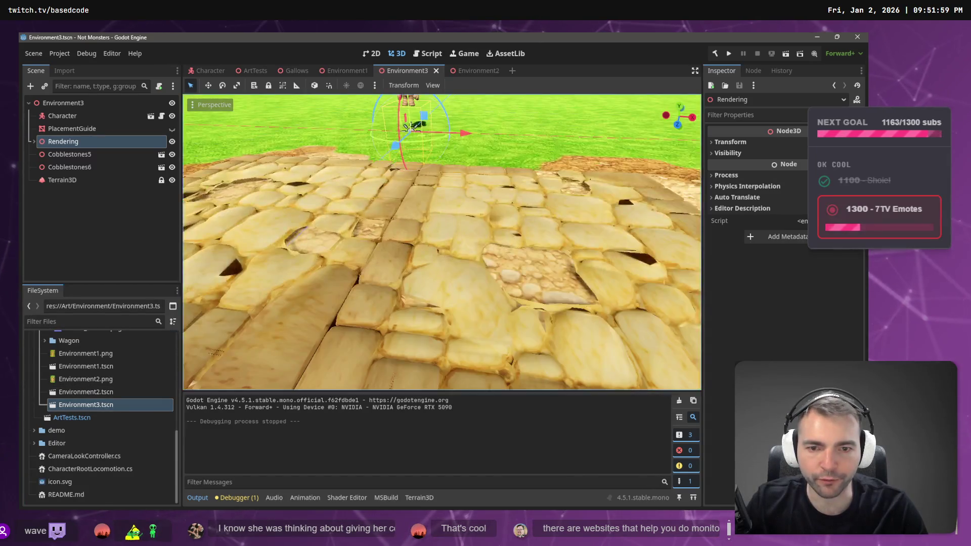
pyautogui.press('s')
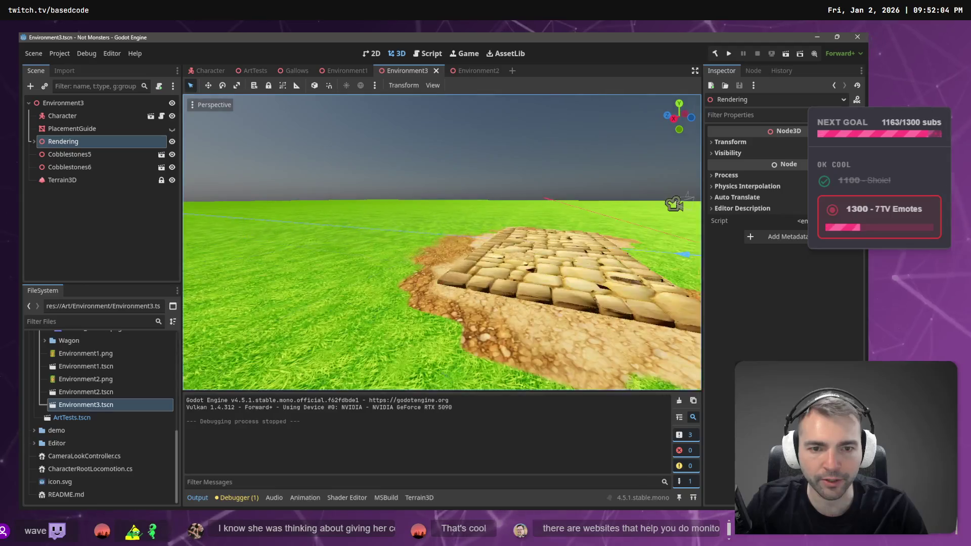
pyautogui.press('s')
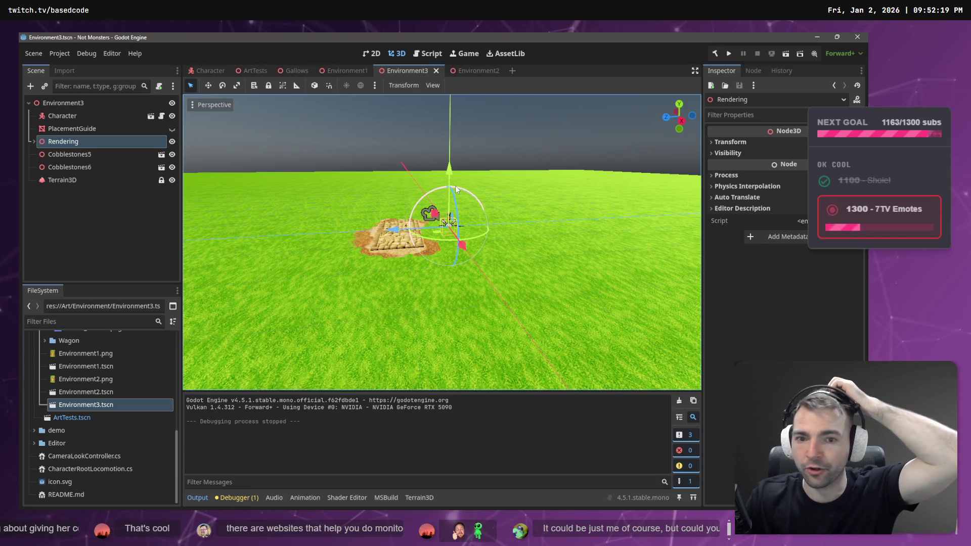
pyautogui.hotkey('alt', 'Tab')
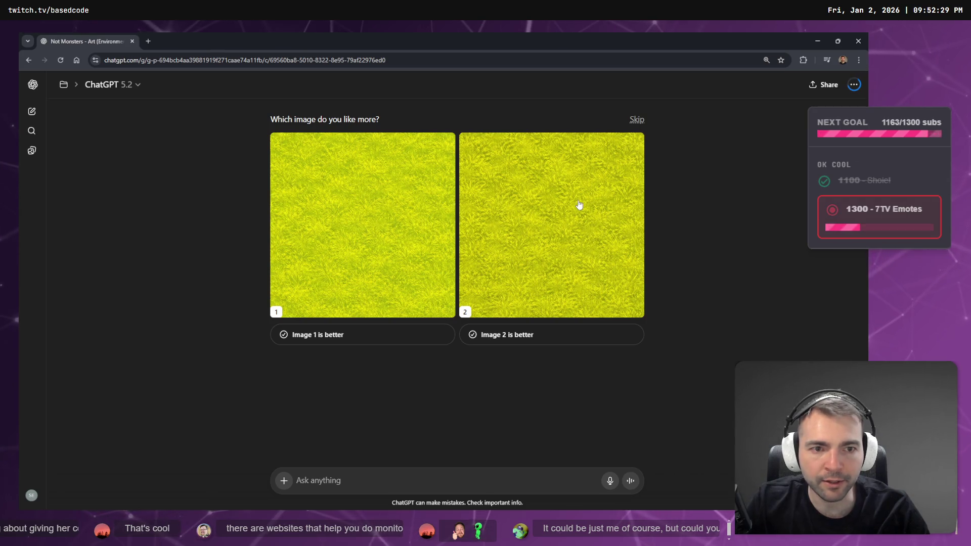
# - Save the chosen yellow-green grass image over Grass1_Albedo.png, confirming the replacement, then return to Godot
pyautogui.click(617, 155)
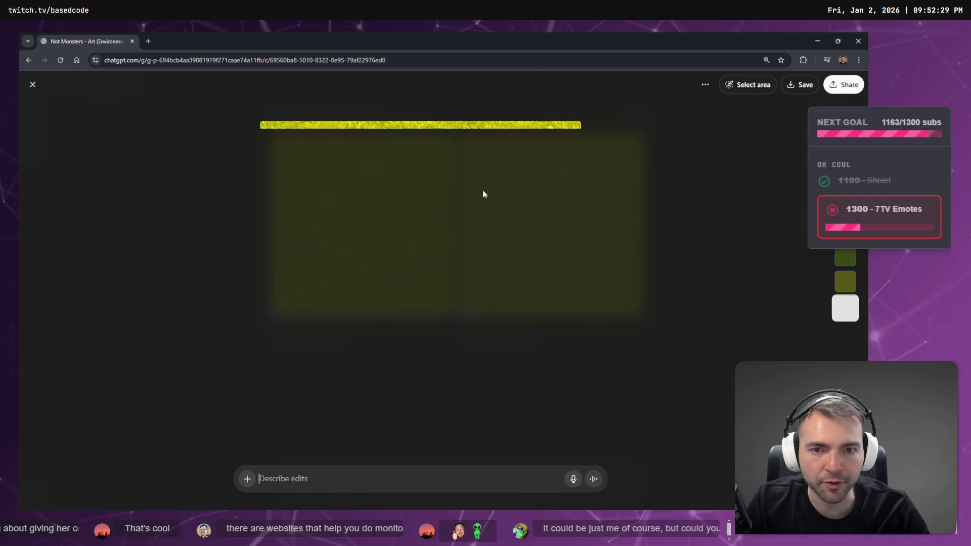
pyautogui.rightClick(395, 260)
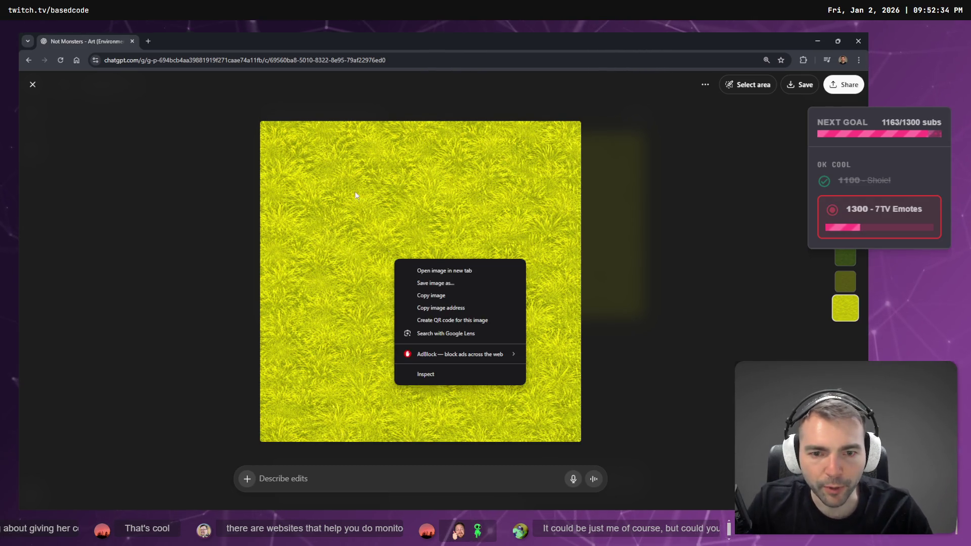
pyautogui.click(470, 284)
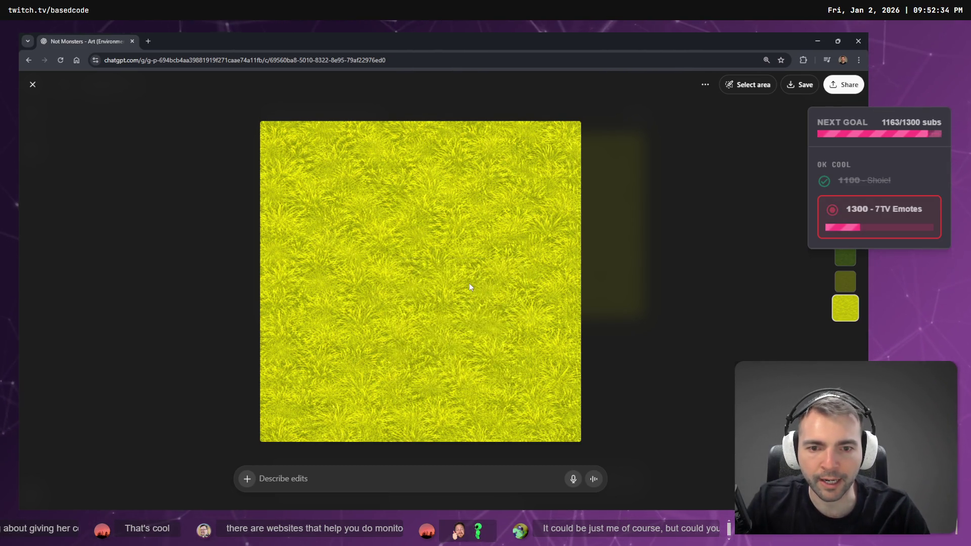
pyautogui.doubleClick(373, 233)
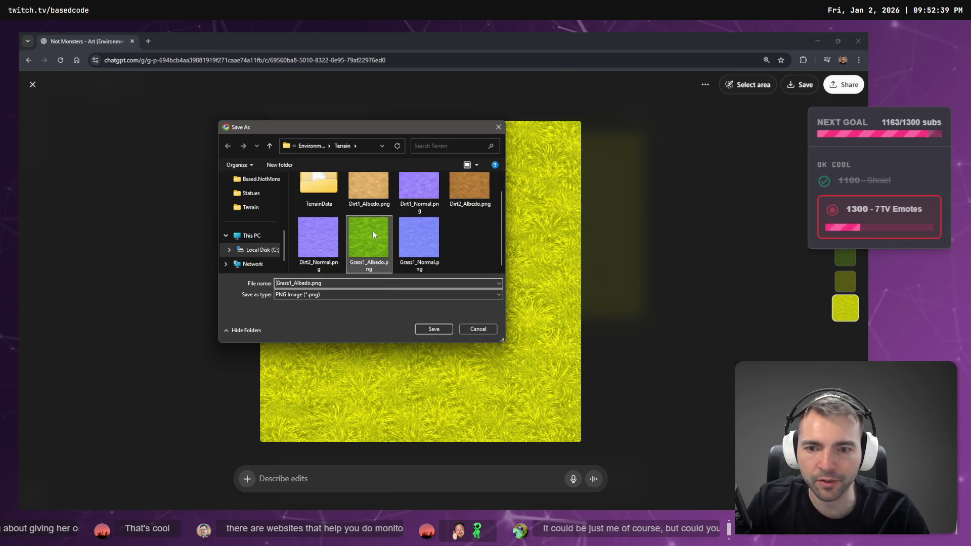
pyautogui.click(465, 276)
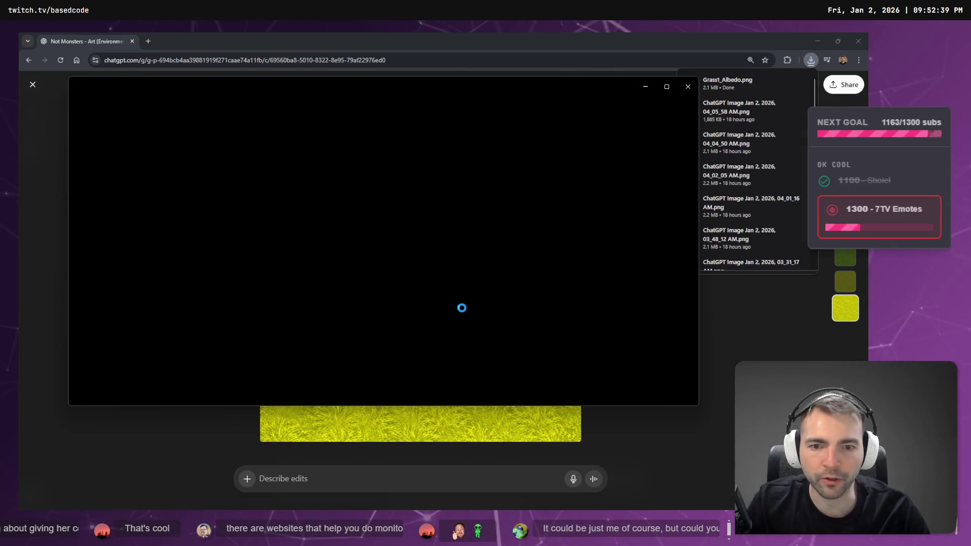
pyautogui.hotkey('alt', 'F4')
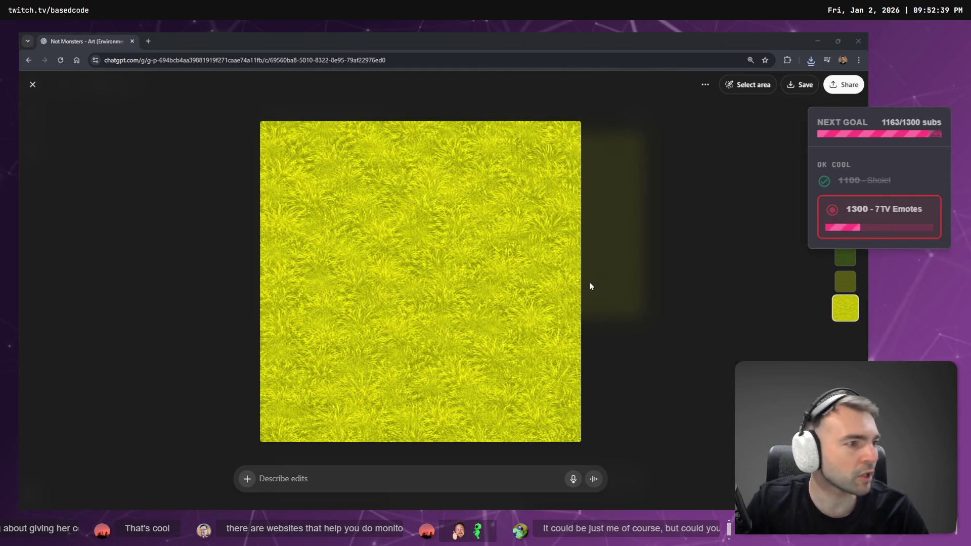
pyautogui.hotkey('alt', 'Tab')
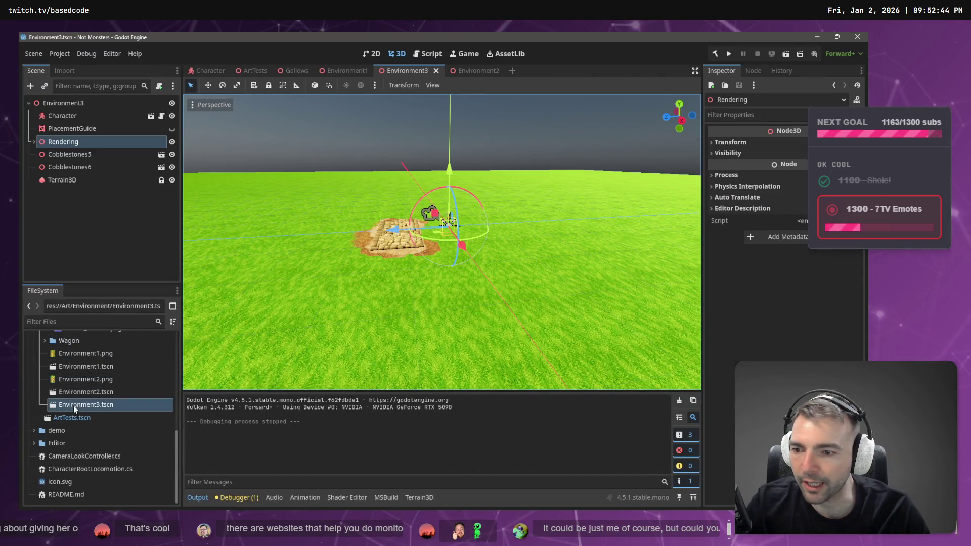
# - Drag Grass1_Albedo.png into the Terrain3D grass texture's Albedo Texture slot
pyautogui.click(60, 181)
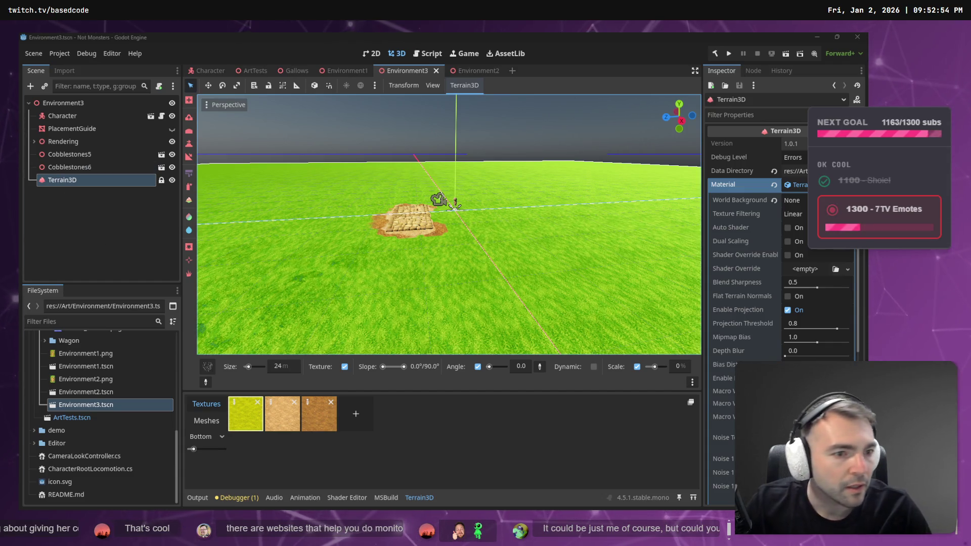
pyautogui.click(236, 406)
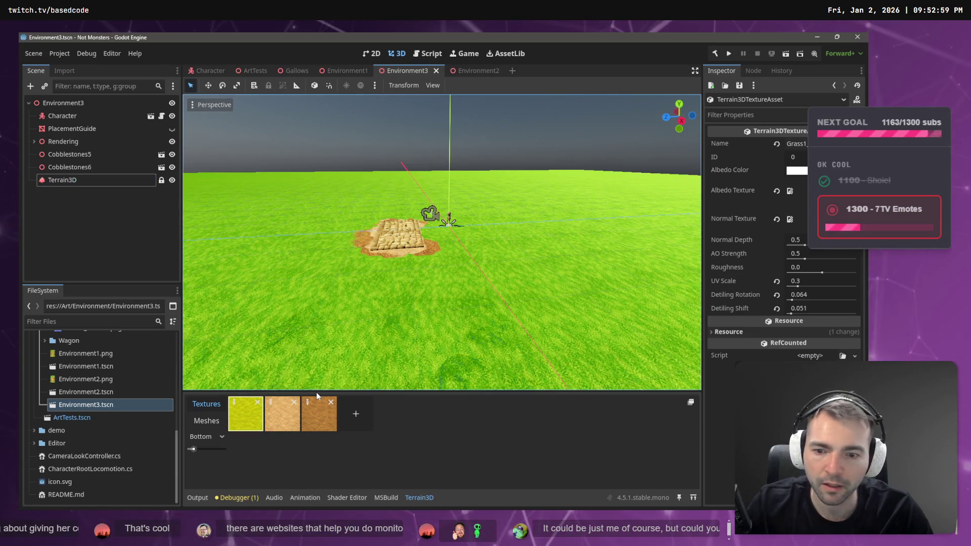
pyautogui.press('Escape')
pyautogui.scroll(2, 75, 350)
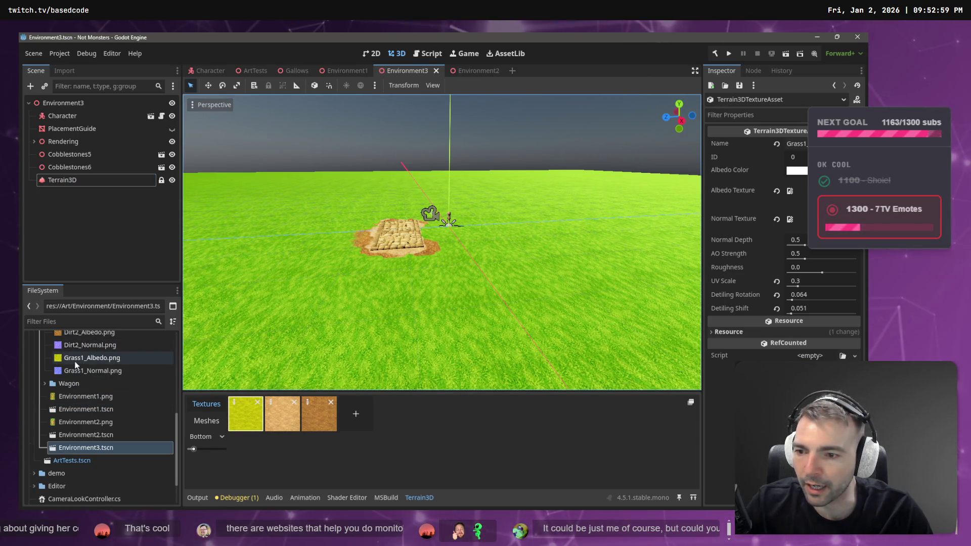
pyautogui.moveTo(80, 363); pyautogui.dragTo(404, 278)
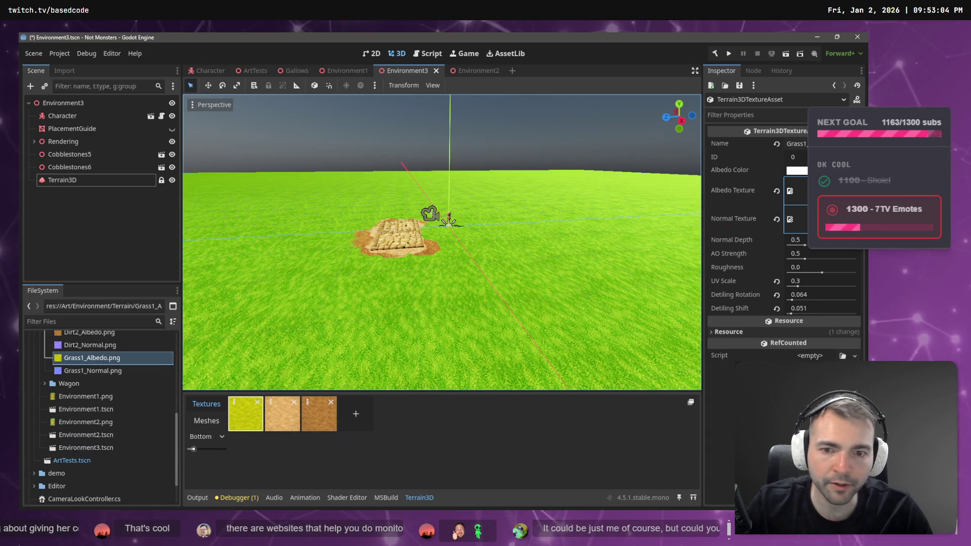
# - Fly the camera over the cobblestone path to view the yellow-green terrain
pyautogui.press('w')
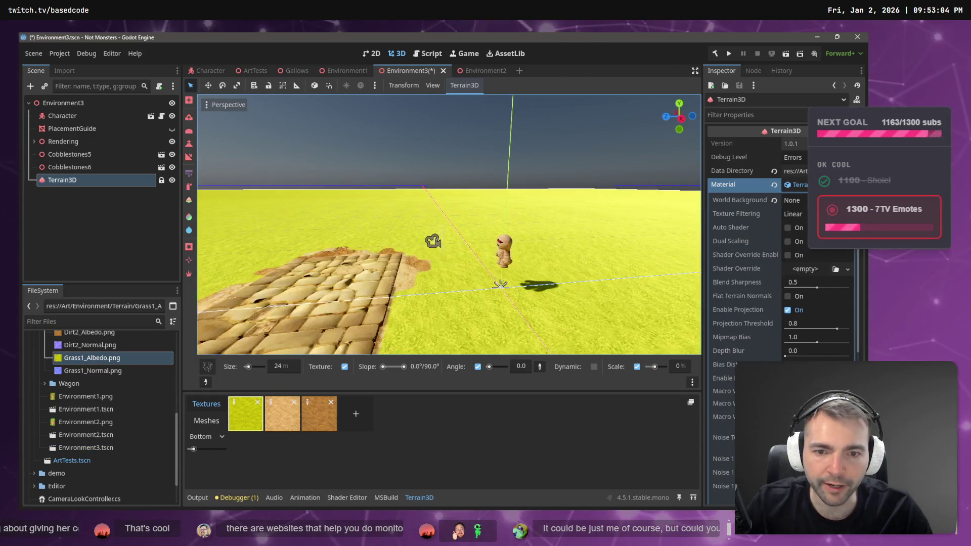
pyautogui.press('s')
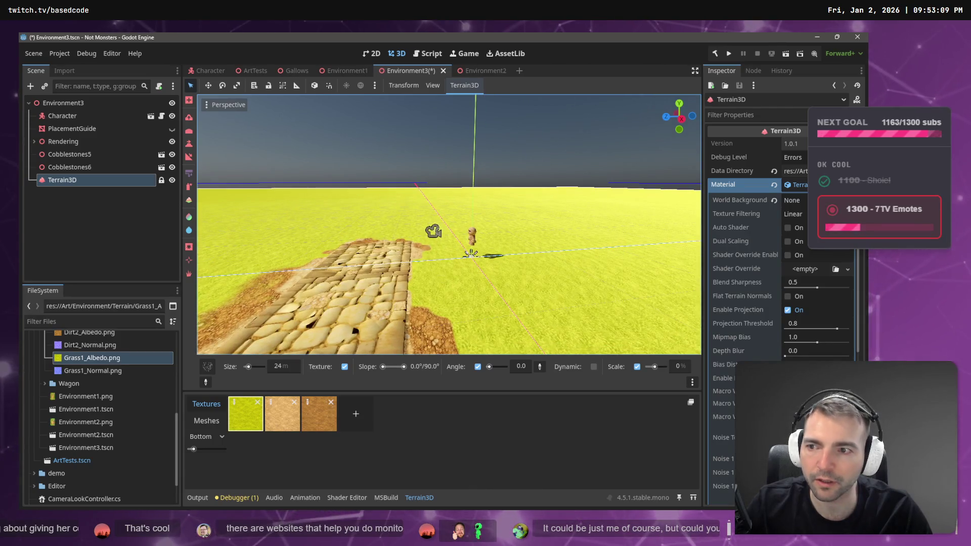
pyautogui.press('a')
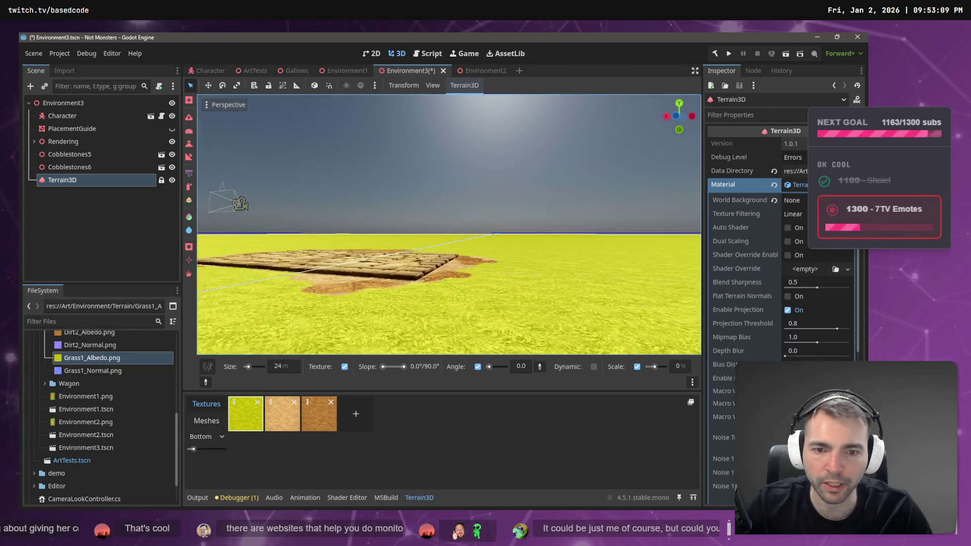
pyautogui.press('s')
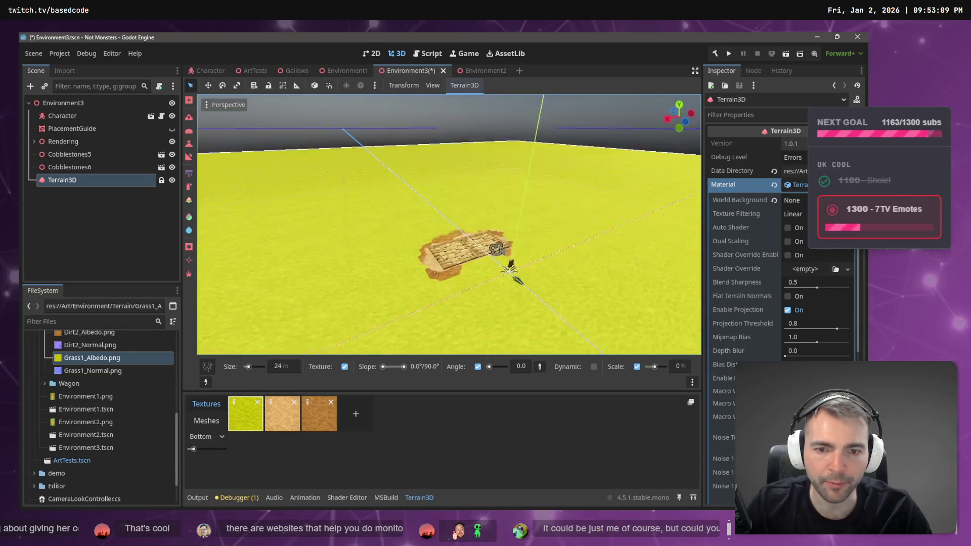
pyautogui.press('w')
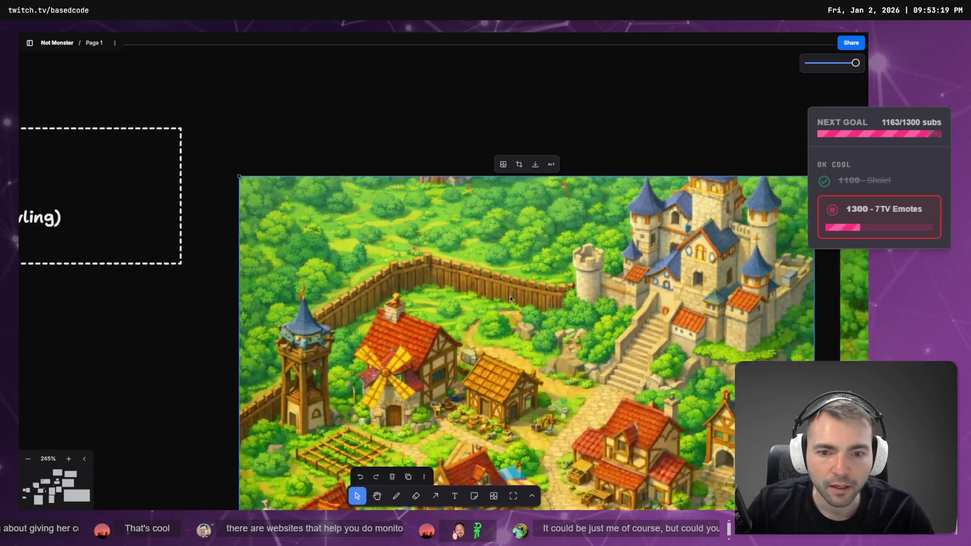
# - Zoom onto the windmill village concept art and check its grass colour against the ChatGPT grass texture
pyautogui.scroll(-5, 504, 329)
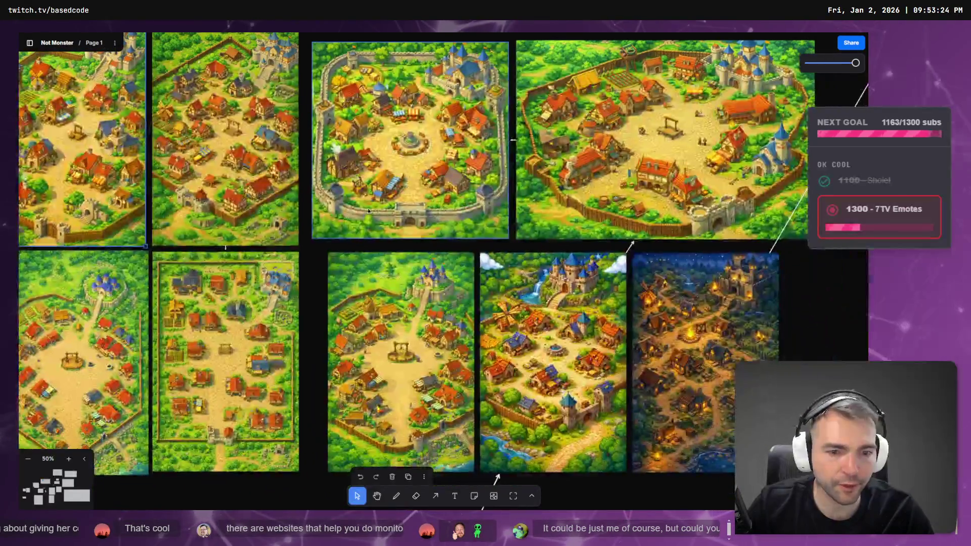
pyautogui.scroll(8, 608, 239)
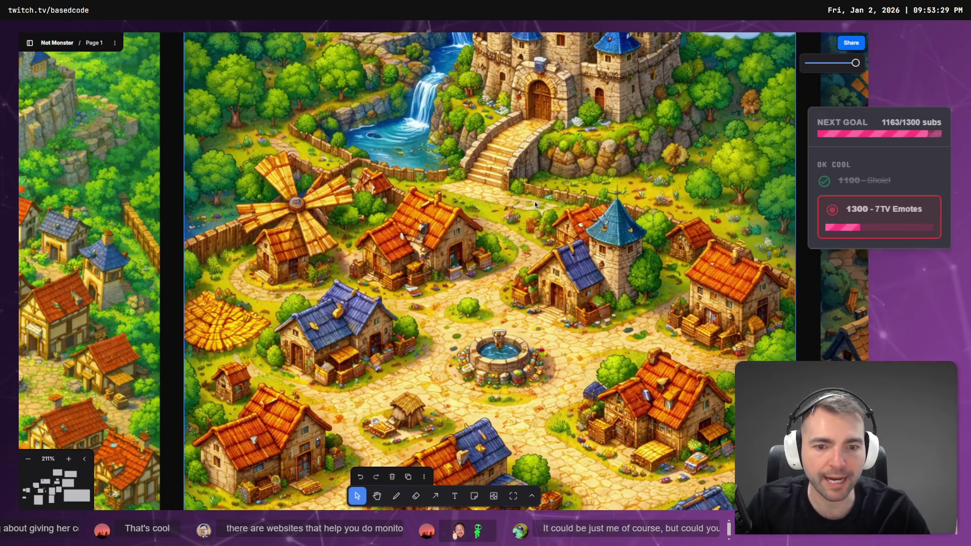
pyautogui.hotkey('alt', 'Tab')
pyautogui.hotkey('alt', 'Tab')
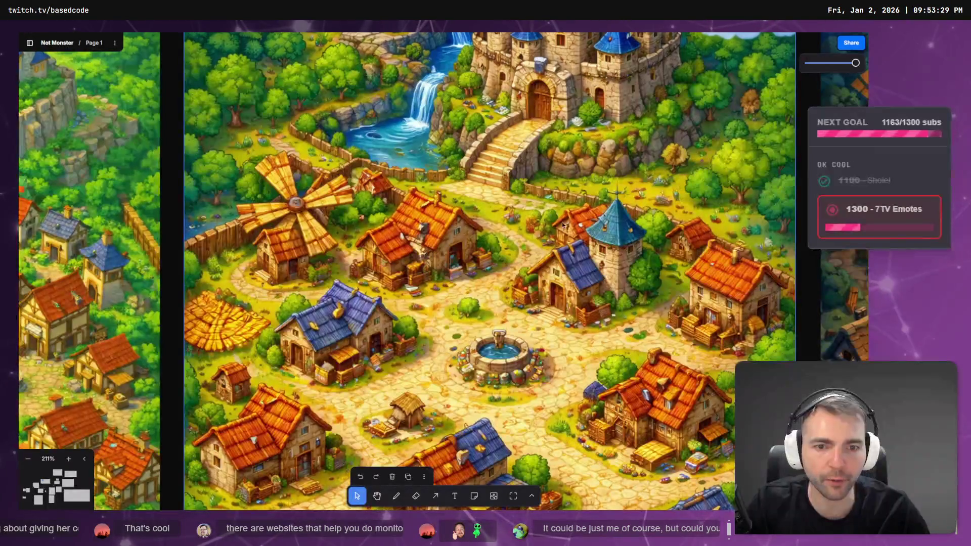
pyautogui.hotkey('alt', 'Tab')
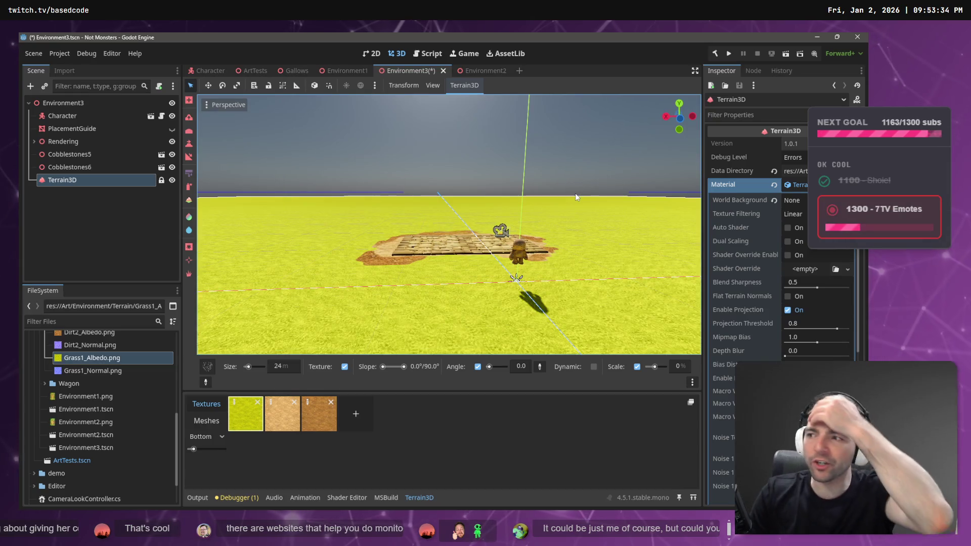
# - Switch Terrain3D to the slope tool and compare the yellow-green ground with the village concept art
pyautogui.press('t')
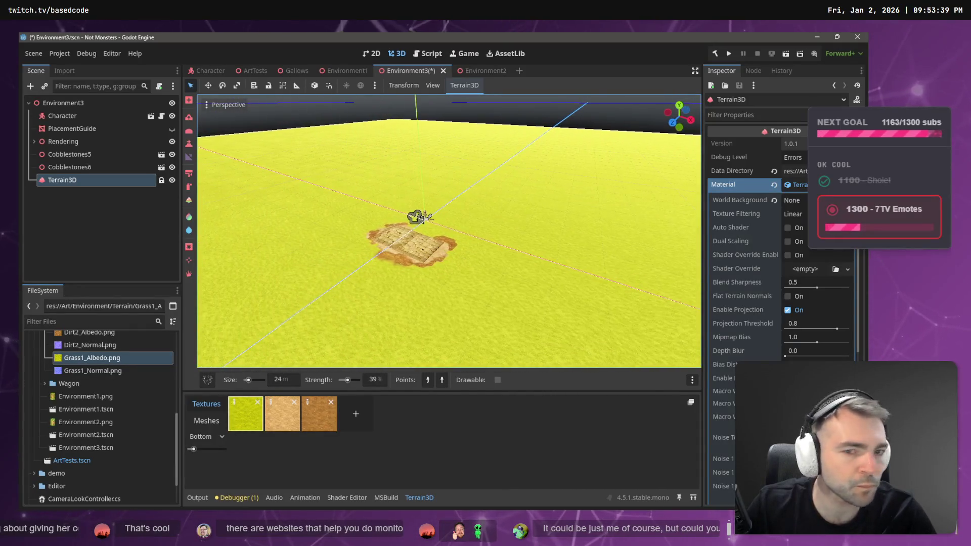
pyautogui.hotkey('alt', 'Tab')
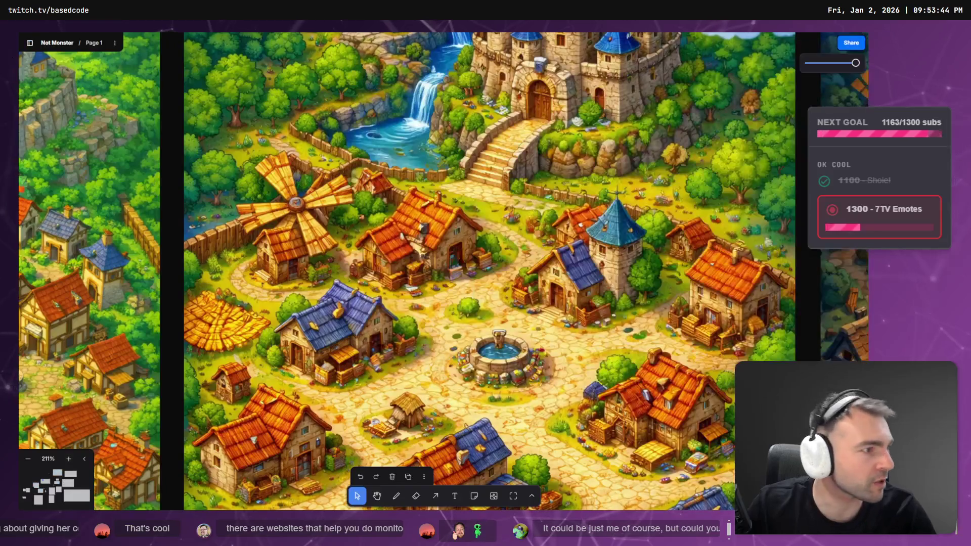
pyautogui.hotkey('alt', 'Tab')
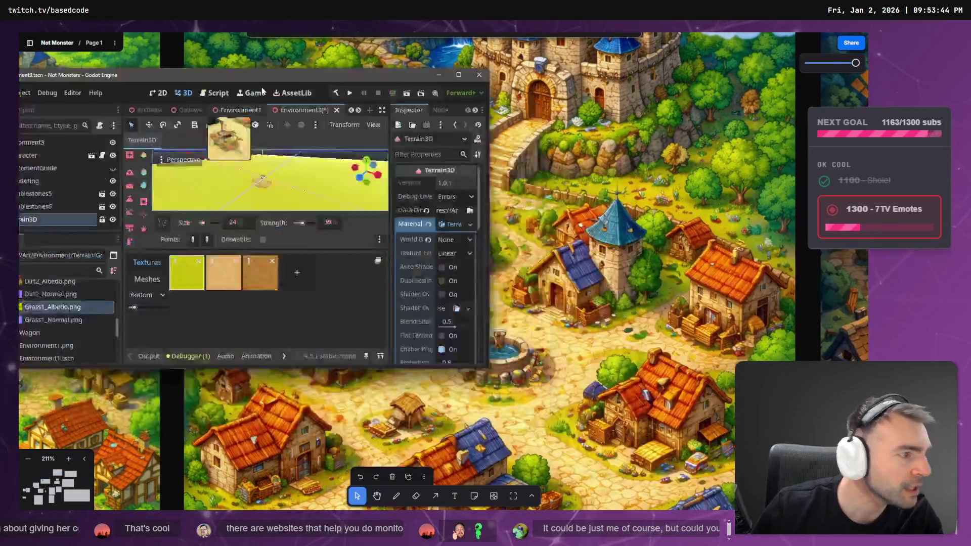
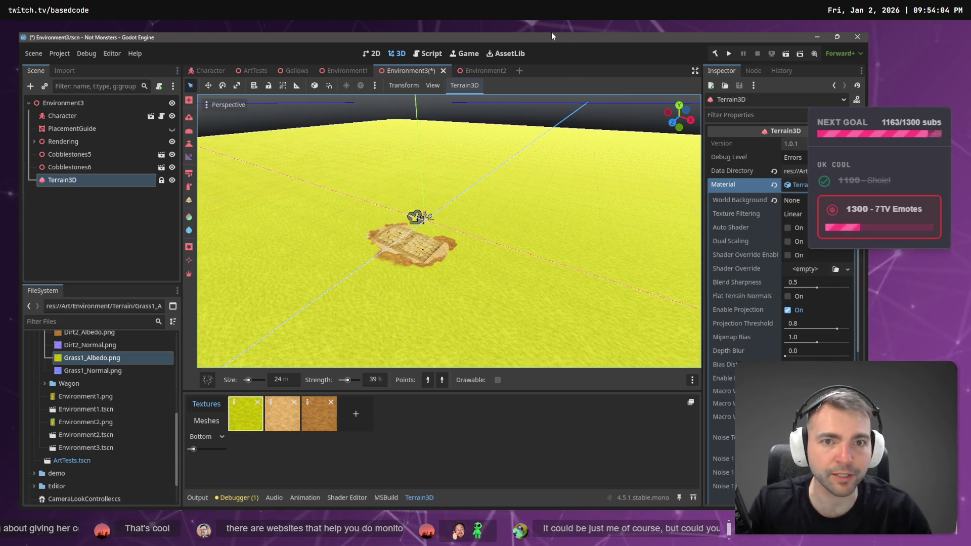
# - Switch between the Godot terrain scene and the tldraw village concept painting to compare them
pyautogui.hotkey('alt', 'Tab')
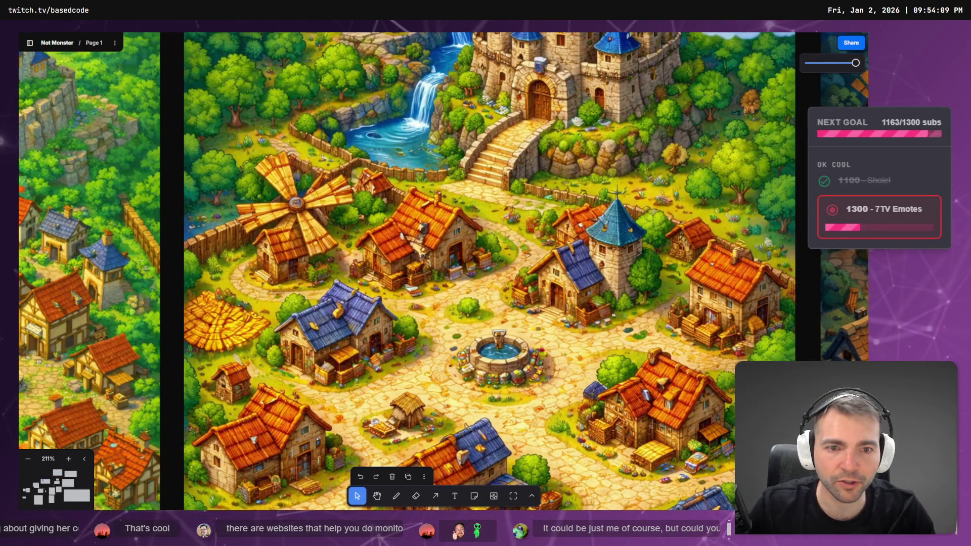
pyautogui.hotkey('alt', 'Tab')
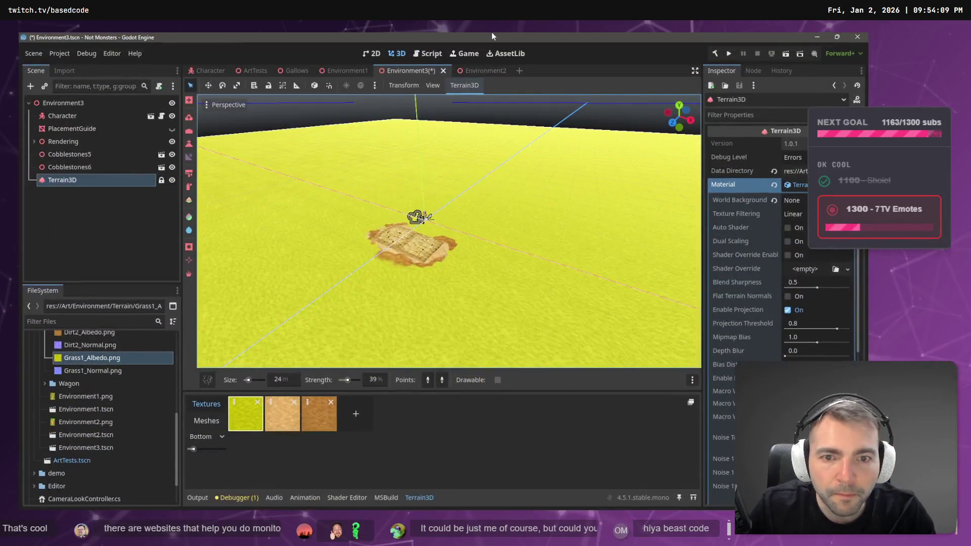
pyautogui.hotkey('alt', 'Tab')
pyautogui.hotkey('alt', 'Tab')
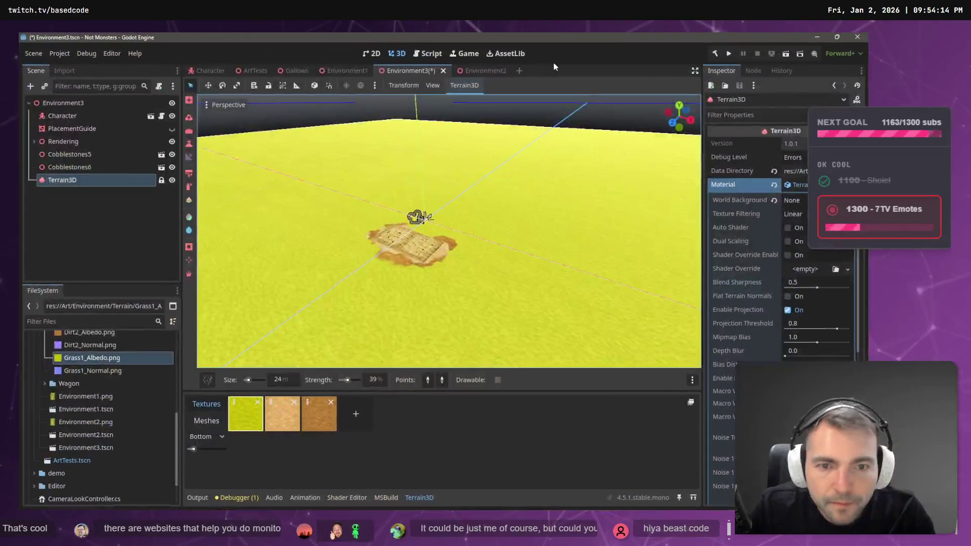
pyautogui.hotkey('alt', 'Tab')
pyautogui.hotkey('alt', 'Tab')
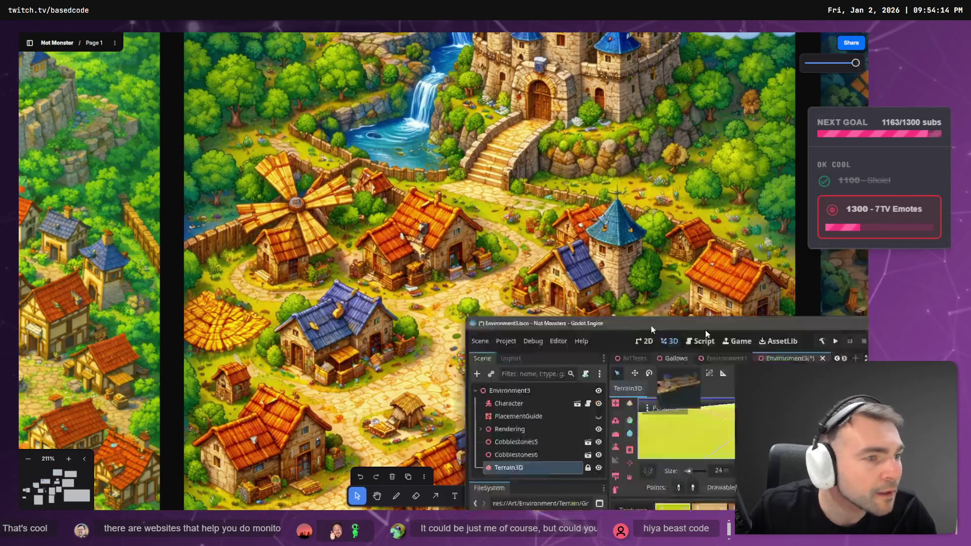
pyautogui.hotkey('alt', 'Tab')
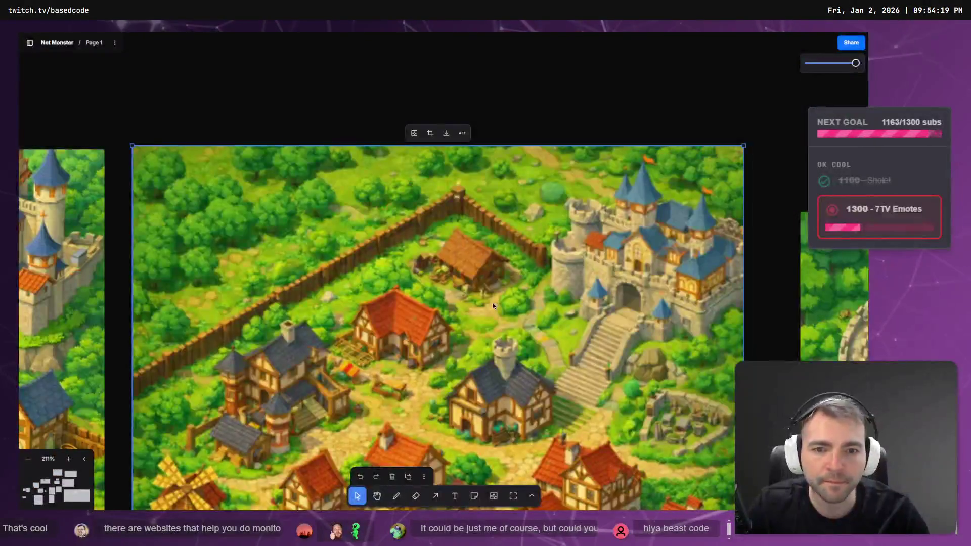
pyautogui.hscroll(15, 629, 342)
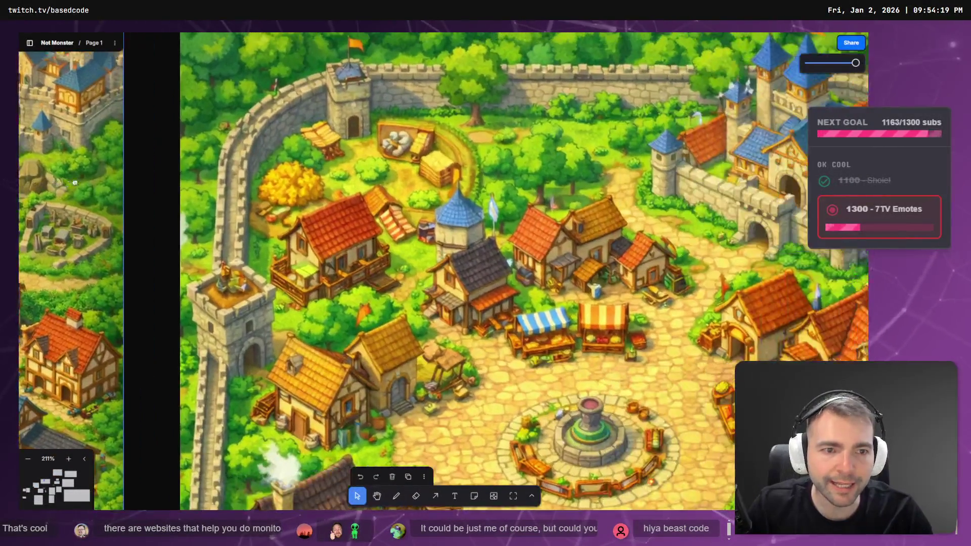
pyautogui.scroll(-5, 532, 290)
pyautogui.scroll(-10, 463, 315)
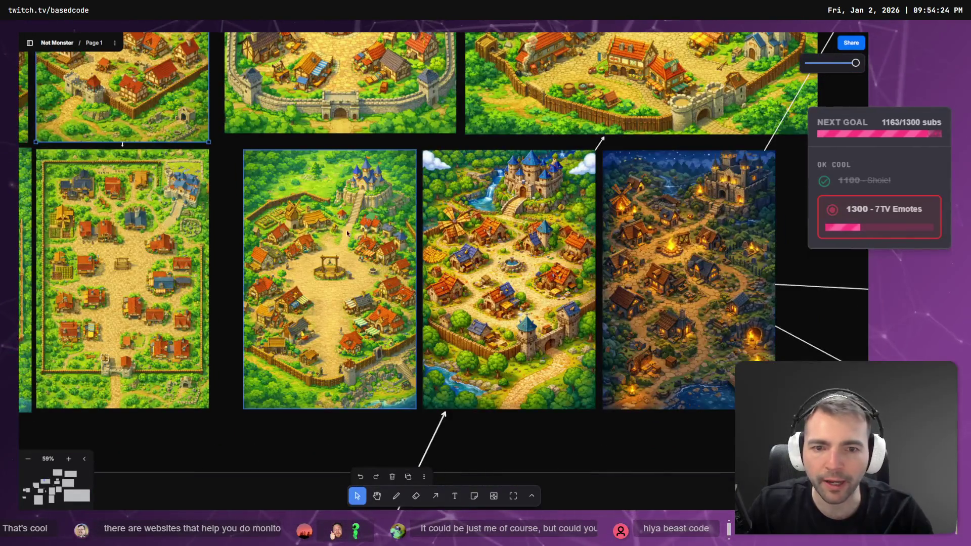
pyautogui.scroll(8, 586, 245)
pyautogui.scroll(3, 494, 207)
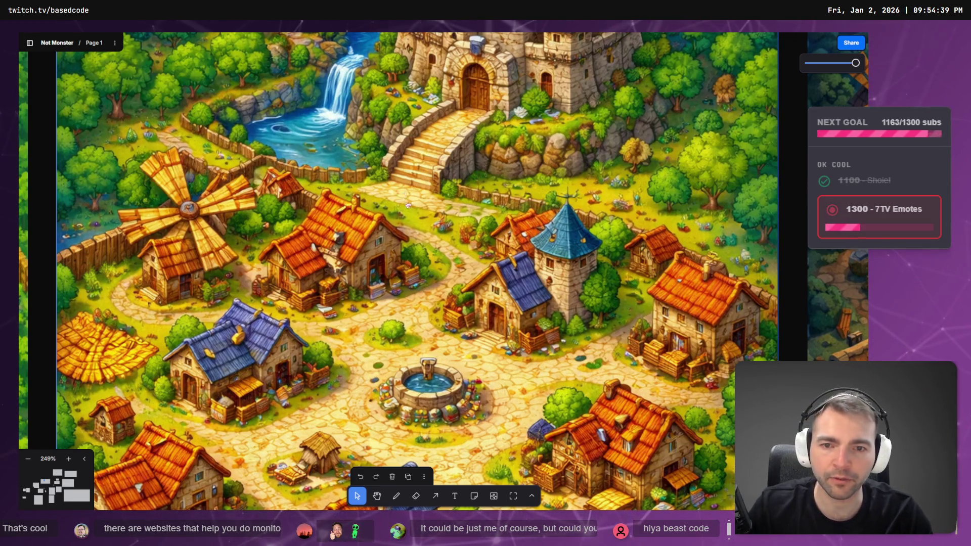
pyautogui.scroll(-3, 408, 205)
pyautogui.scroll(3, 442, 222)
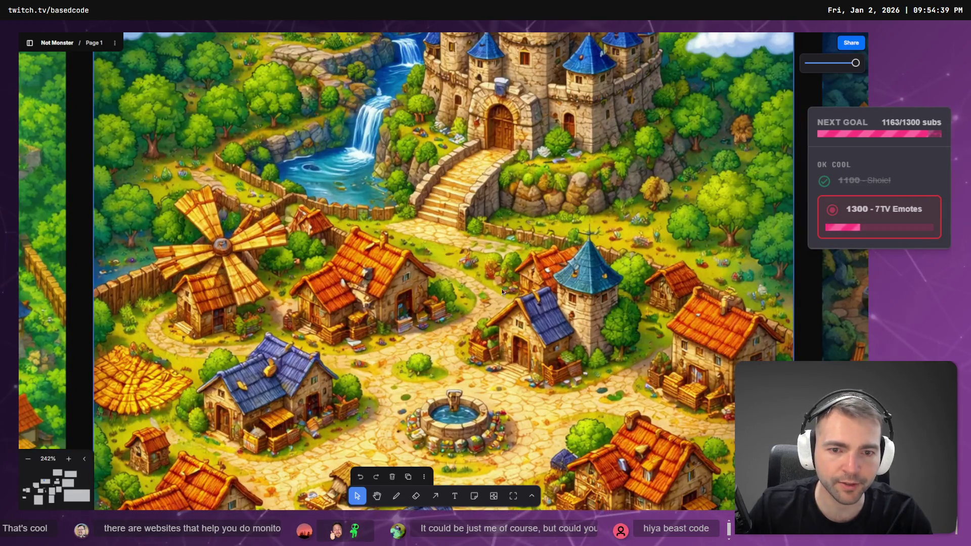
pyautogui.scroll(-3, 443, 225)
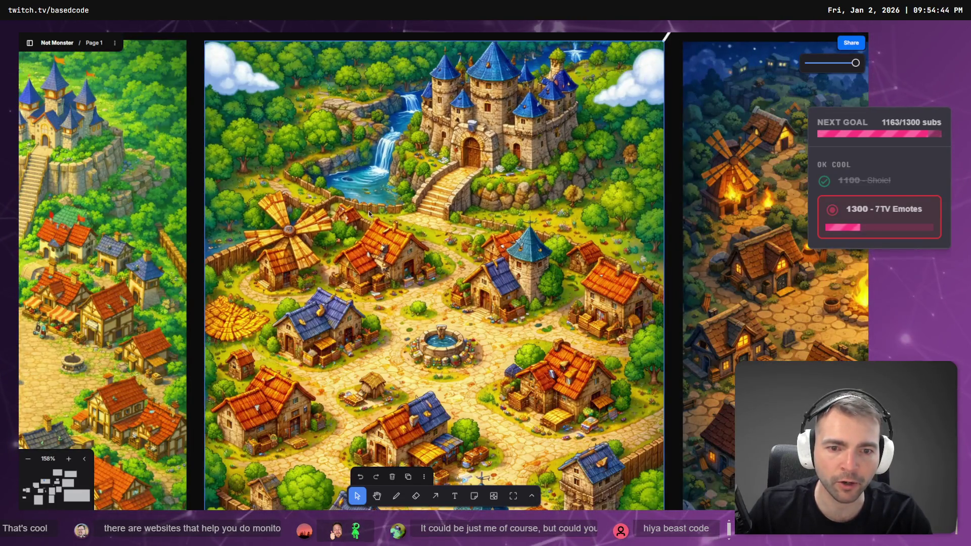
pyautogui.scroll(-5, 369, 213)
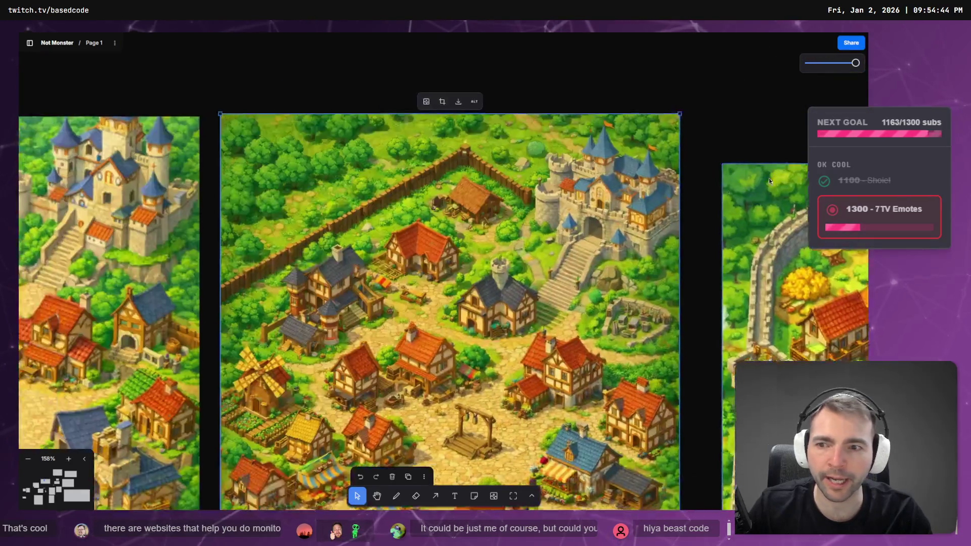
pyautogui.scroll(3, 403, 232)
pyautogui.scroll(-1, 451, 223)
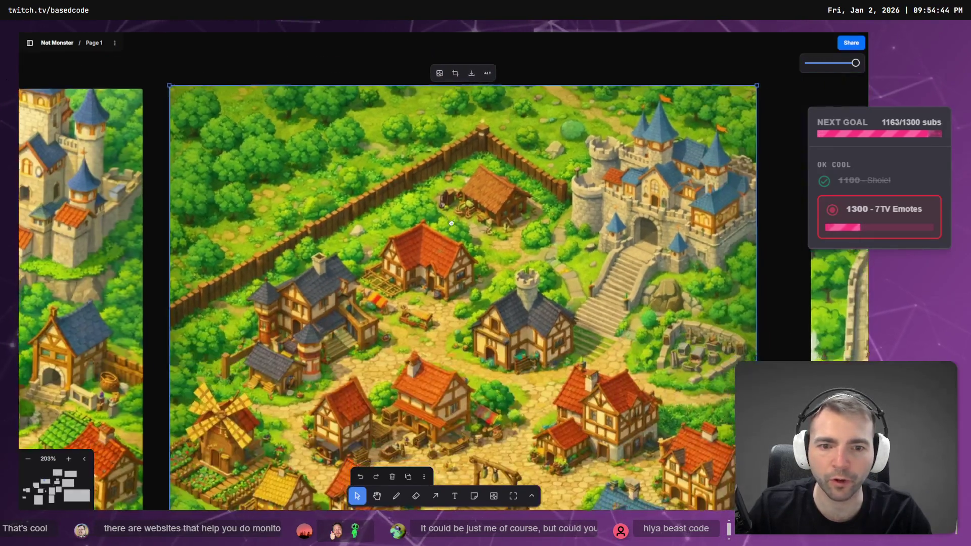
pyautogui.moveTo(452, 223); pyautogui.dragTo(443, 211)
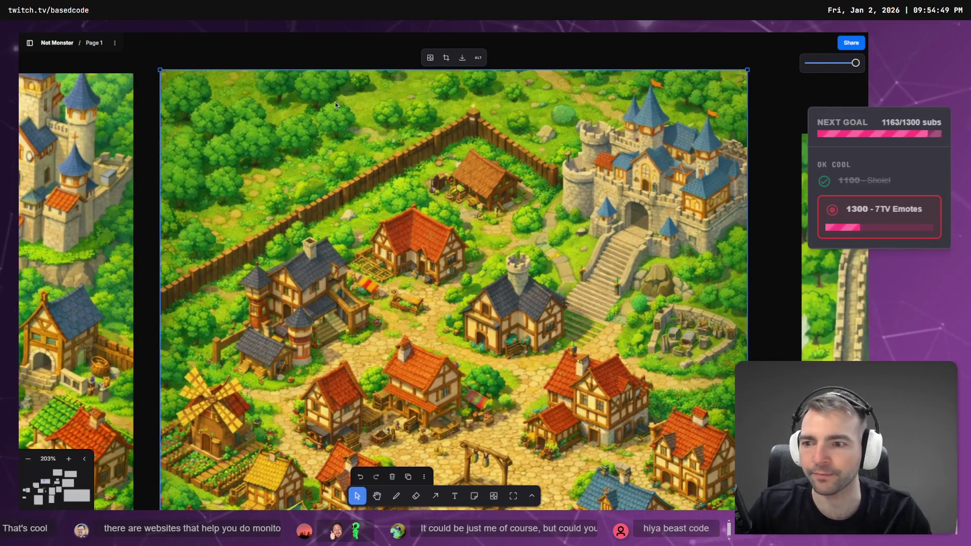
pyautogui.hscroll(3, 305, 156)
pyautogui.scroll(-2, 304, 156)
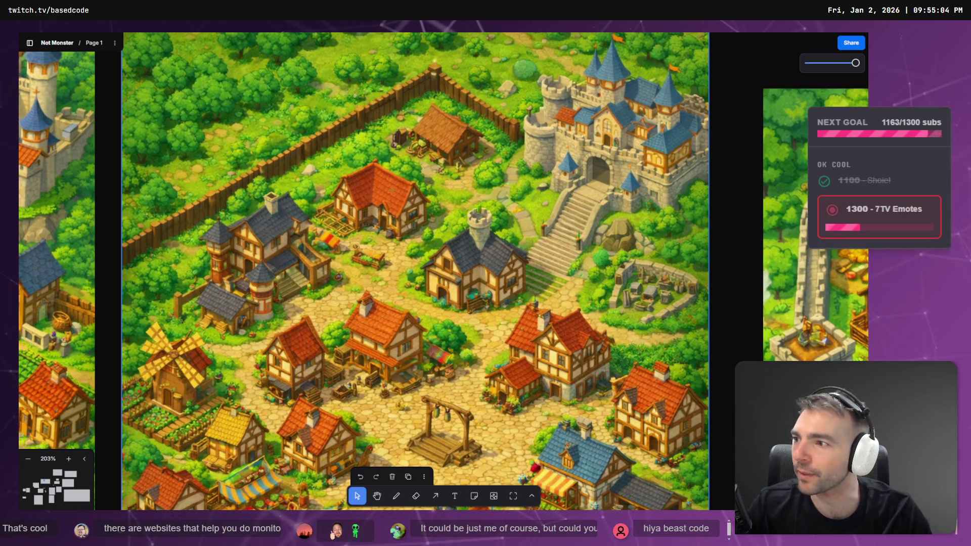
pyautogui.hscroll(10, 579, 232)
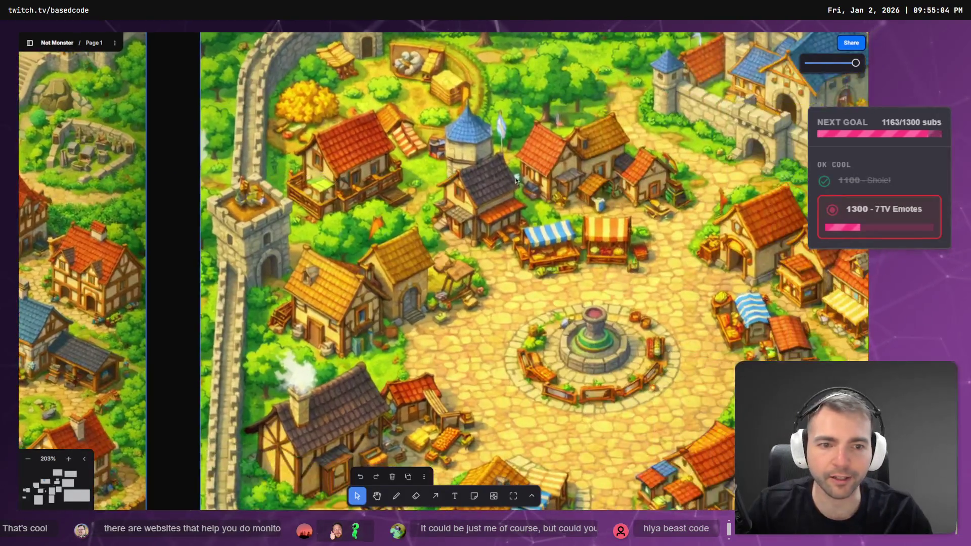
pyautogui.scroll(-5, 540, 283)
pyautogui.scroll(5, 376, 172)
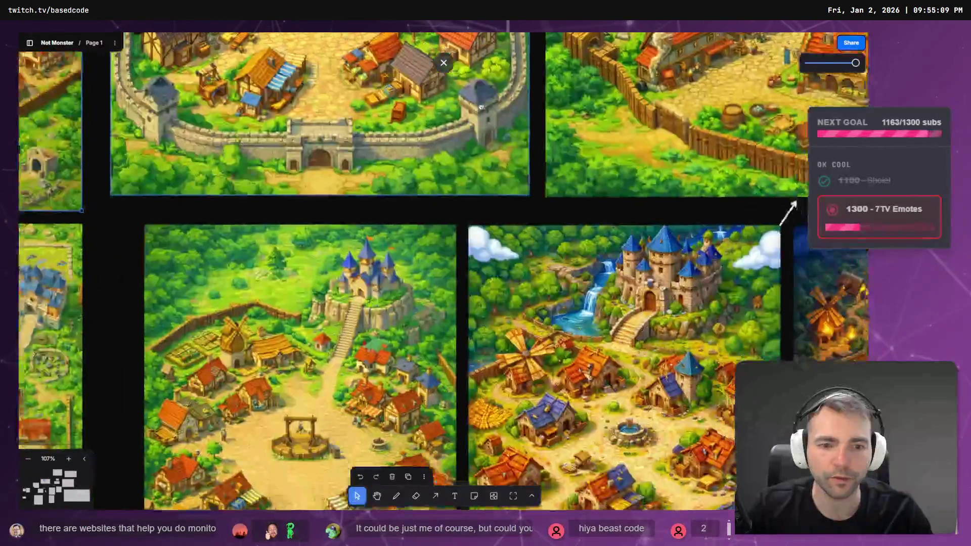
pyautogui.hscroll(5, 377, 172)
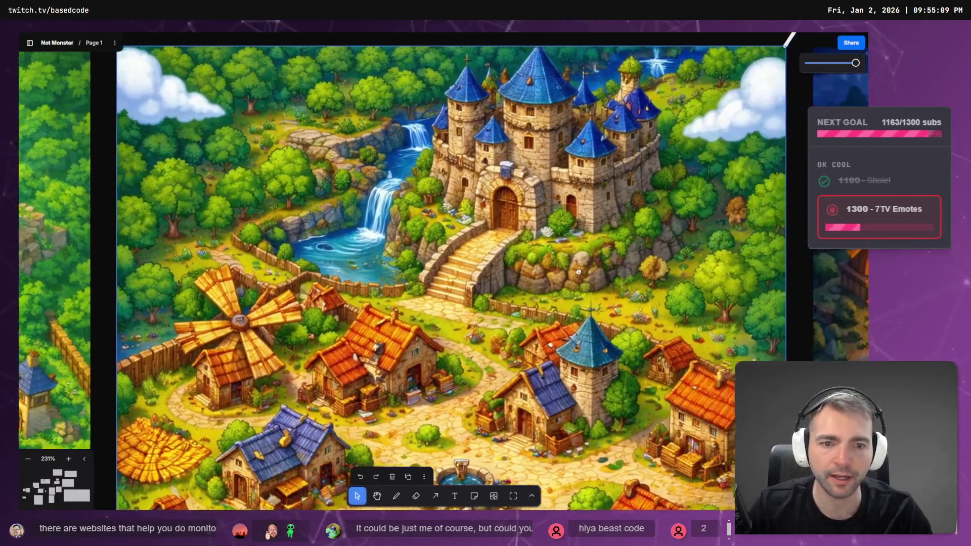
pyautogui.scroll(5, 377, 172)
pyautogui.scroll(-5, 605, 256)
pyautogui.hscroll(3, 605, 256)
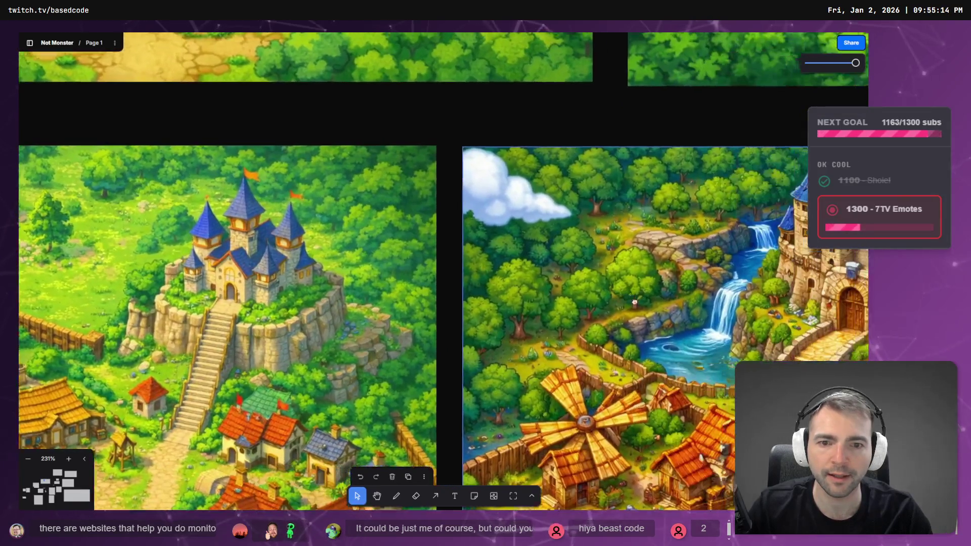
pyautogui.scroll(-8, 647, 387)
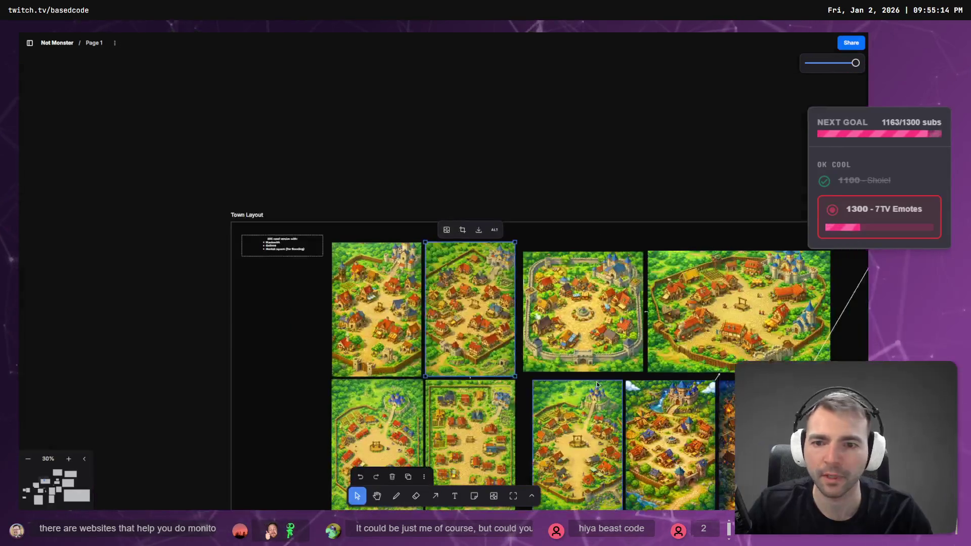
pyautogui.scroll(3, 515, 226)
pyautogui.scroll(1, 514, 226)
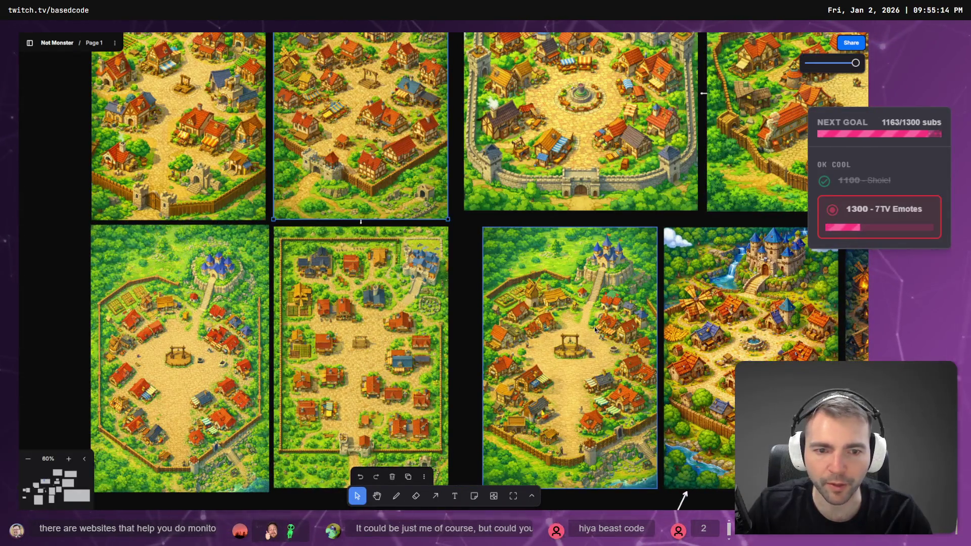
pyautogui.scroll(3, 596, 330)
pyautogui.scroll(-1, 476, 300)
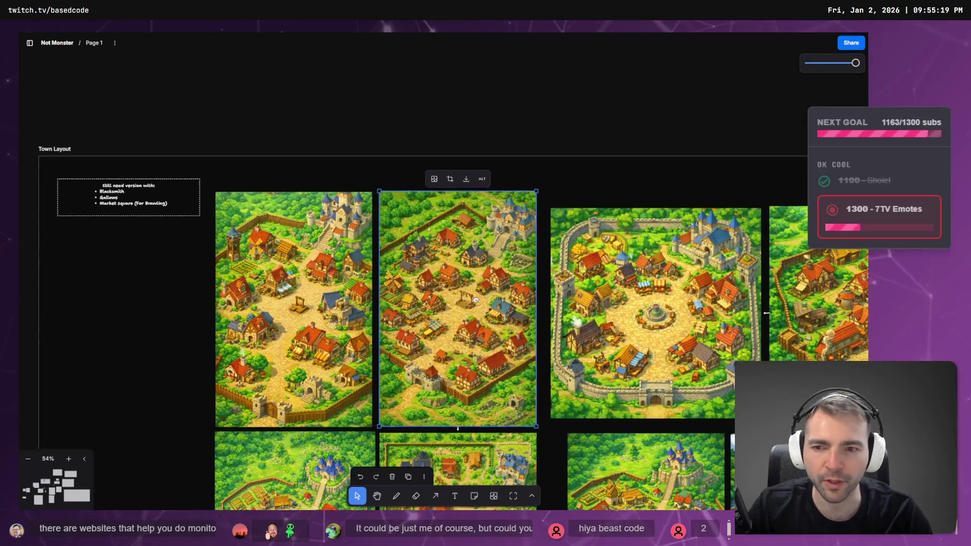
pyautogui.hscroll(5, 476, 300)
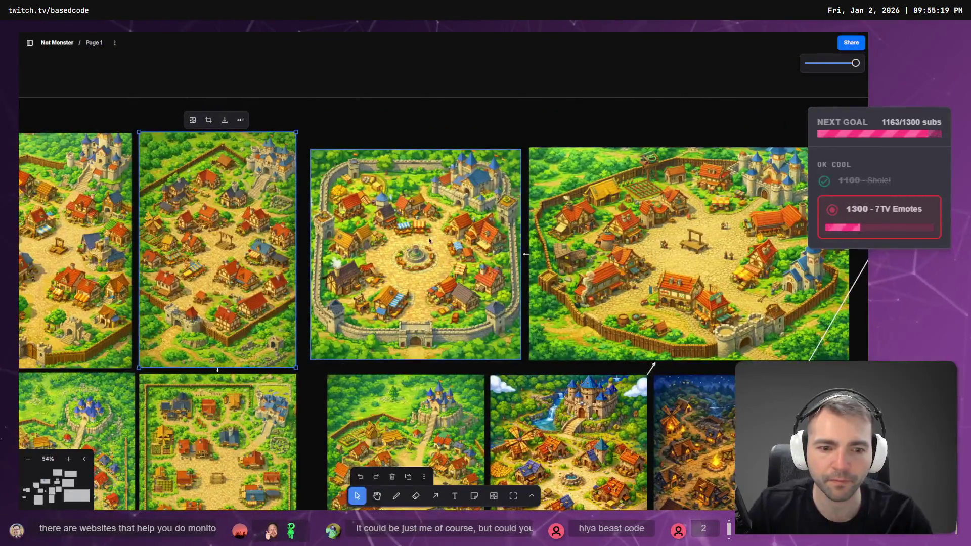
pyautogui.scroll(-10, 413, 224)
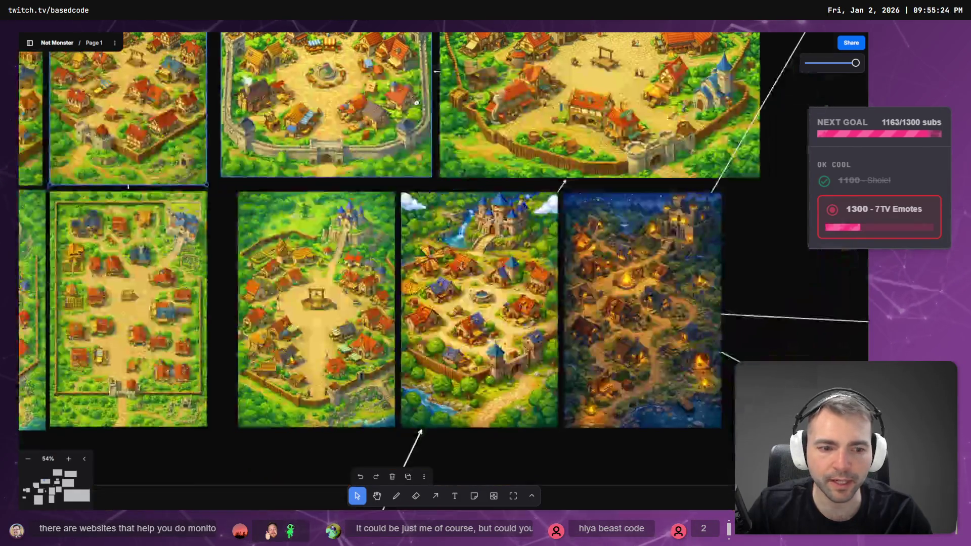
pyautogui.scroll(10, 607, 420)
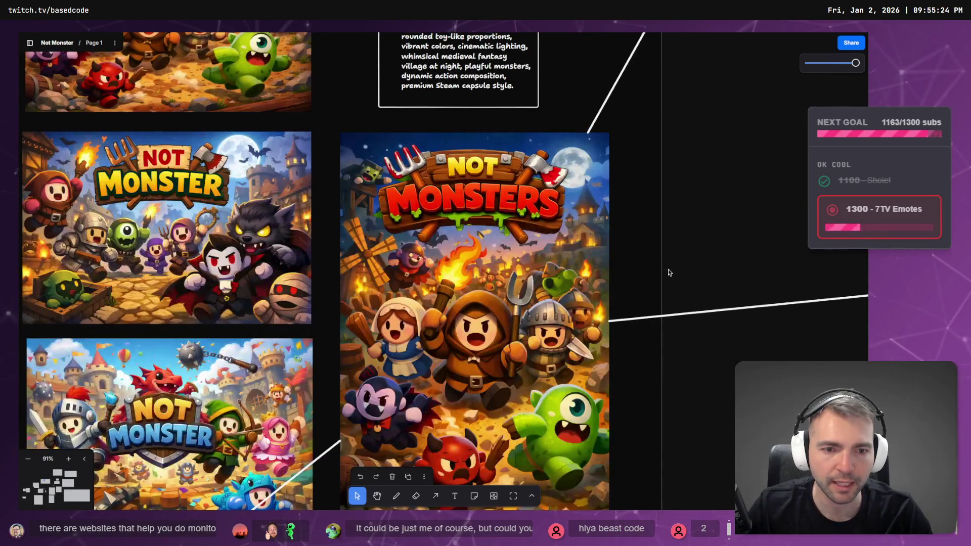
# - Pan across the Town Layout grid of village maps and select the castle-and-waterfall map
pyautogui.scroll(-2, 607, 303)
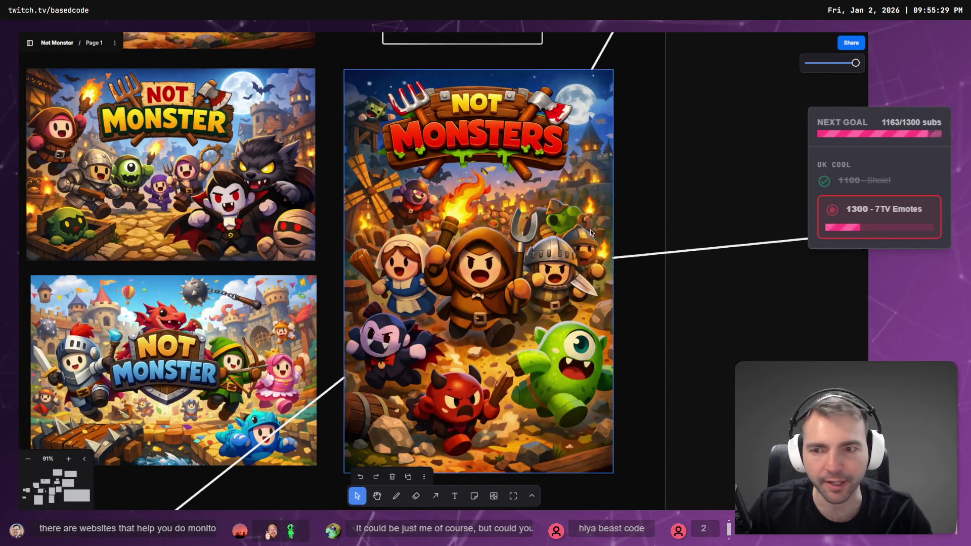
pyautogui.scroll(5, 456, 391)
pyautogui.hscroll(-3, 455, 391)
pyautogui.scroll(5, 455, 392)
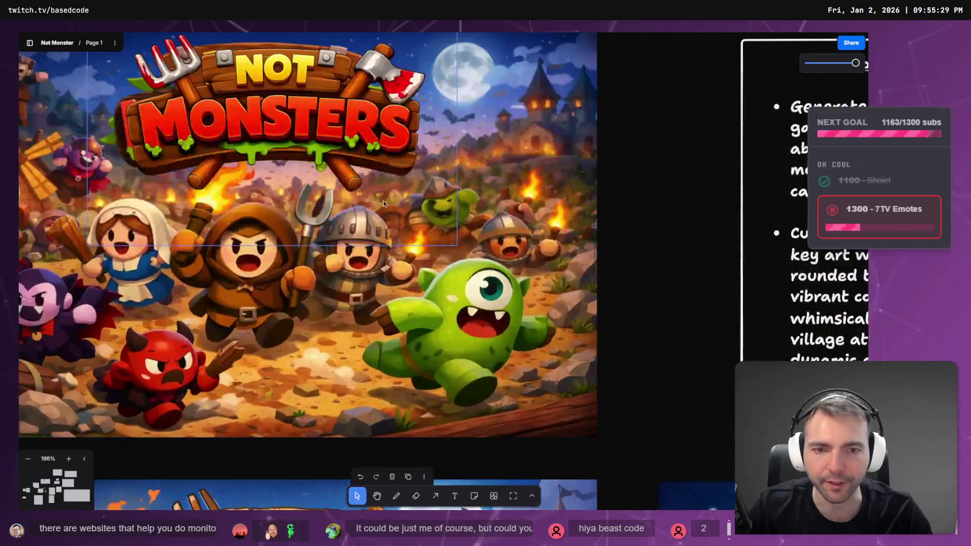
pyautogui.hscroll(-3, 384, 201)
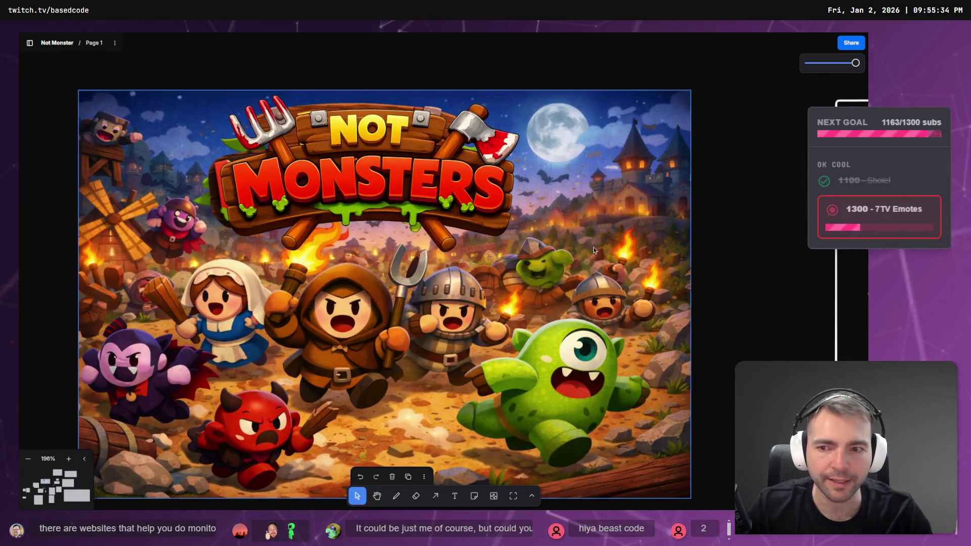
pyautogui.scroll(-10, 580, 256)
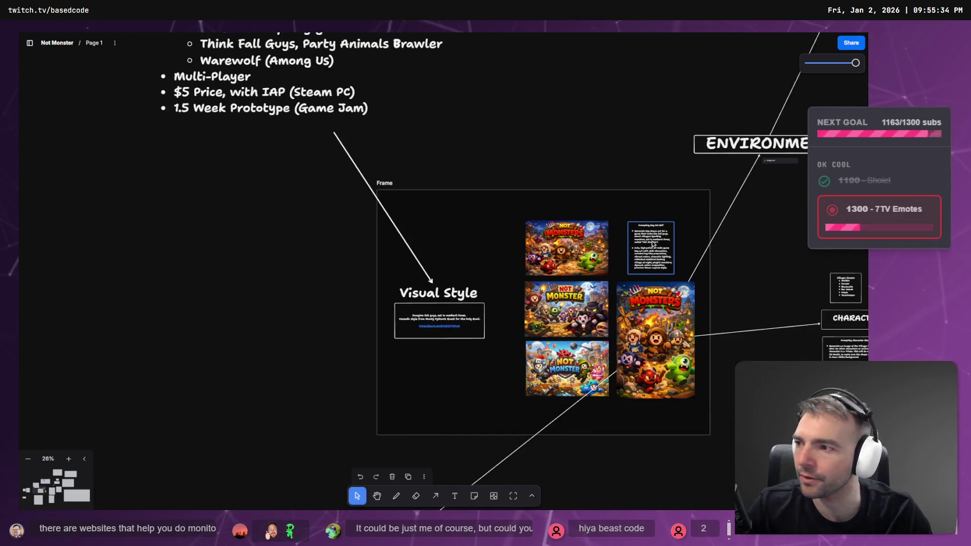
pyautogui.hscroll(10, 653, 245)
pyautogui.scroll(-3, 342, 130)
pyautogui.scroll(-2, 358, 156)
pyautogui.scroll(8, 505, 197)
pyautogui.hscroll(-8, 505, 196)
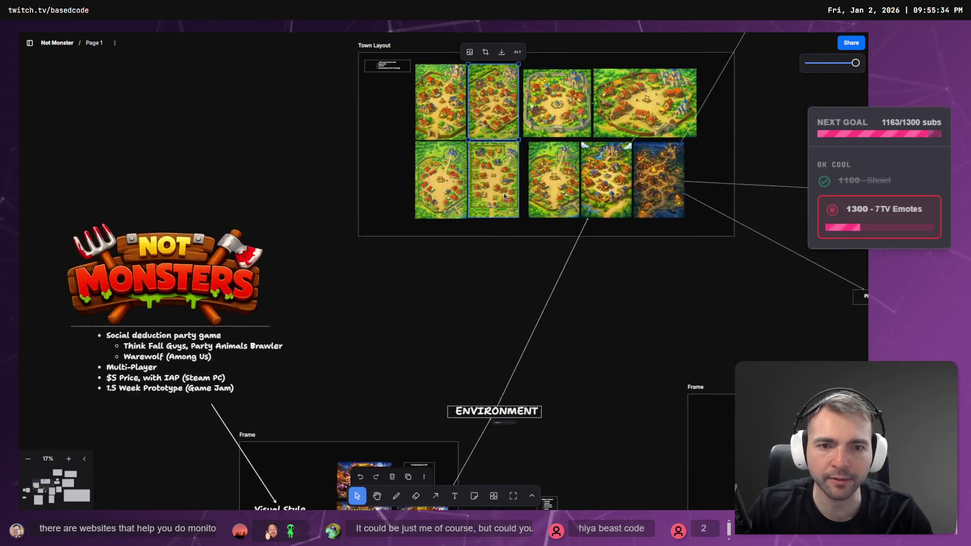
pyautogui.scroll(10, 596, 207)
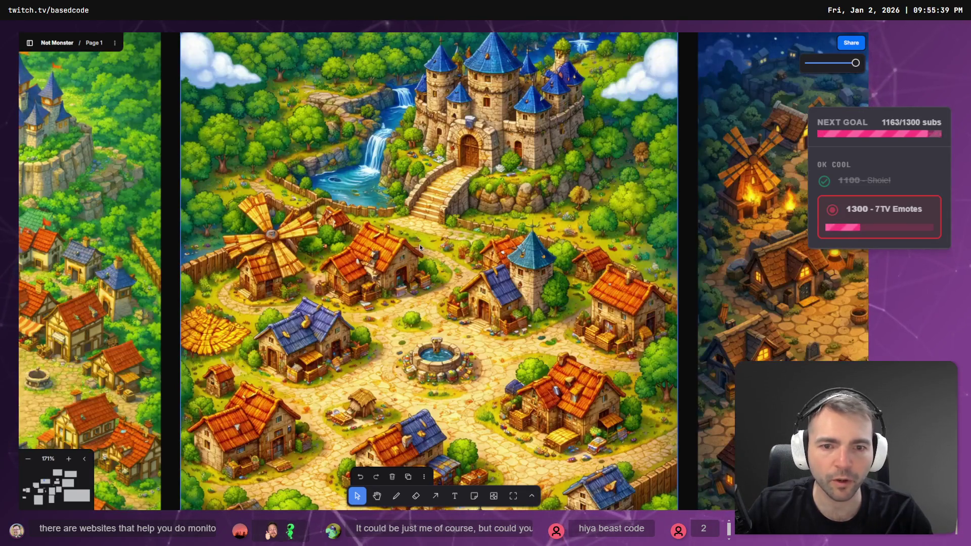
pyautogui.scroll(-10, 359, 156)
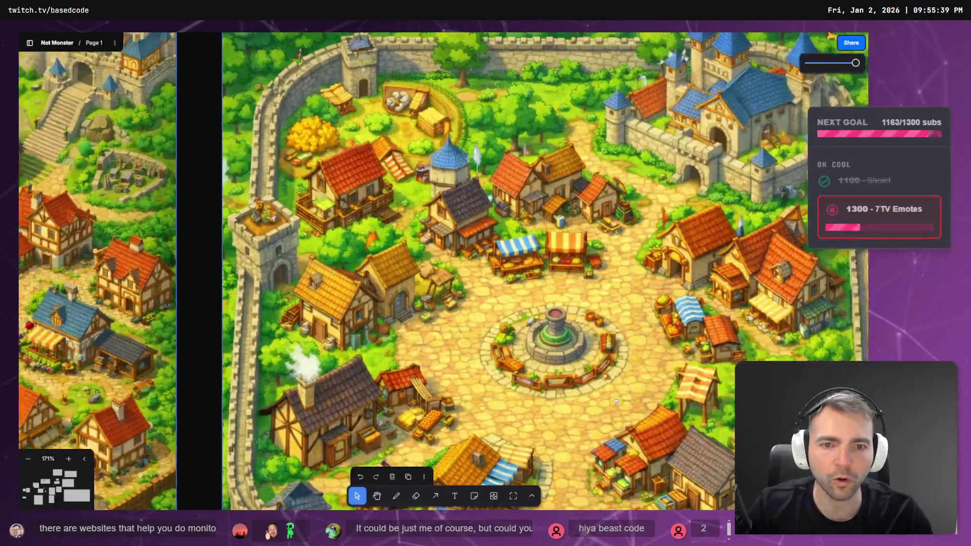
pyautogui.scroll(2, 615, 402)
pyautogui.hscroll(-4, 616, 402)
pyautogui.scroll(-5, 516, 414)
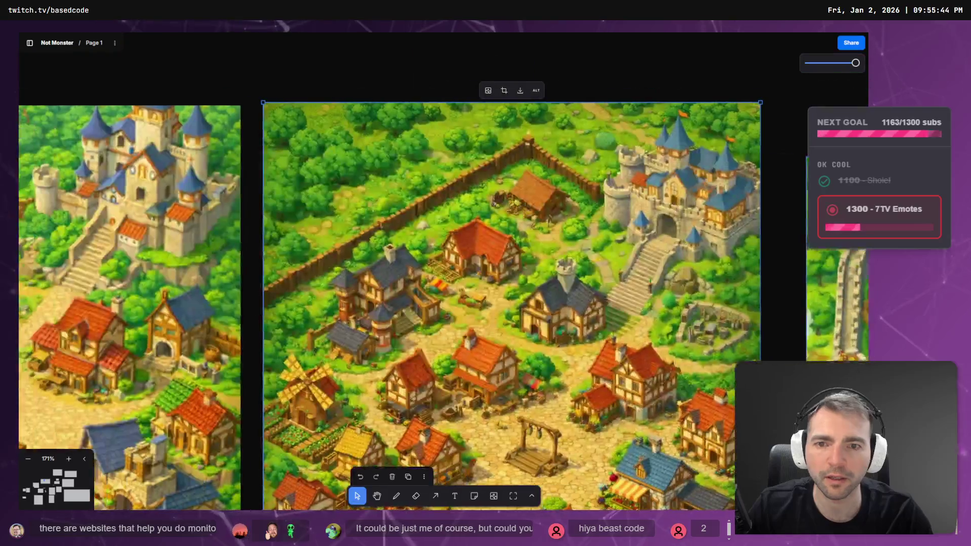
pyautogui.hscroll(5, 516, 414)
pyautogui.scroll(-10, 289, 204)
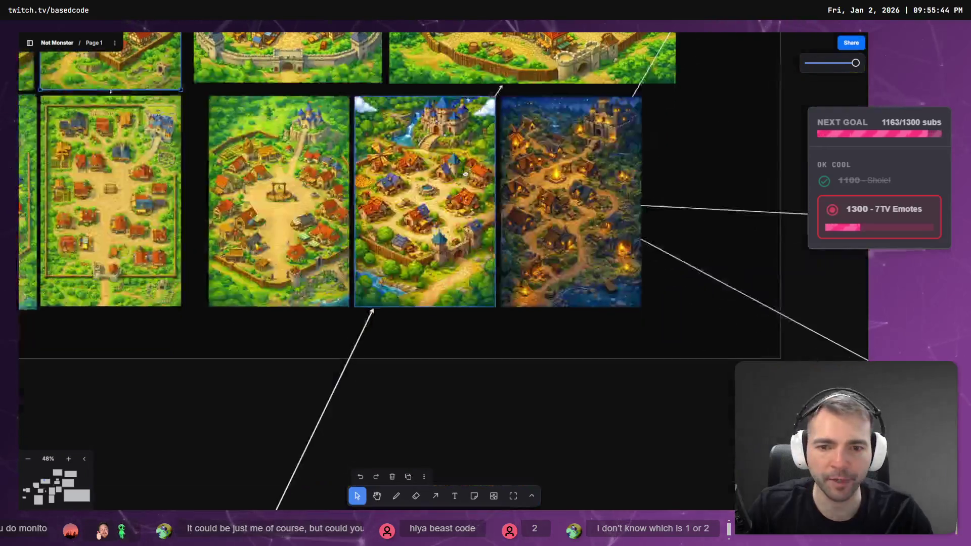
pyautogui.click(465, 173)
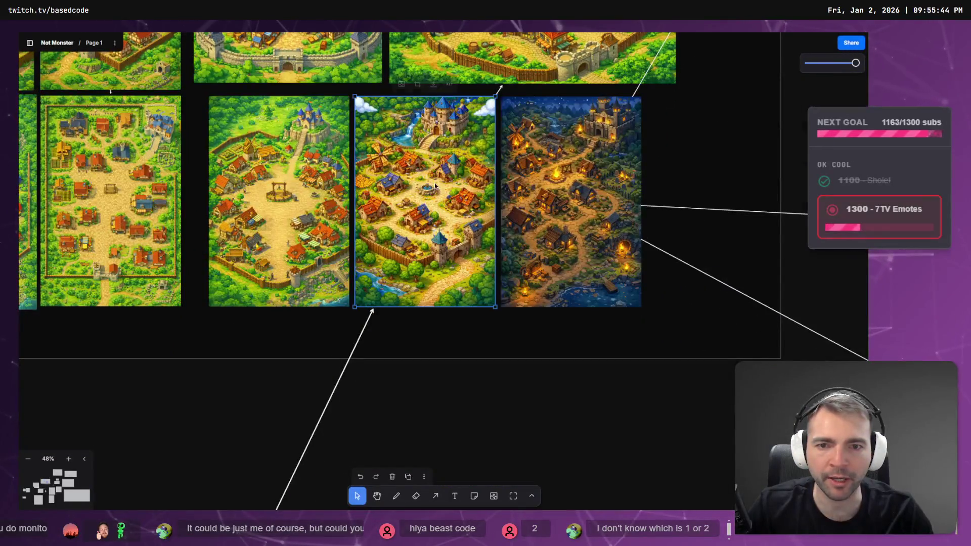
# - Copy the castle-and-waterfall village map and paste it in empty space below the Town Layout frame
pyautogui.scroll(-4, 465, 177)
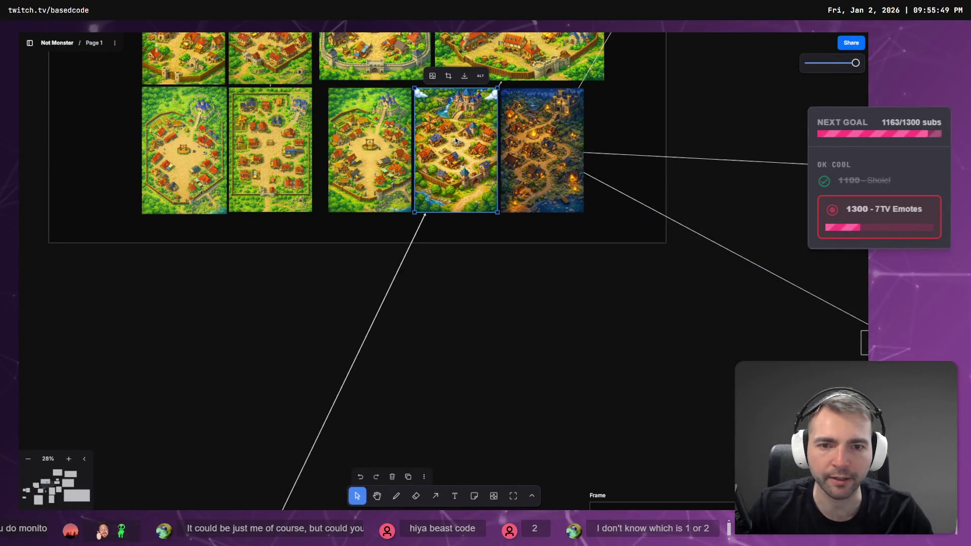
pyautogui.moveTo(456, 141)
pyautogui.mouseDown()
pyautogui.moveTo(299, 310)
pyautogui.moveTo(325, 302)
pyautogui.moveTo(465, 164)
pyautogui.mouseUp()
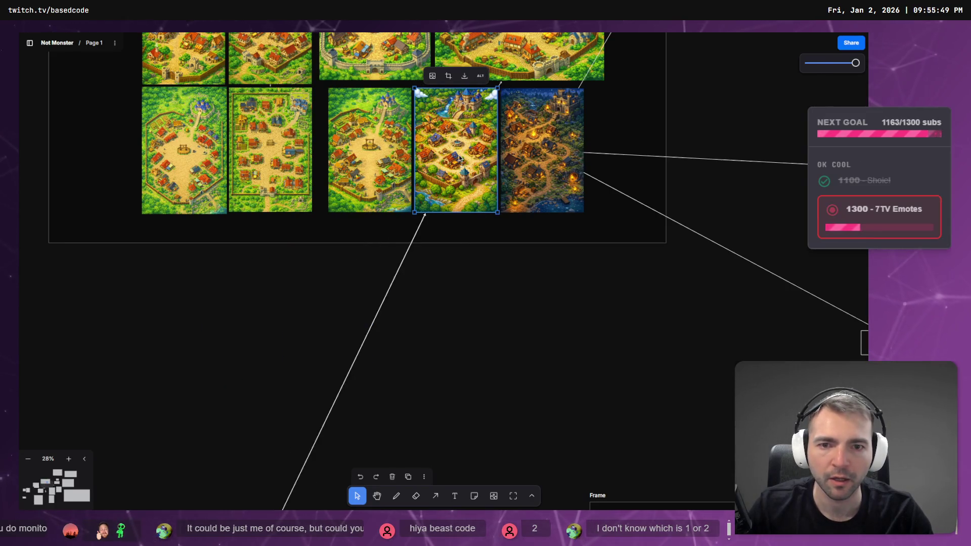
pyautogui.hotkey('ctrl', 'c')
pyautogui.moveTo(495, 391); pyautogui.dragTo(395, 145)
pyautogui.hotkey('ctrl', 'v')
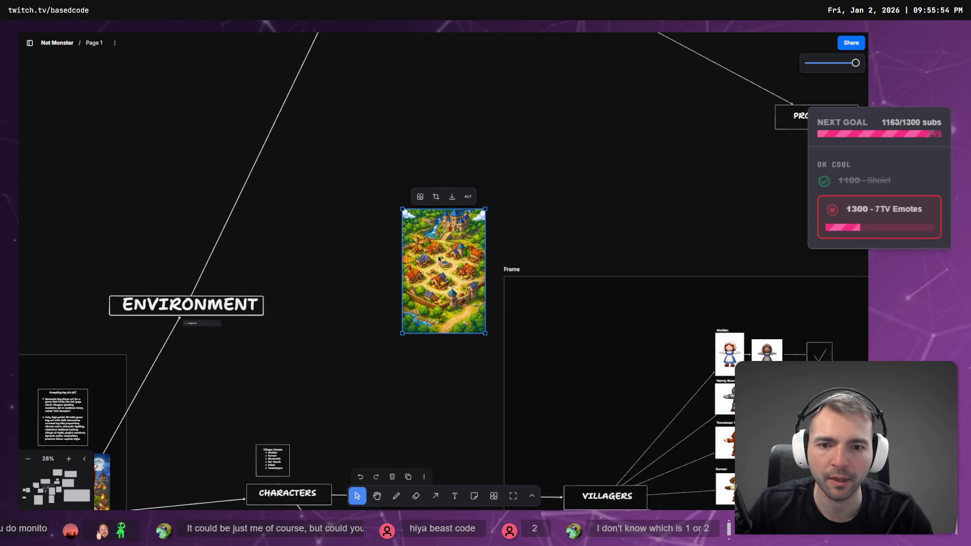
pyautogui.moveTo(438, 256); pyautogui.dragTo(394, 143)
# - Paste a second village map copy beside the first, then undo it
pyautogui.scroll(10, 320, 214)
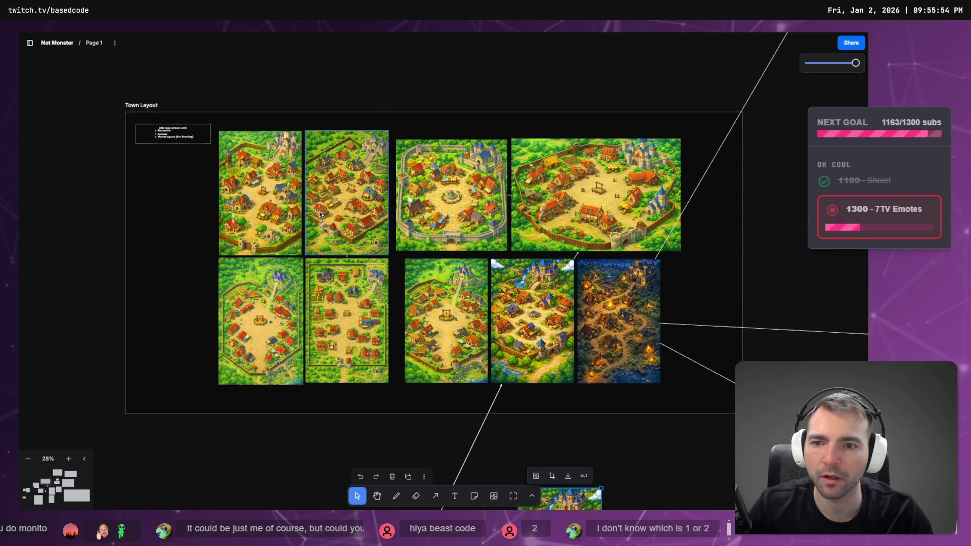
pyautogui.click(320, 215)
pyautogui.hotkey('ctrl', 'c')
pyautogui.scroll(-10, 320, 215)
pyautogui.hotkey('ctrl', 'v')
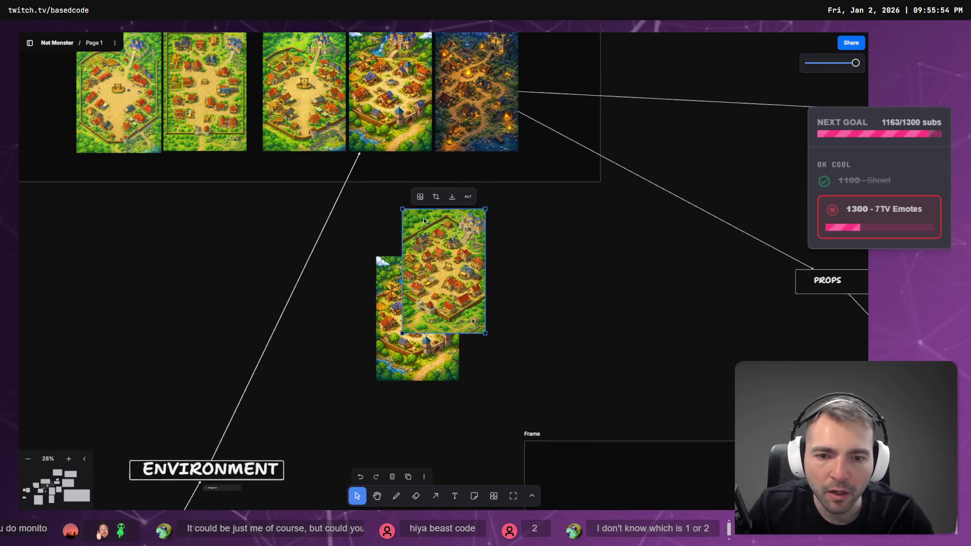
pyautogui.moveTo(423, 221); pyautogui.dragTo(487, 221)
pyautogui.scroll(5, 466, 336)
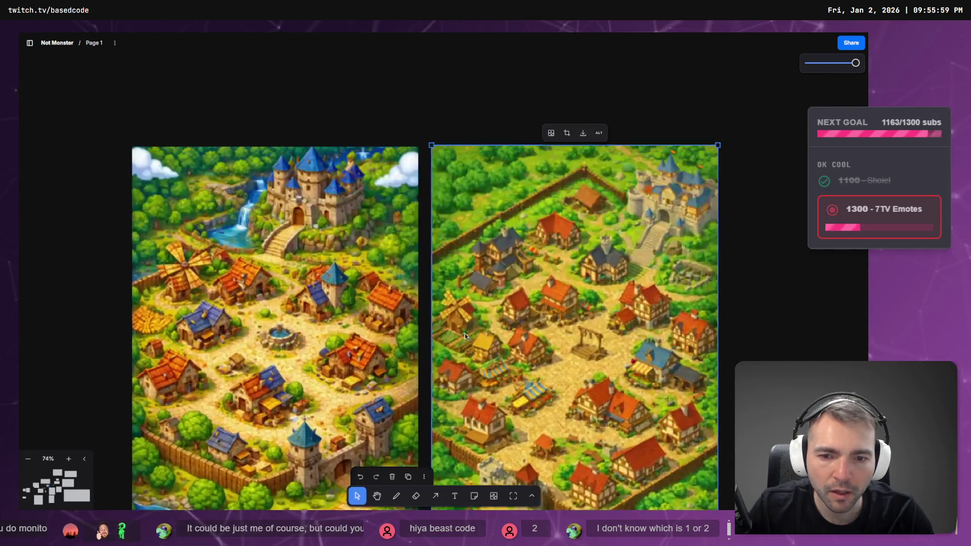
pyautogui.scroll(-2, 465, 337)
pyautogui.hotkey('ctrl', 'z')
pyautogui.hotkey('ctrl', 'z')
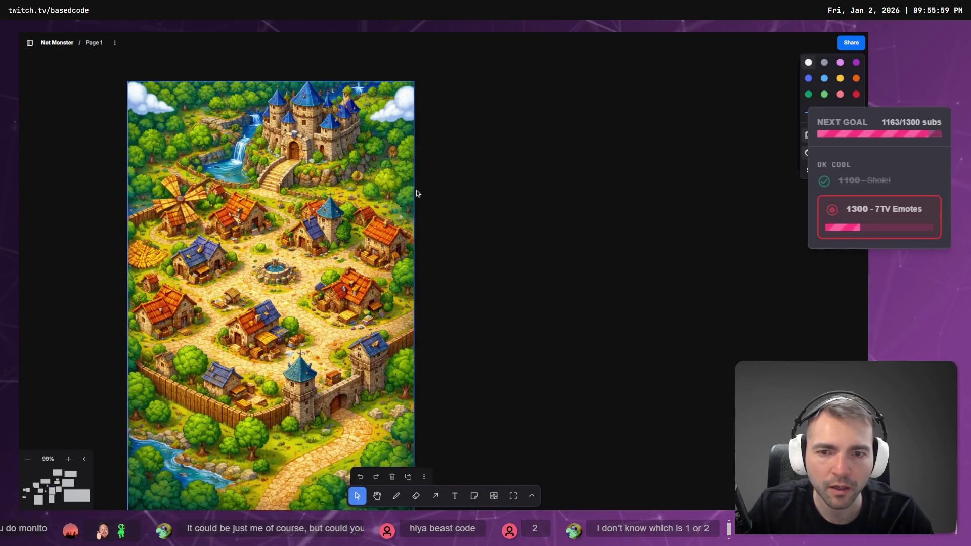
# - Paste a copy of the top-left walled village map to the right of the first copy
pyautogui.scroll(-10, 418, 193)
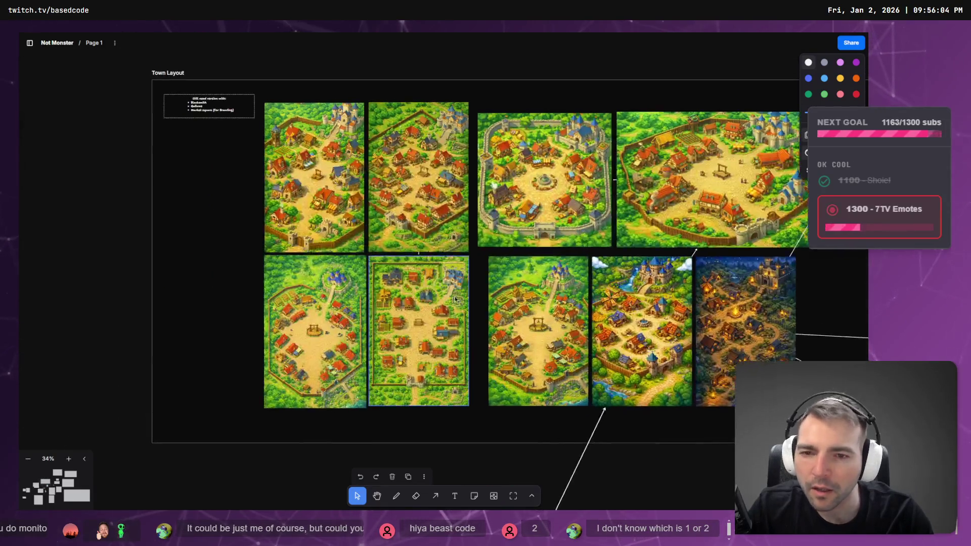
pyautogui.click(324, 172)
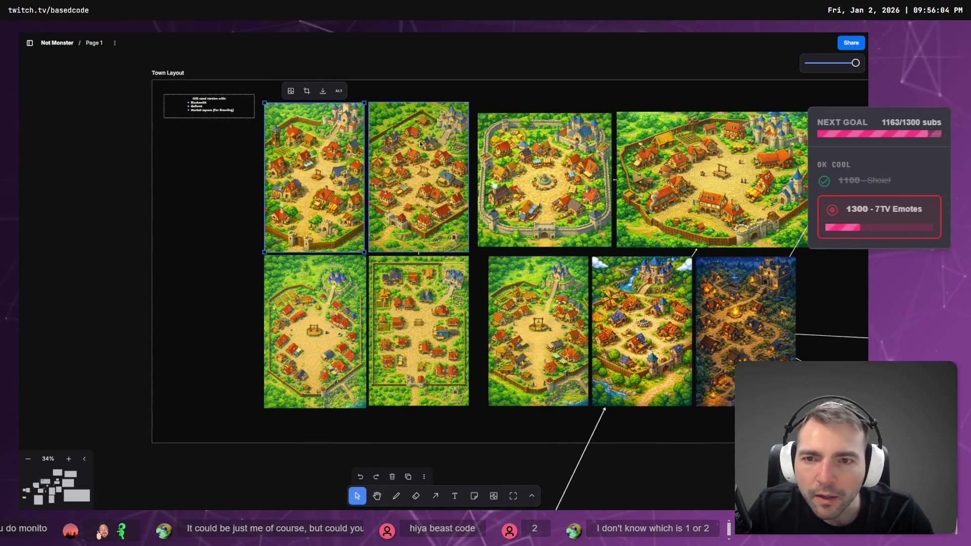
pyautogui.scroll(-7, 531, 231)
pyautogui.hscroll(5, 531, 231)
pyautogui.click(531, 231)
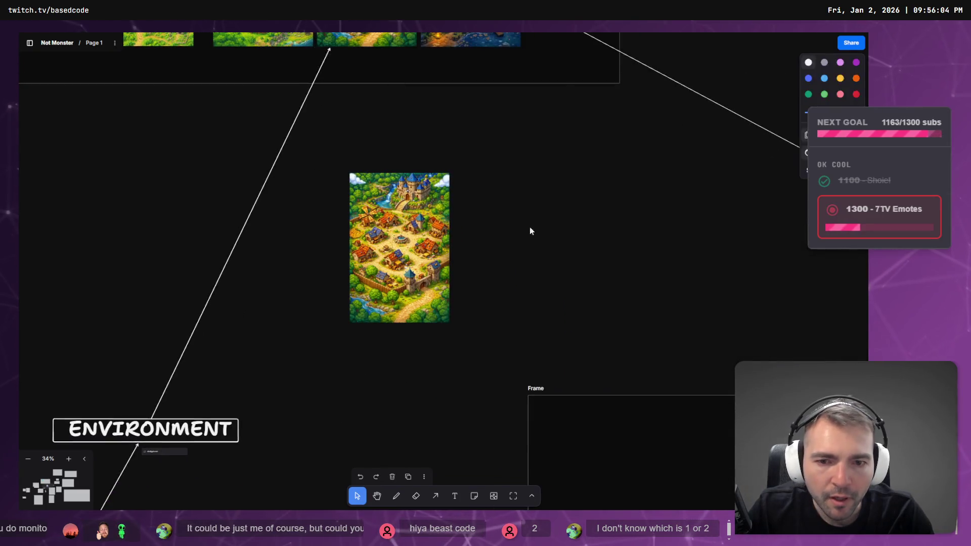
pyautogui.hotkey('ctrl', 'v')
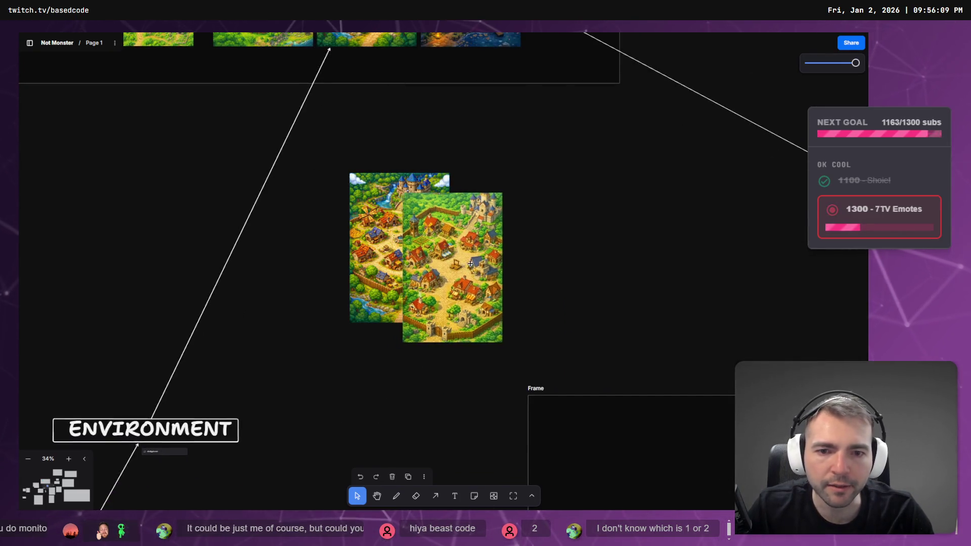
pyautogui.moveTo(471, 263)
pyautogui.mouseDown()
pyautogui.moveTo(532, 240)
pyautogui.moveTo(521, 244)
pyautogui.mouseUp()
pyautogui.click(402, 166)
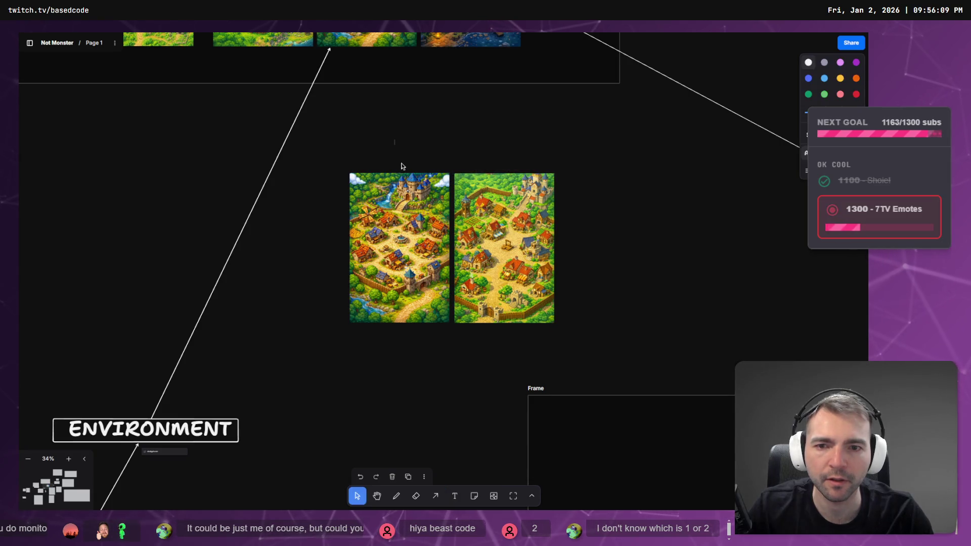
# - Add 'pallete 1' above the first map and a duplicate label changed to 'pallete 2' above the second
pyautogui.write('pallete 1')
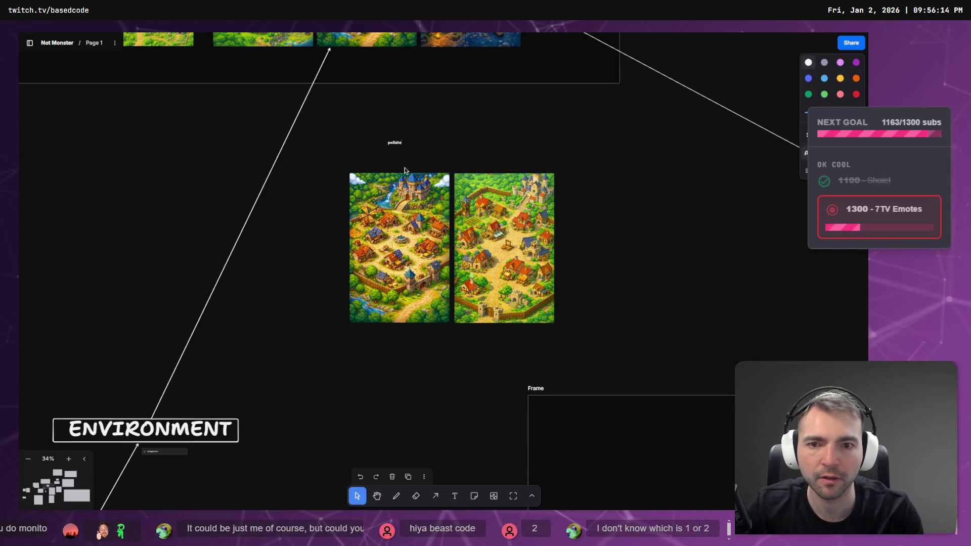
pyautogui.click(397, 144)
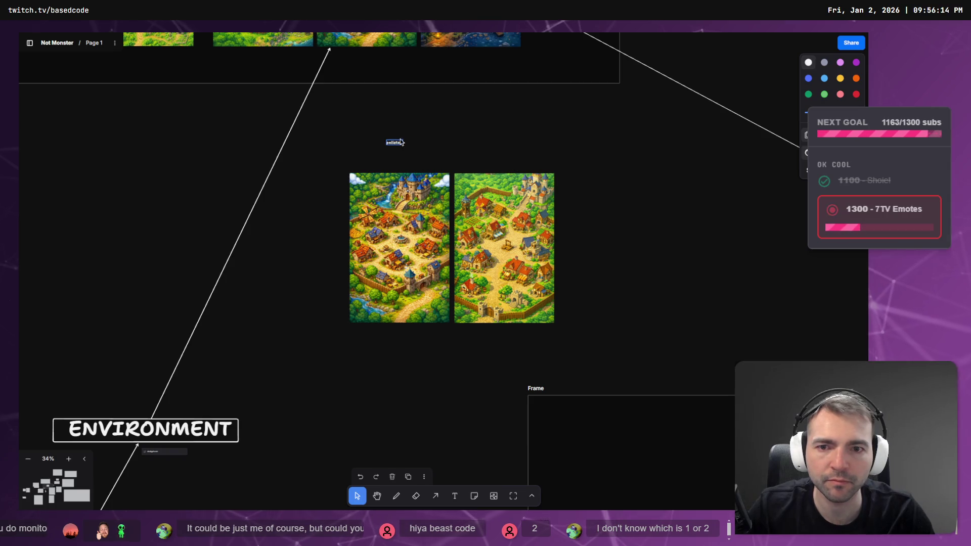
pyautogui.moveTo(523, 166); pyautogui.dragTo(506, 168)
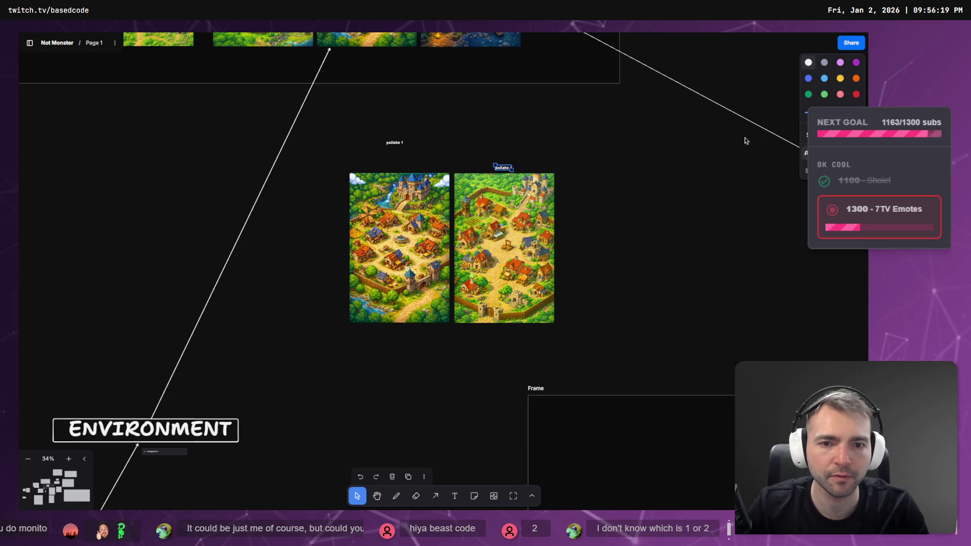
pyautogui.scroll(5, 503, 165)
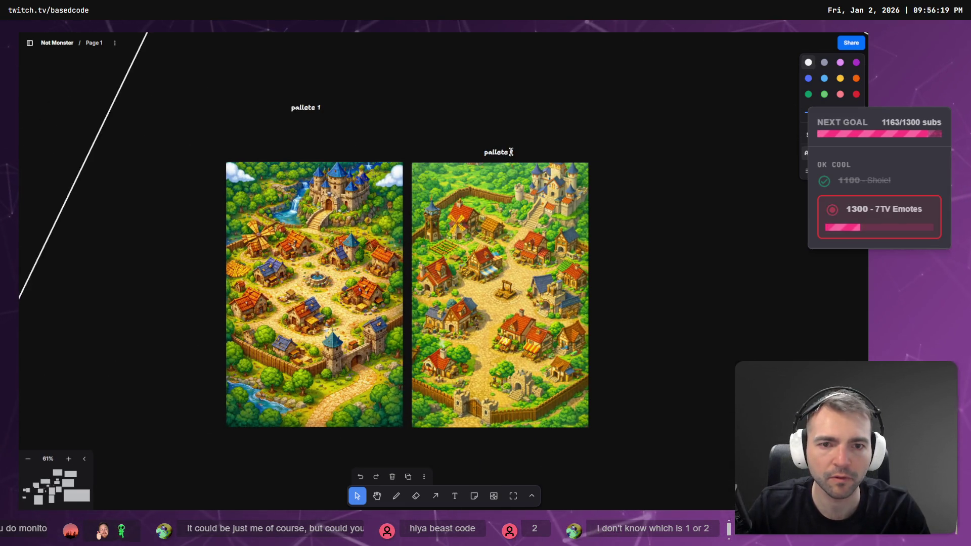
pyautogui.doubleClick(511, 152)
pyautogui.write('2')
pyautogui.press('Escape')
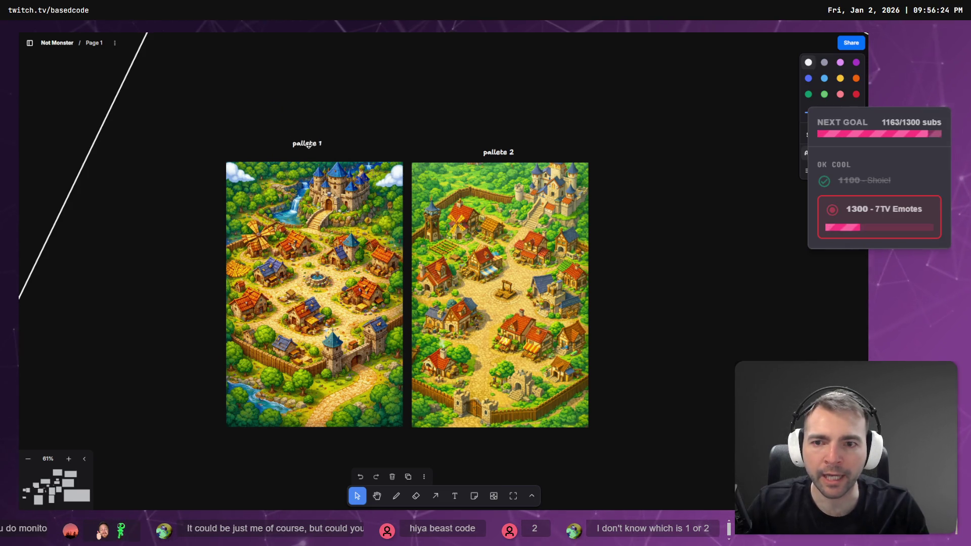
pyautogui.scroll(-3, 310, 155)
# - Duplicate the Not Monster key art and place the copy above the two village maps
pyautogui.scroll(-10, 368, 215)
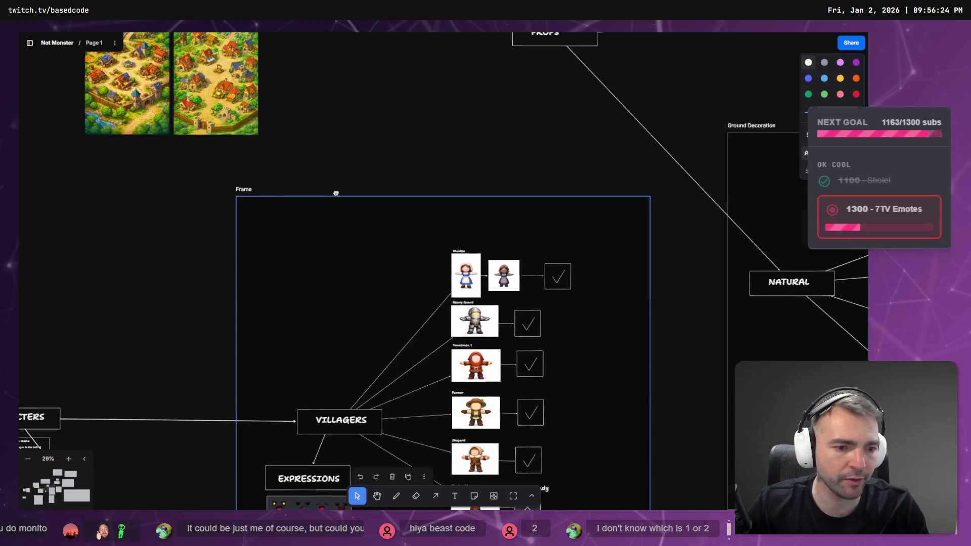
pyautogui.scroll(-3, 368, 216)
pyautogui.scroll(5, 369, 227)
pyautogui.scroll(-8, 370, 252)
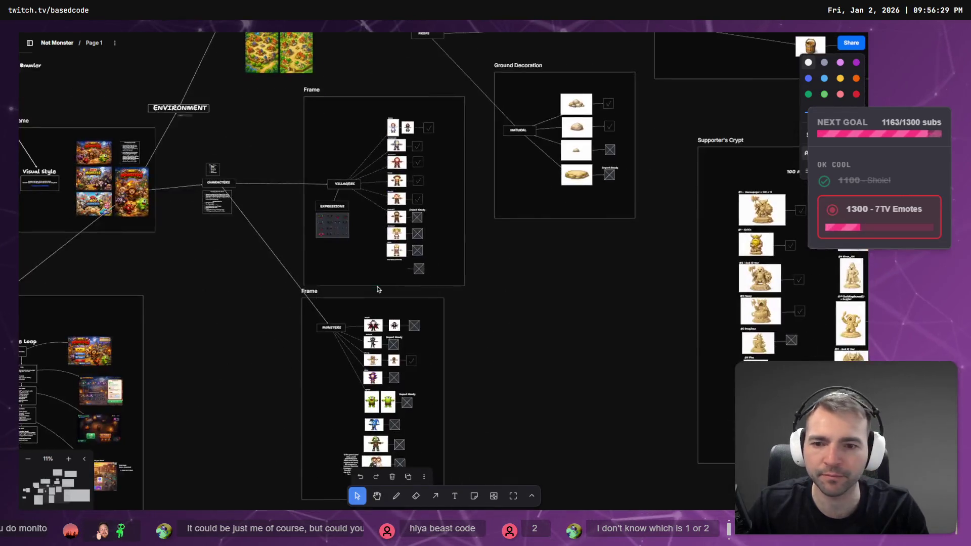
pyautogui.hscroll(-2, 273, 204)
pyautogui.scroll(1, 272, 204)
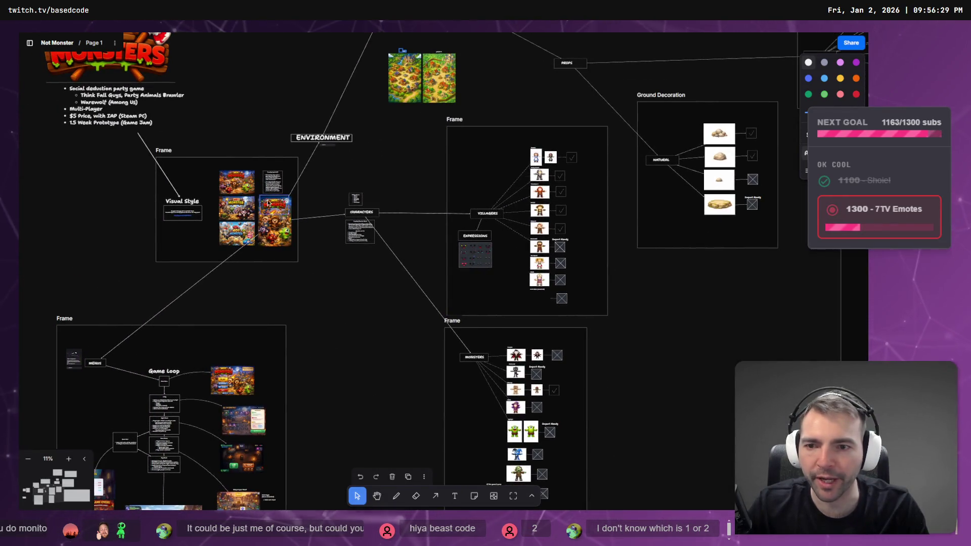
pyautogui.scroll(5, 258, 196)
pyautogui.moveTo(293, 182)
pyautogui.mouseDown()
pyautogui.moveTo(622, 31)
pyautogui.moveTo(636, 33)
pyautogui.moveTo(602, 34)
pyautogui.moveTo(591, 297)
pyautogui.moveTo(534, 327)
pyautogui.moveTo(312, 162)
pyautogui.mouseUp()
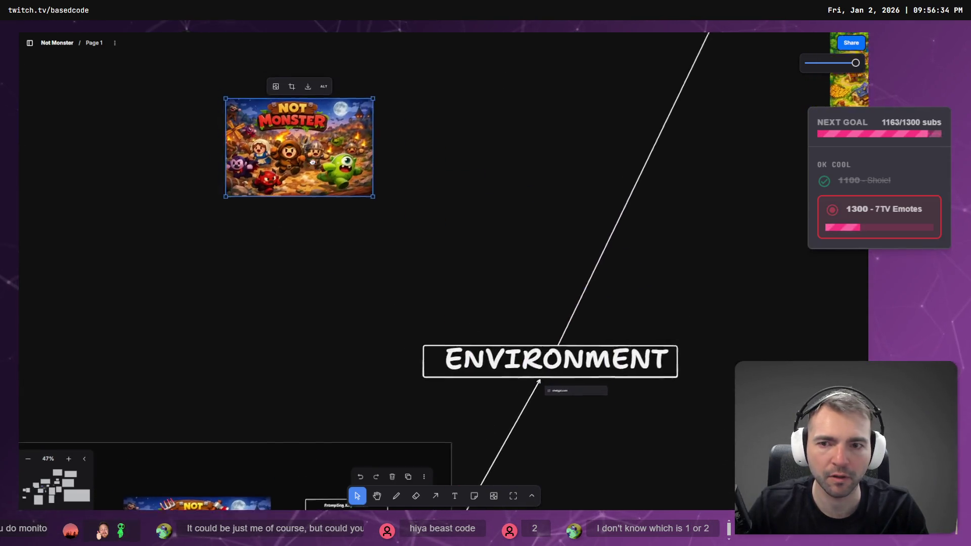
pyautogui.hscroll(-9, 313, 162)
pyautogui.scroll(5, 313, 162)
pyautogui.scroll(-5, 557, 283)
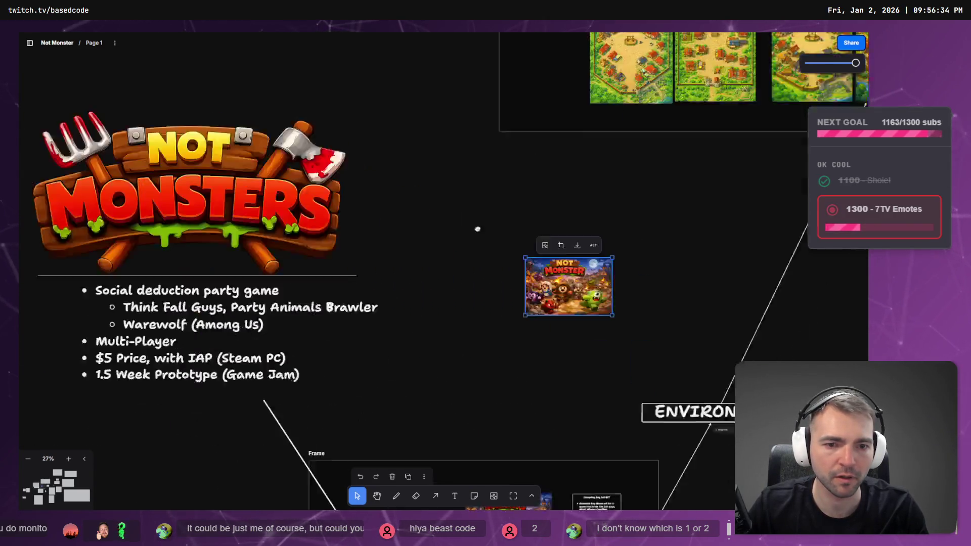
pyautogui.moveTo(365, 294)
pyautogui.mouseDown()
pyautogui.moveTo(605, 183)
pyautogui.moveTo(599, 223)
pyautogui.mouseUp()
# - Nudge both labelled village maps slightly down beneath the key art and zoom to them
pyautogui.moveTo(707, 291); pyautogui.dragTo(527, 235)
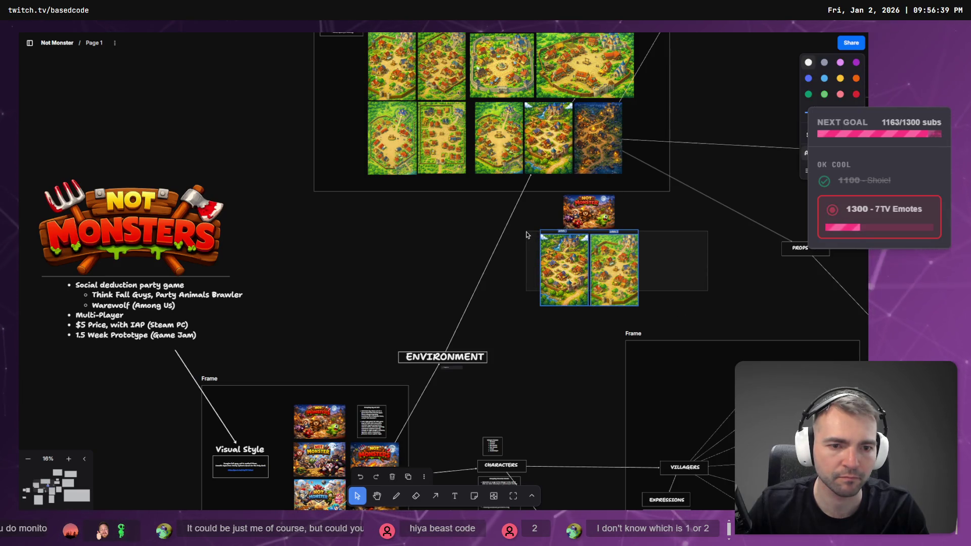
pyautogui.moveTo(581, 255); pyautogui.dragTo(582, 270)
pyautogui.hotkey('shift', '2')
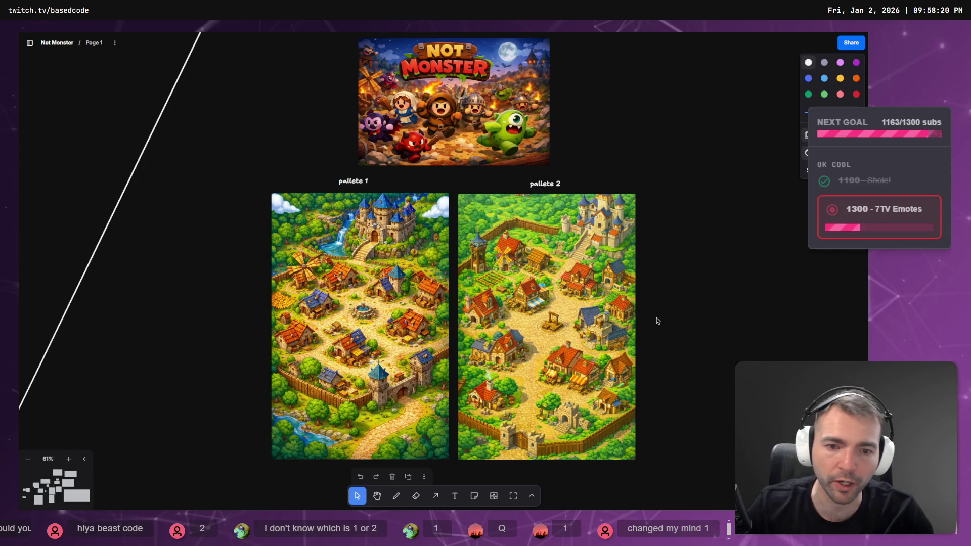
# - Delete the pallete 2 map, the key art copy and the pallete 1 map
pyautogui.click(610, 353)
pyautogui.press('Delete')
pyautogui.click(539, 152)
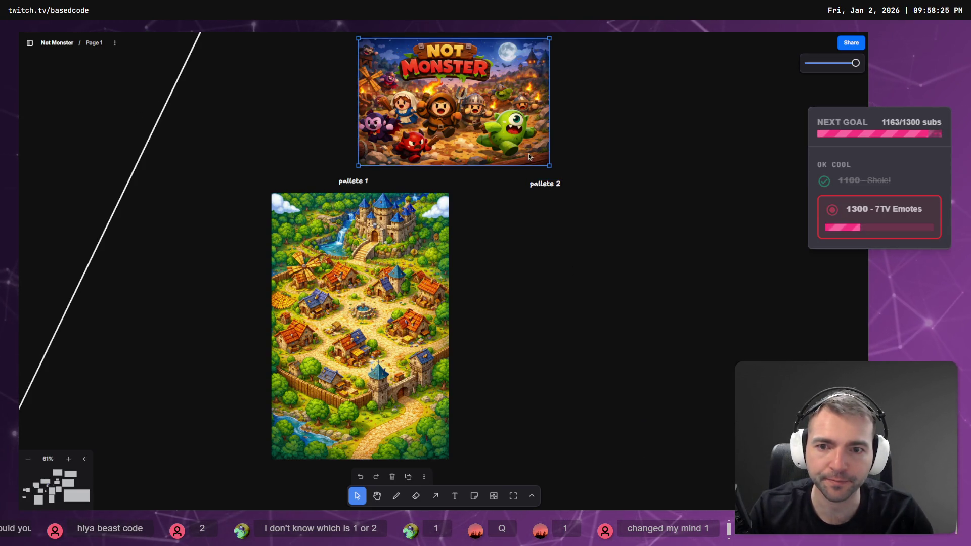
pyautogui.press('Delete')
pyautogui.click(410, 203)
pyautogui.press('Delete')
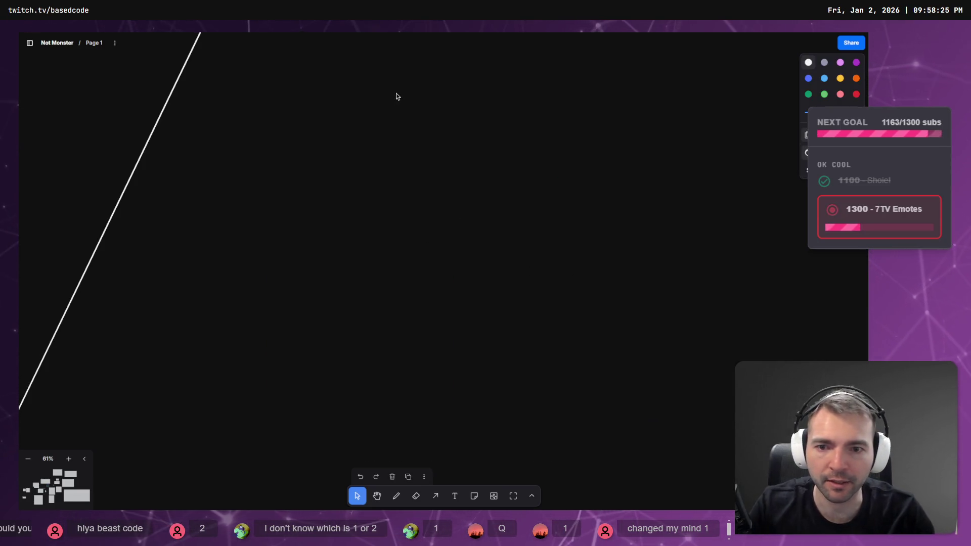
pyautogui.scroll(-5, 496, 478)
pyautogui.moveTo(477, 361); pyautogui.dragTo(474, 373)
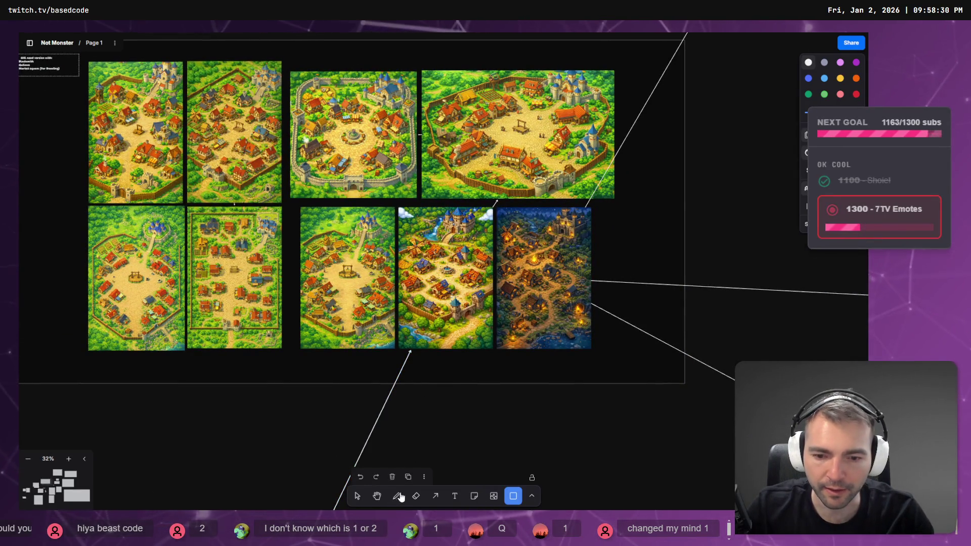
# - Draw a yellow rectangle around the middle village map, sized to fit it
pyautogui.click(513, 495)
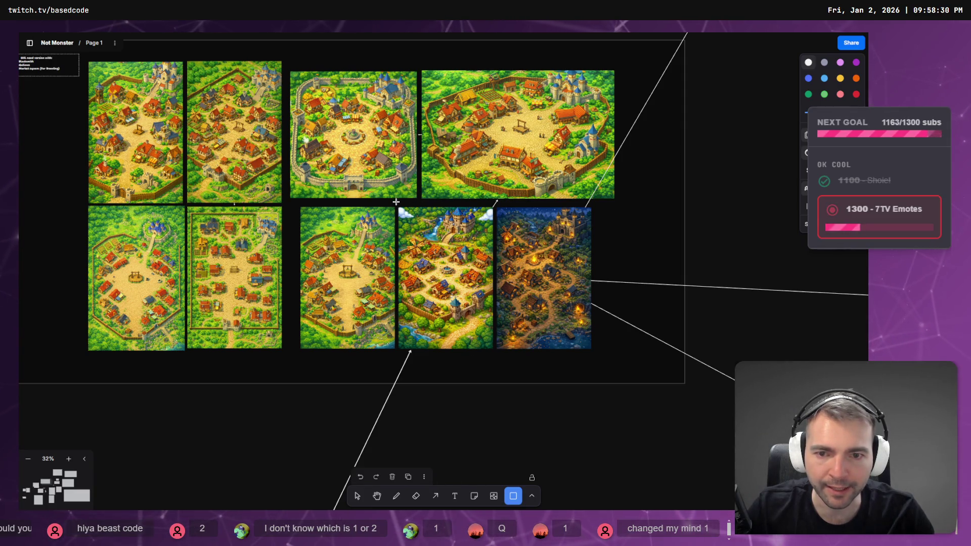
pyautogui.moveTo(486, 338); pyautogui.dragTo(496, 352)
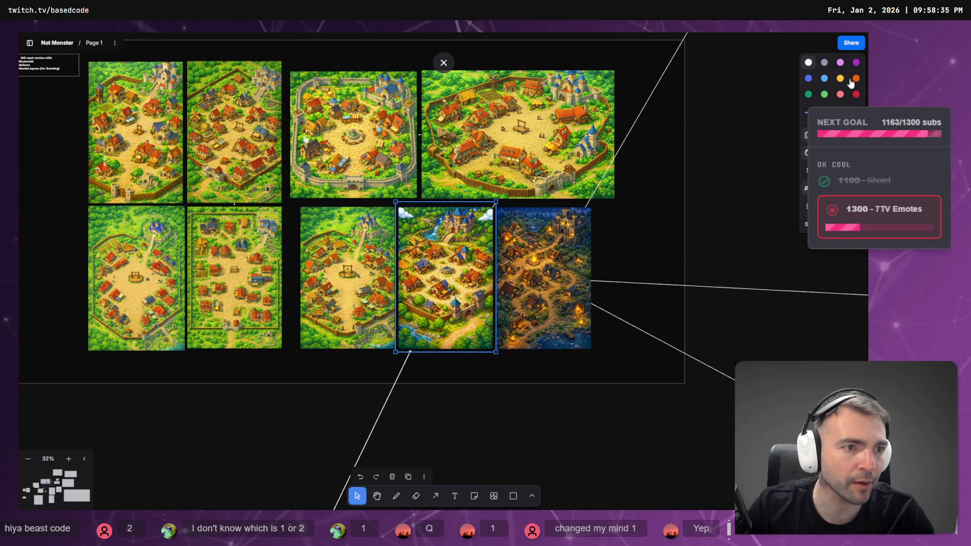
pyautogui.moveTo(497, 202); pyautogui.dragTo(496, 204)
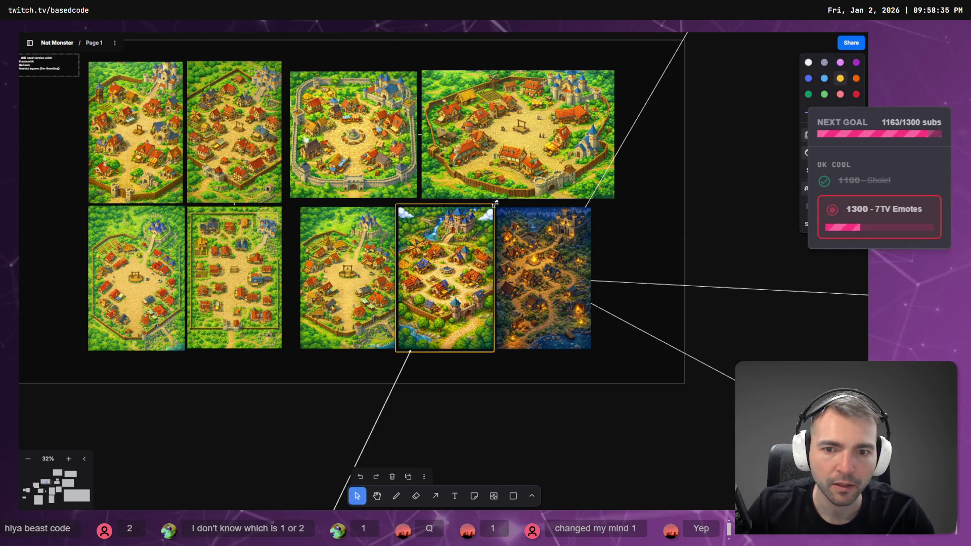
pyautogui.click(485, 433)
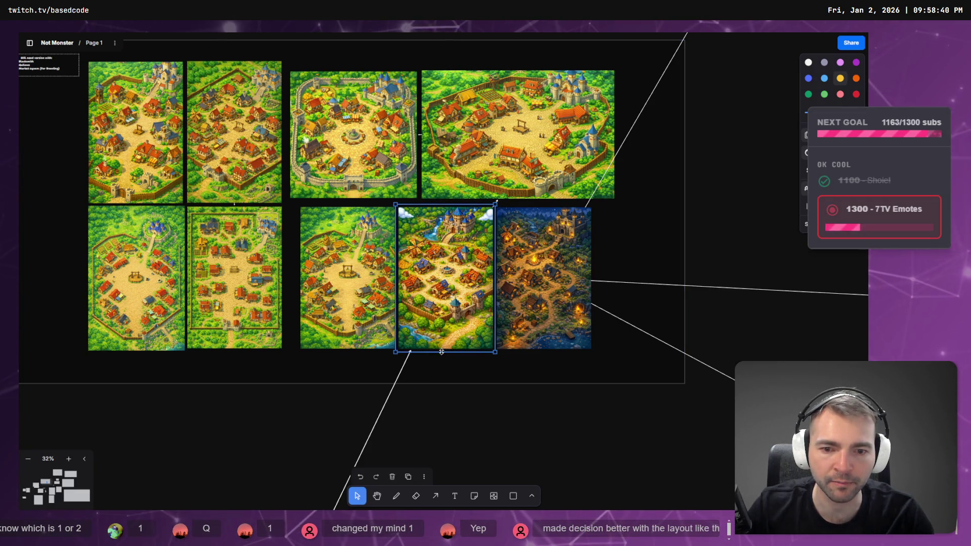
# - Add the caption 'Env Color Palette' just below the framed village map
pyautogui.press('t')
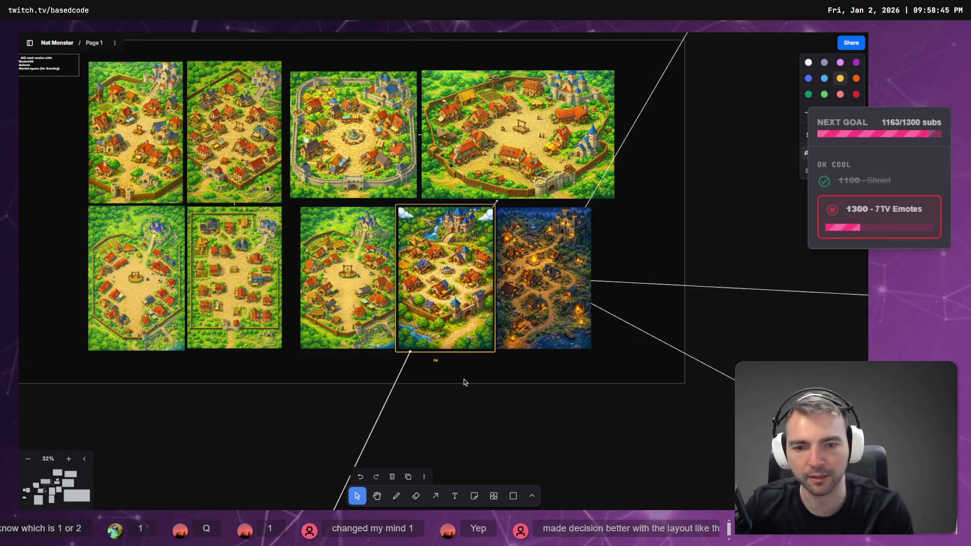
pyautogui.write('lor Palette')
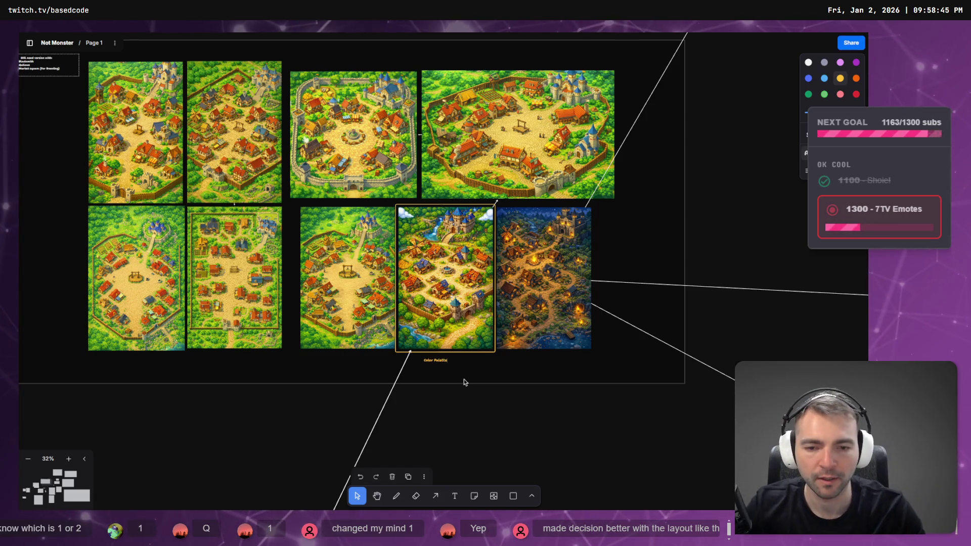
pyautogui.click(442, 362)
pyautogui.moveTo(442, 364); pyautogui.dragTo(447, 357)
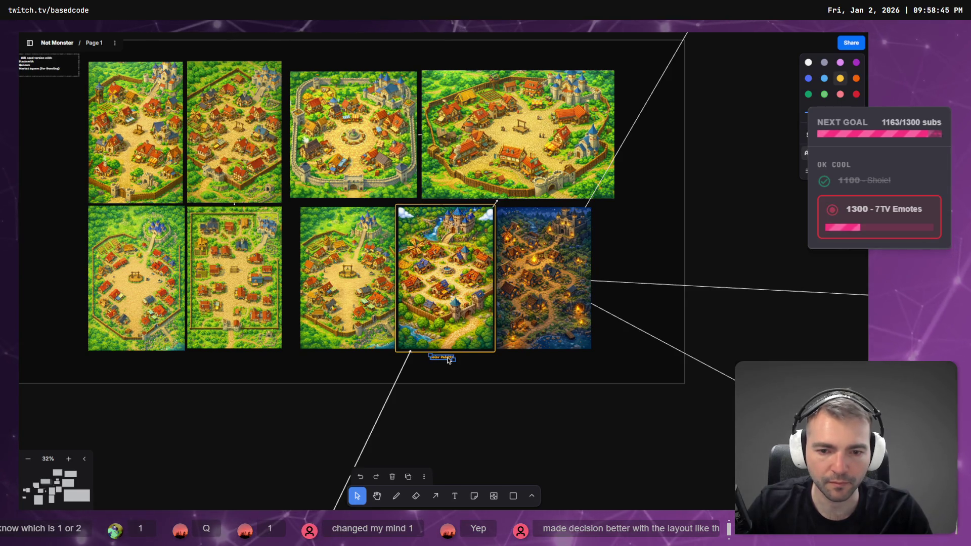
pyautogui.doubleClick(448, 358)
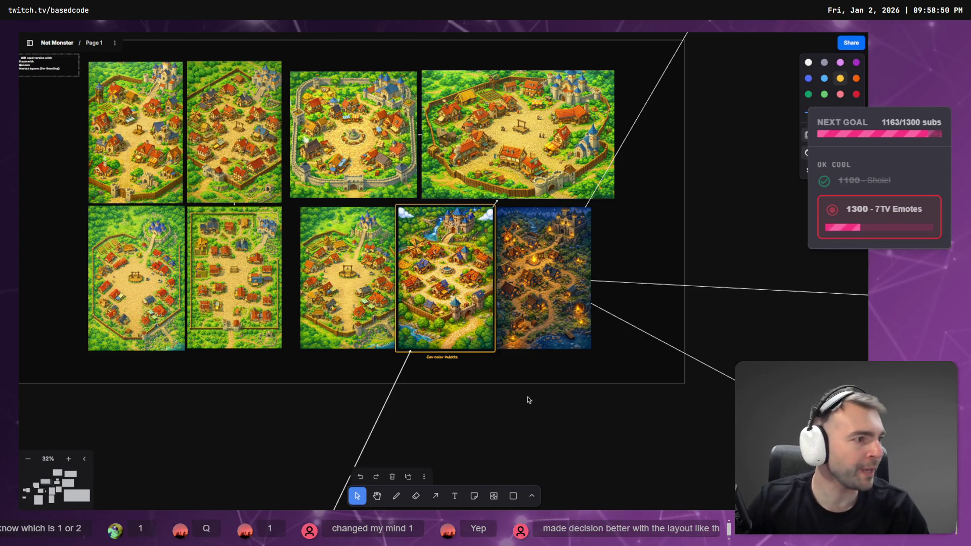
pyautogui.hotkey('alt', 'Tab')
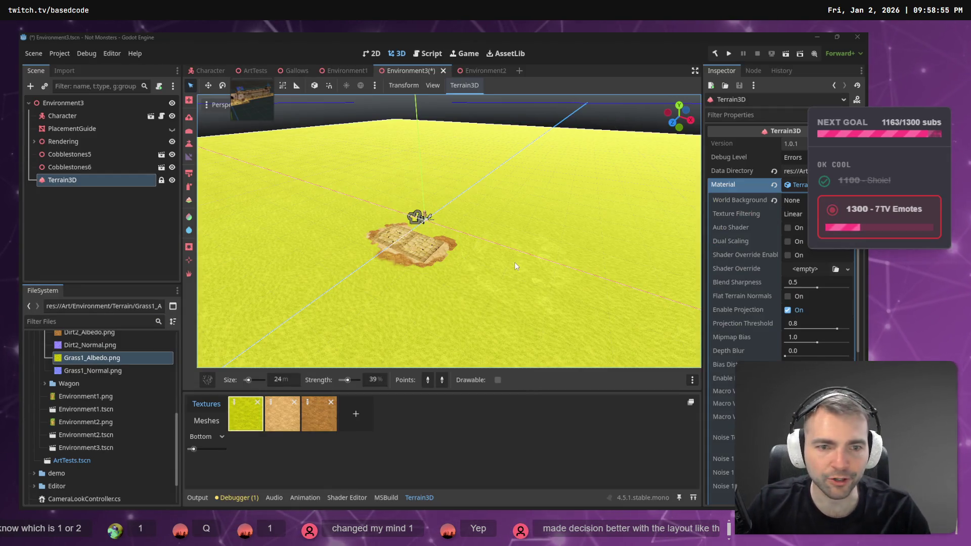
# - Compare the tldraw village reference map against the bright yellow grass terrain in Godot
pyautogui.hotkey('alt', 'Tab')
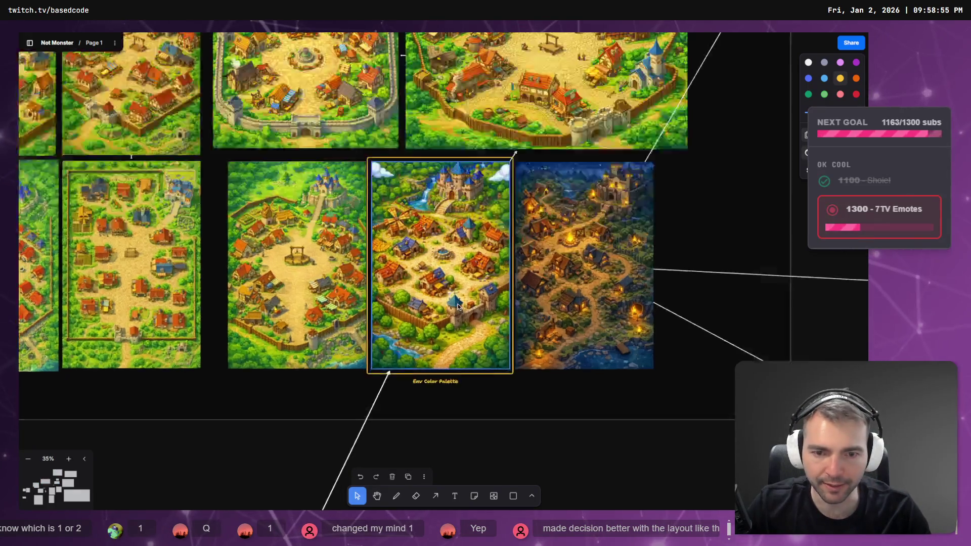
pyautogui.scroll(5, 460, 302)
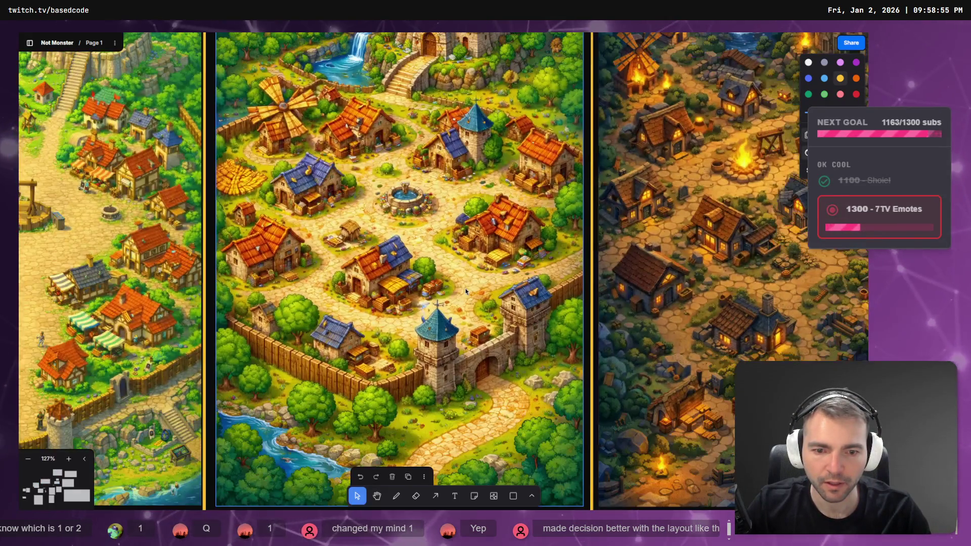
pyautogui.hotkey('alt', 'Tab')
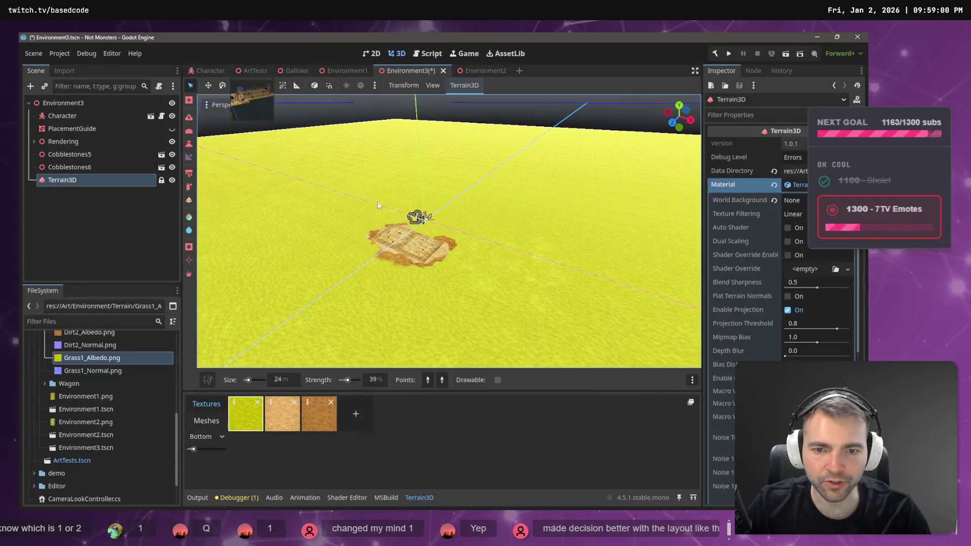
pyautogui.hotkey('alt', 'Tab')
pyautogui.hotkey('alt', 'Tab')
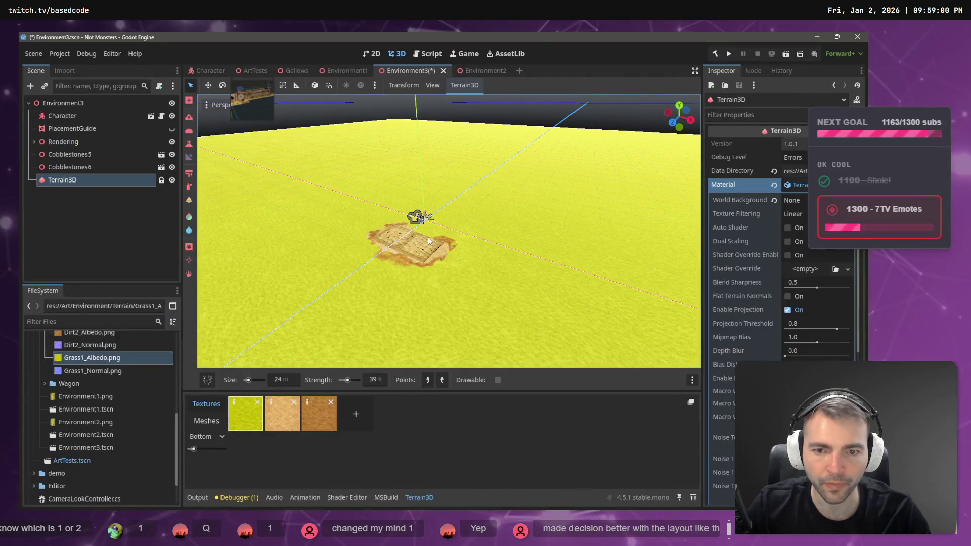
pyautogui.hotkey('alt', 'Tab')
pyautogui.hotkey('alt', 'Tab')
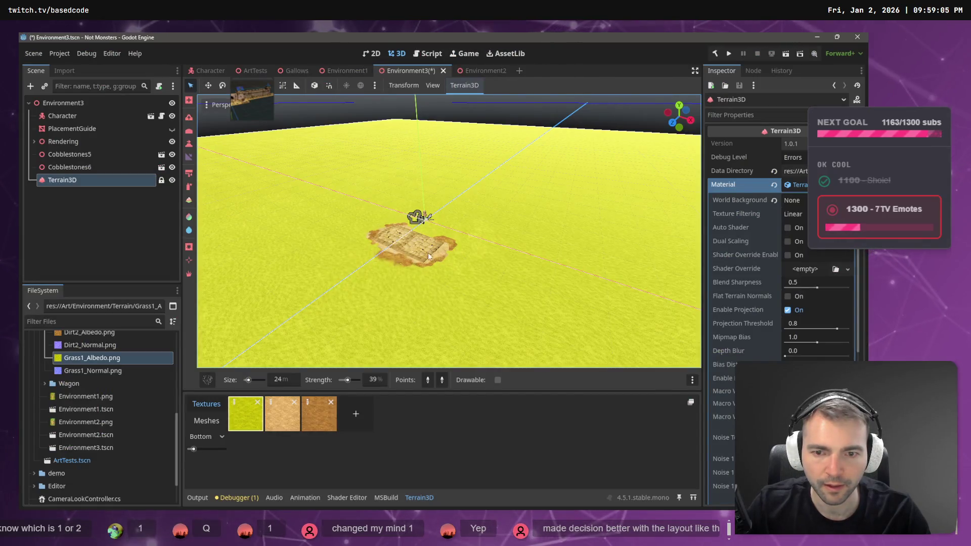
pyautogui.hotkey('alt', 'Tab')
pyautogui.scroll(10, 422, 399)
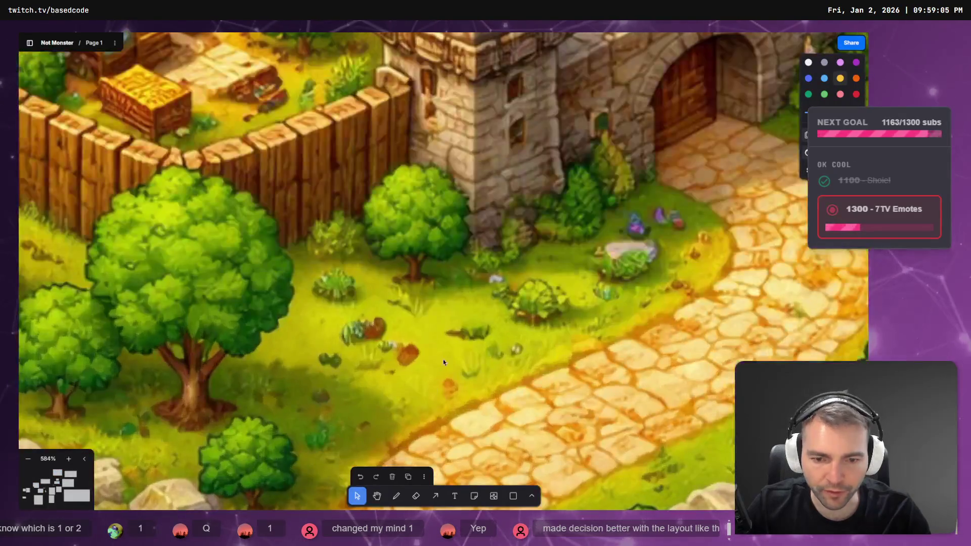
pyautogui.scroll(-10, 354, 327)
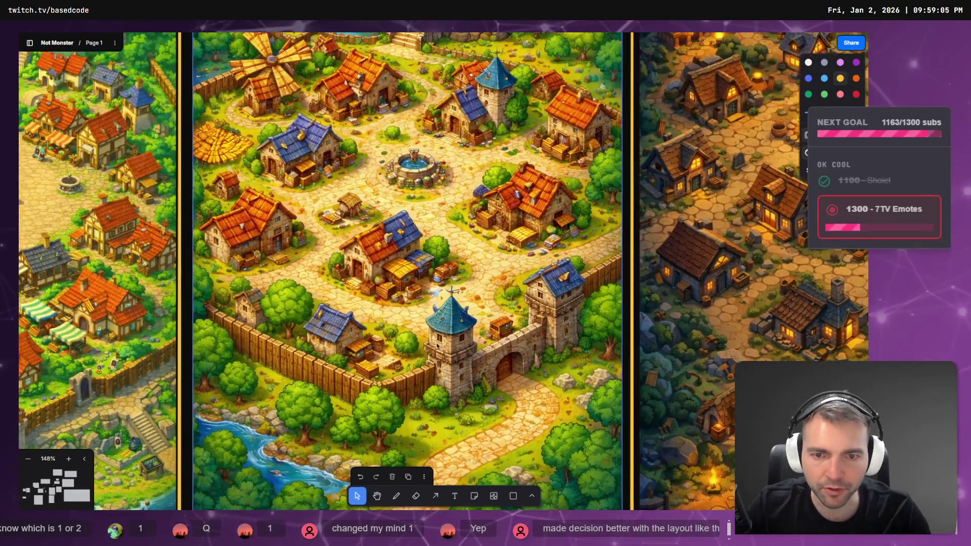
pyautogui.hotkey('alt', 'Tab')
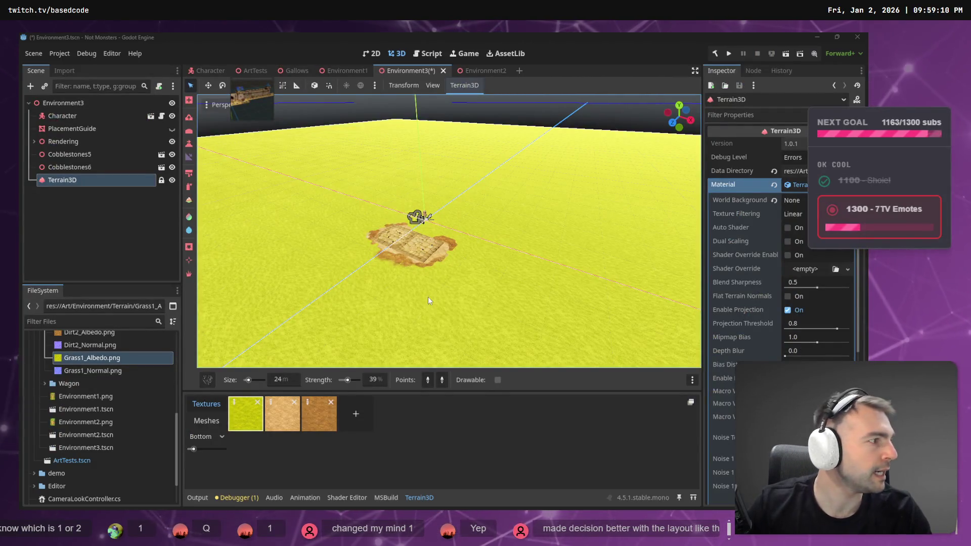
pyautogui.hotkey('alt', 'Tab')
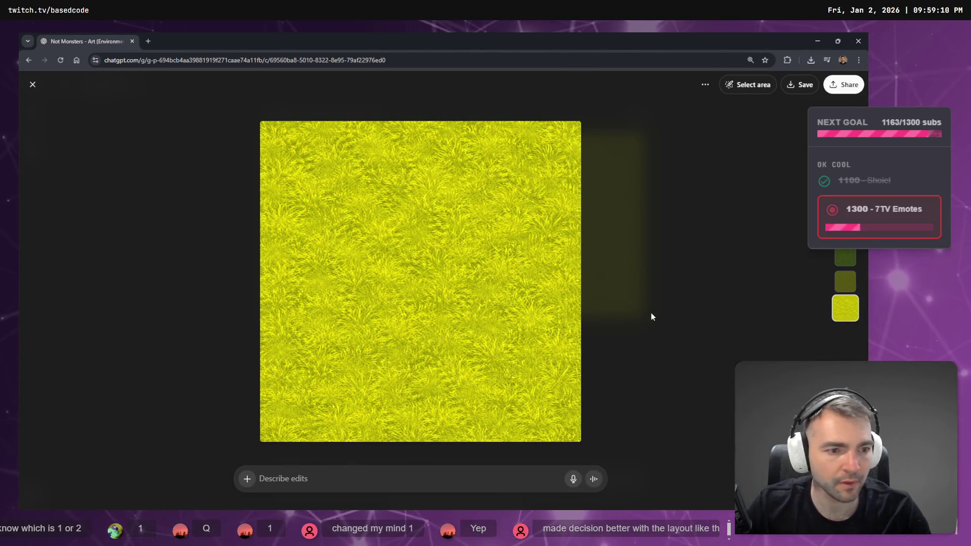
# - Save the first ChatGPT grass image over Grass1_Albedo.png in the Terrain folder, confirming the replace
pyautogui.press('Escape')
pyautogui.click(393, 236)
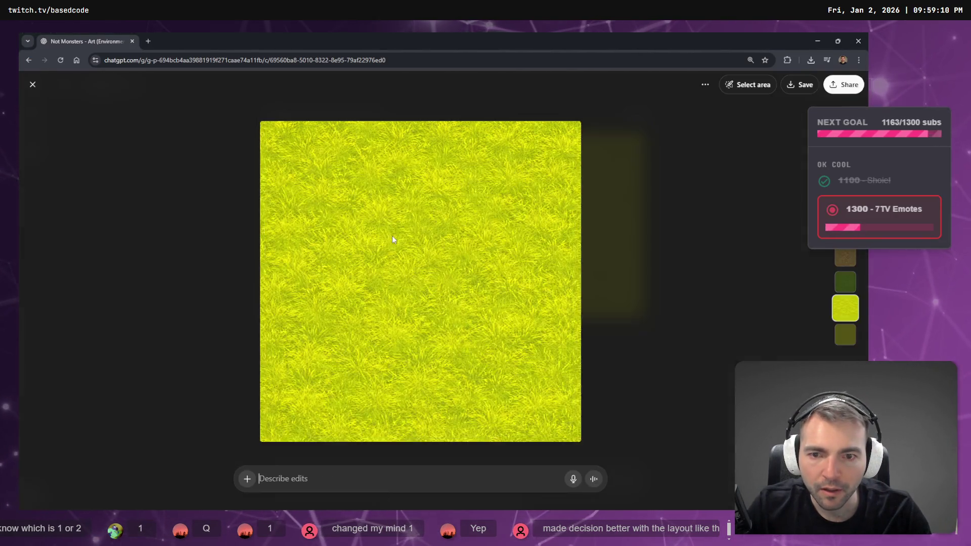
pyautogui.rightClick(419, 259)
pyautogui.click(481, 279)
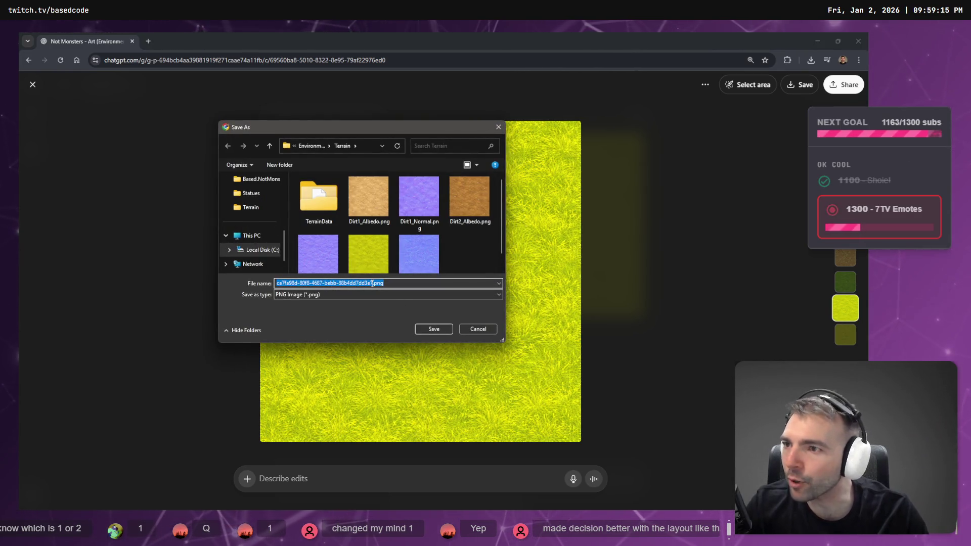
pyautogui.doubleClick(368, 260)
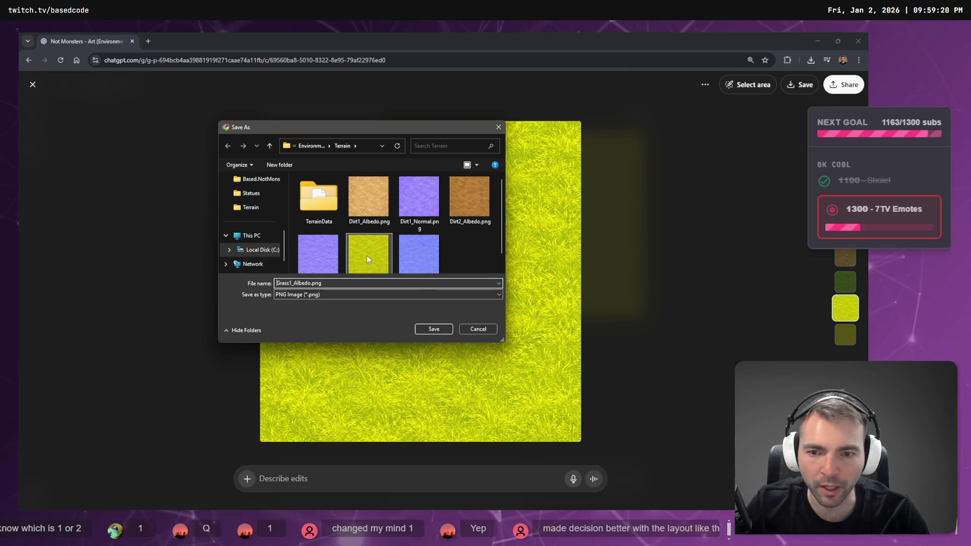
pyautogui.click(466, 276)
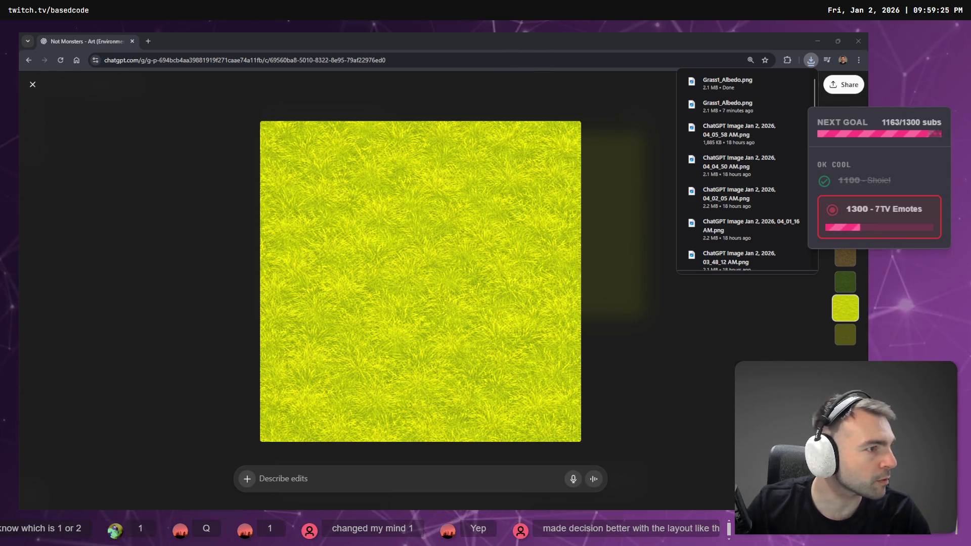
pyautogui.hotkey('alt', 'Tab')
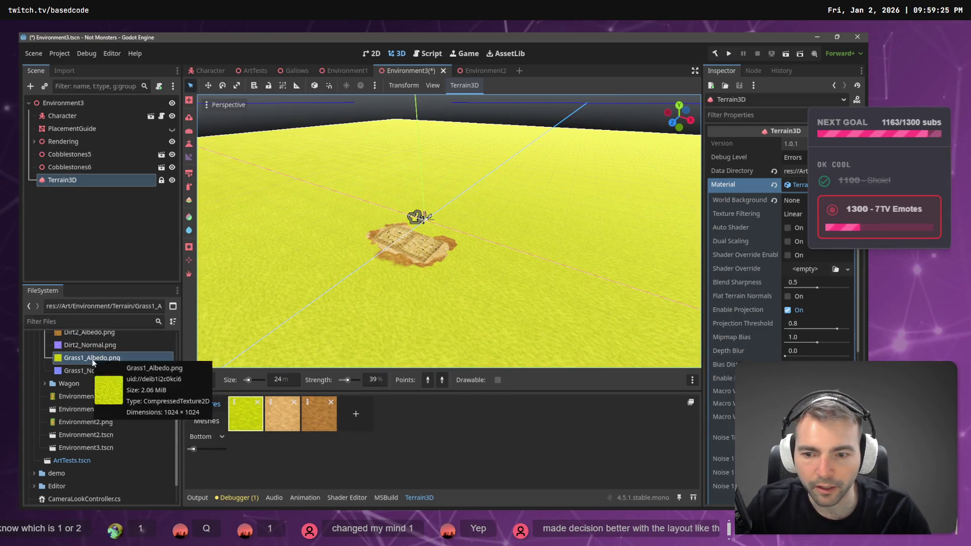
# - Assign the updated Grass1_Albedo.png as the Albedo Texture of the terrain's Grass1 asset
pyautogui.press('y')
pyautogui.moveTo(114, 359); pyautogui.dragTo(761, 178)
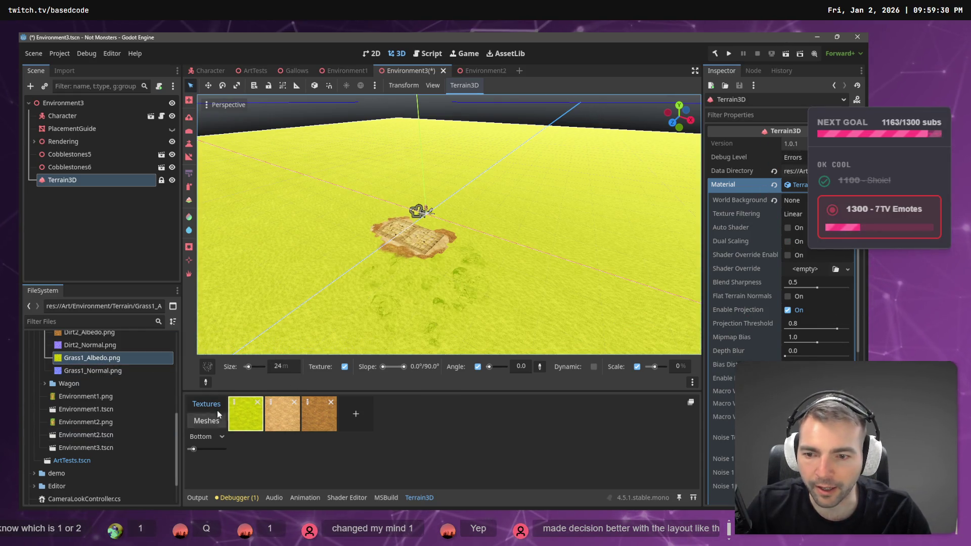
pyautogui.click(246, 413)
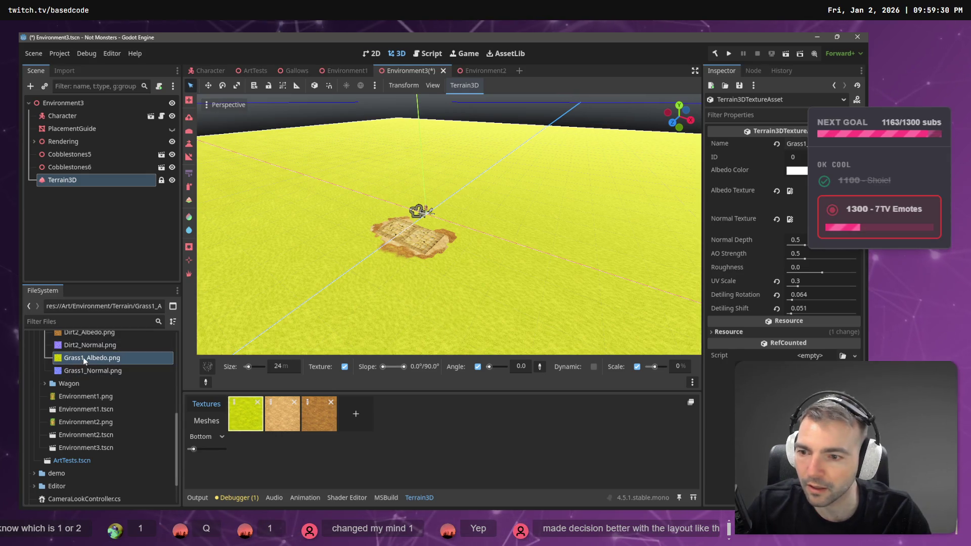
pyautogui.moveTo(83, 357)
pyautogui.mouseDown()
pyautogui.moveTo(829, 263)
pyautogui.moveTo(523, 193)
pyautogui.mouseUp()
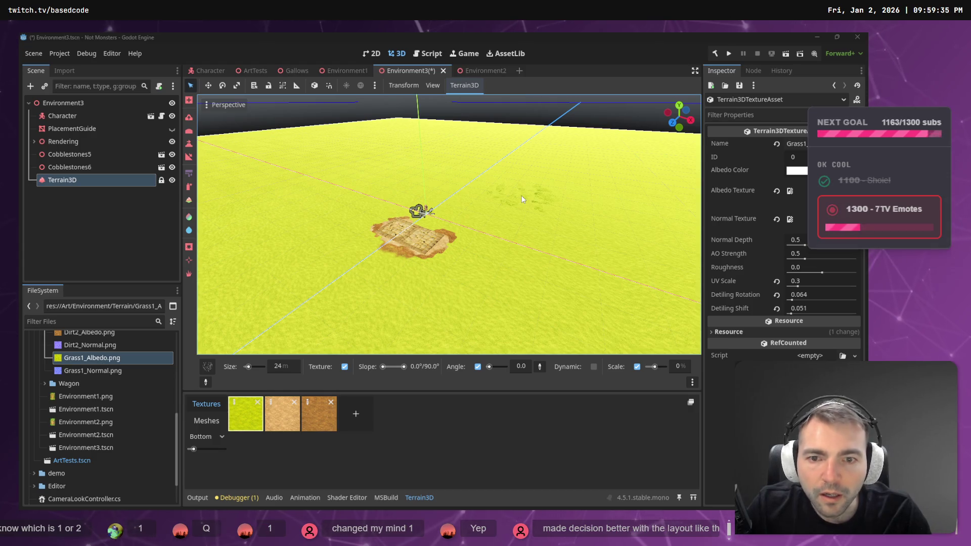
pyautogui.hotkey('alt', 'Tab')
pyautogui.press('Escape')
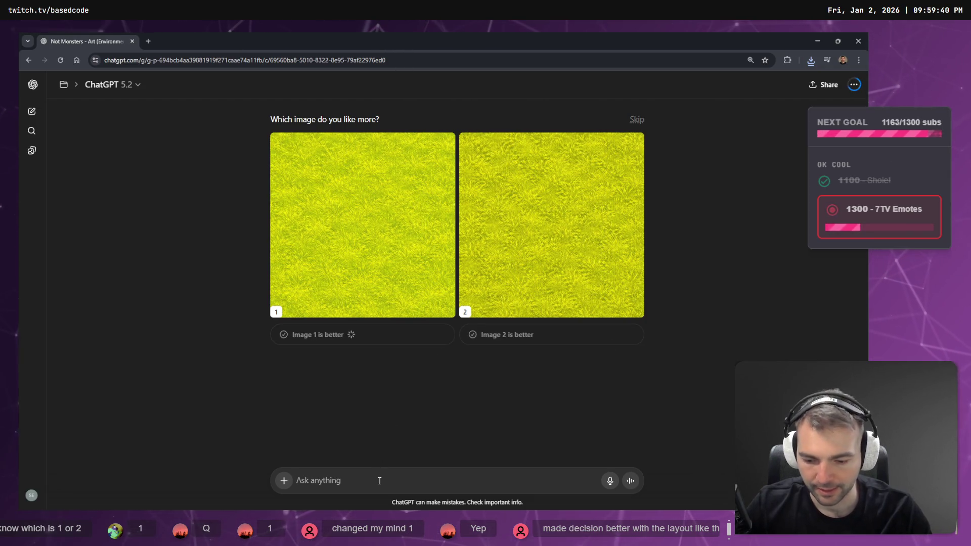
# - Dictate a follow-up prompt asking ChatGPT to reduce the remaining grass detail
pyautogui.press('super+h')
pyautogui.write("there's still a bit too much")
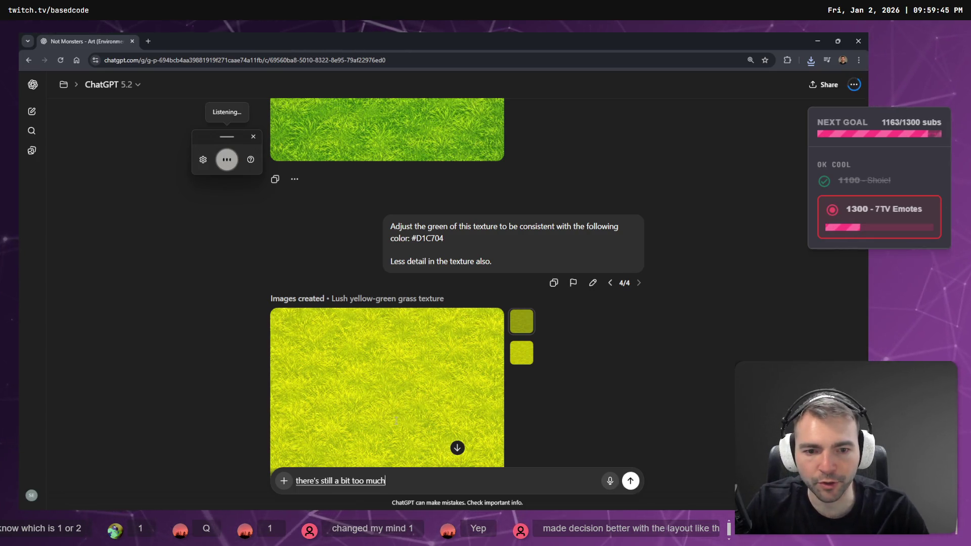
pyautogui.scroll(-3, 397, 421)
pyautogui.write('detail can you reduce the contrast and make the colour a little bit')
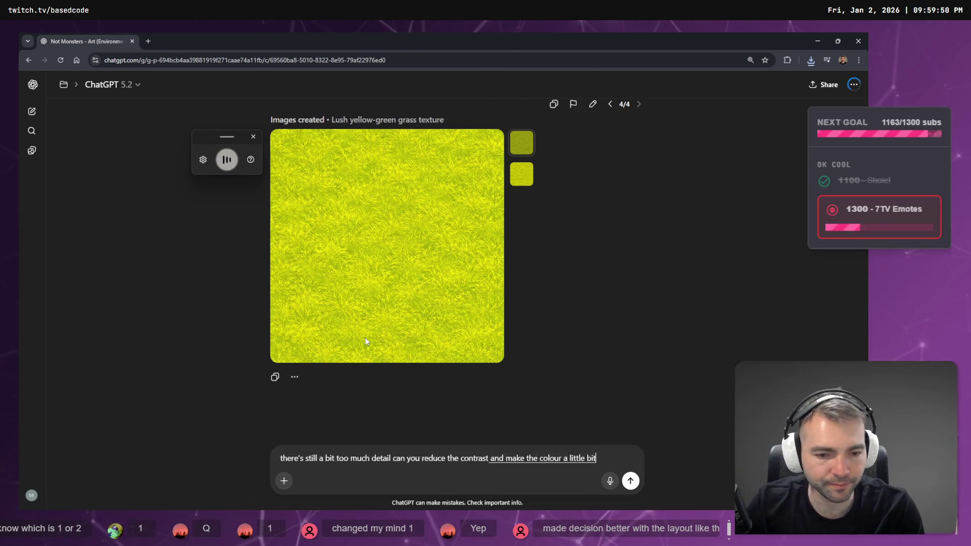
# - Switch between ChatGPT and the tldraw village reference board
pyautogui.hotkey('alt', 'Tab')
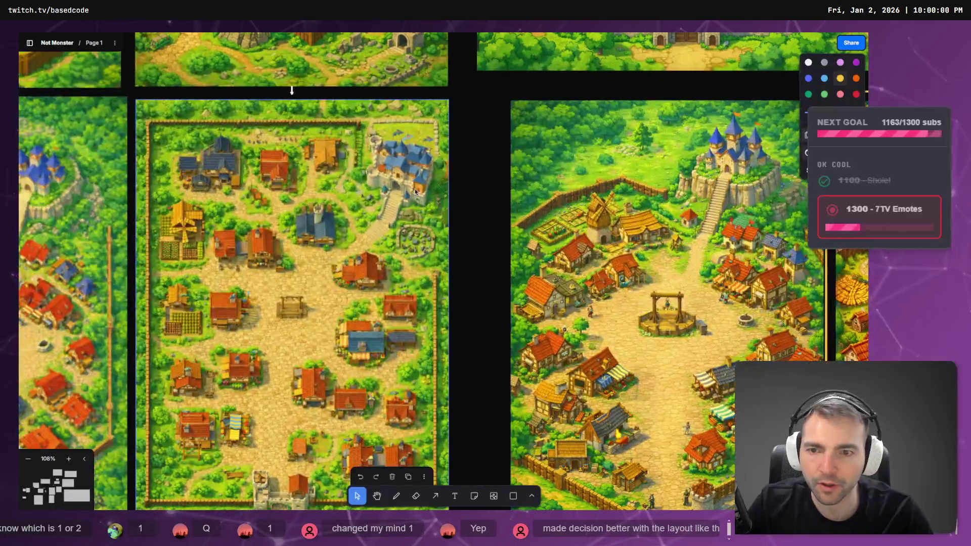
pyautogui.scroll(5, 753, 187)
pyautogui.hotkey('alt', 'Tab')
pyautogui.hotkey('alt', 'Tab')
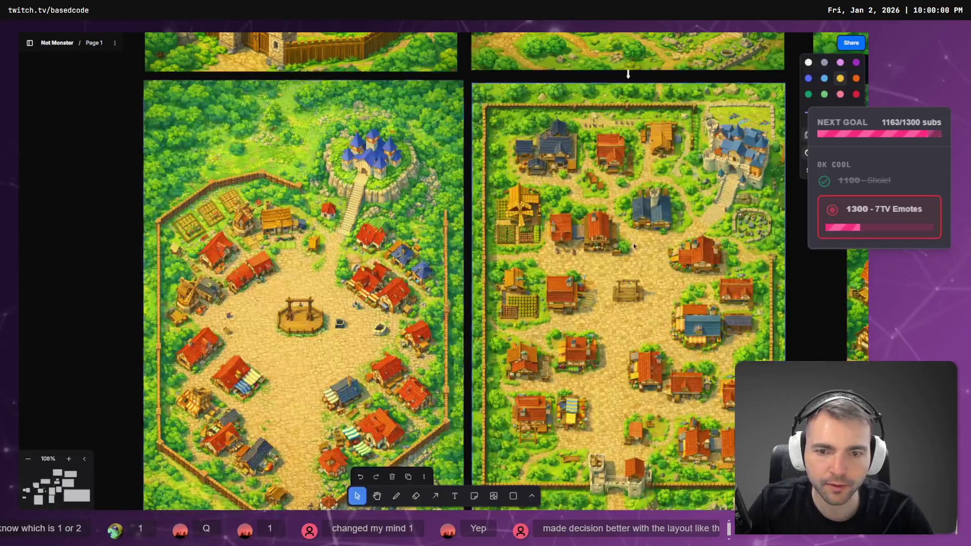
# - Navigate the tldraw board to the village map, bringing the castle and orange-roofed house into view
pyautogui.hscroll(10, 584, 273)
pyautogui.hscroll(3, 584, 273)
pyautogui.hotkey('alt', 'Tab')
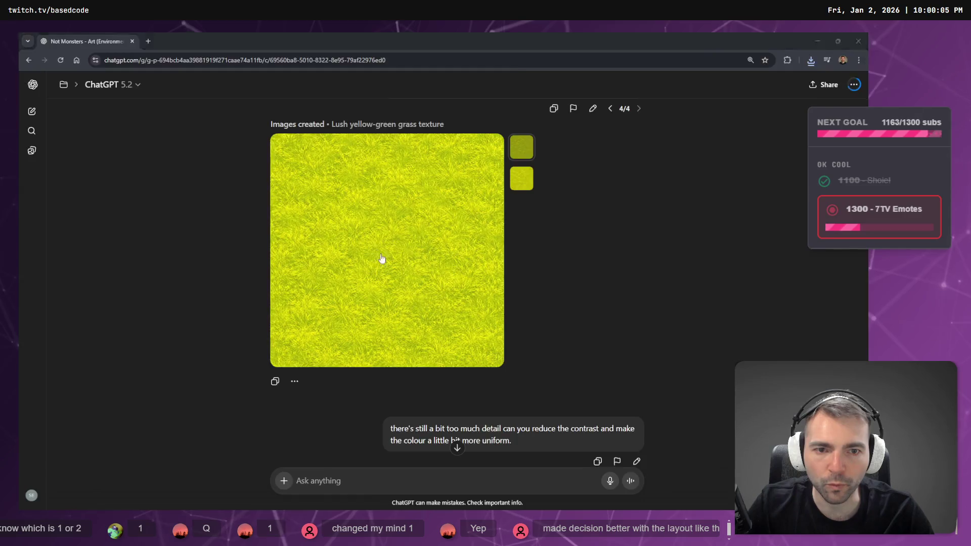
pyautogui.hotkey('alt', 'Tab')
pyautogui.hotkey('alt', 'Tab')
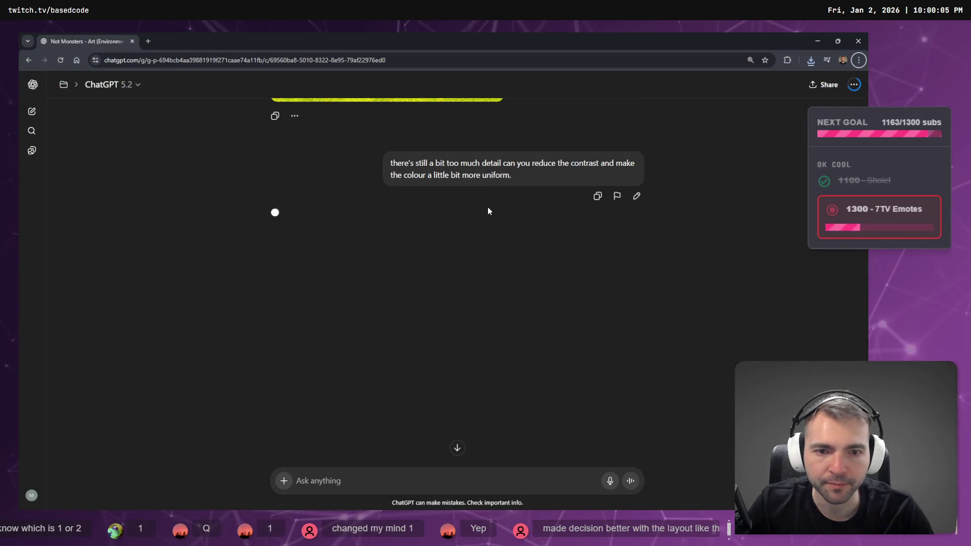
pyautogui.scroll(3, 455, 268)
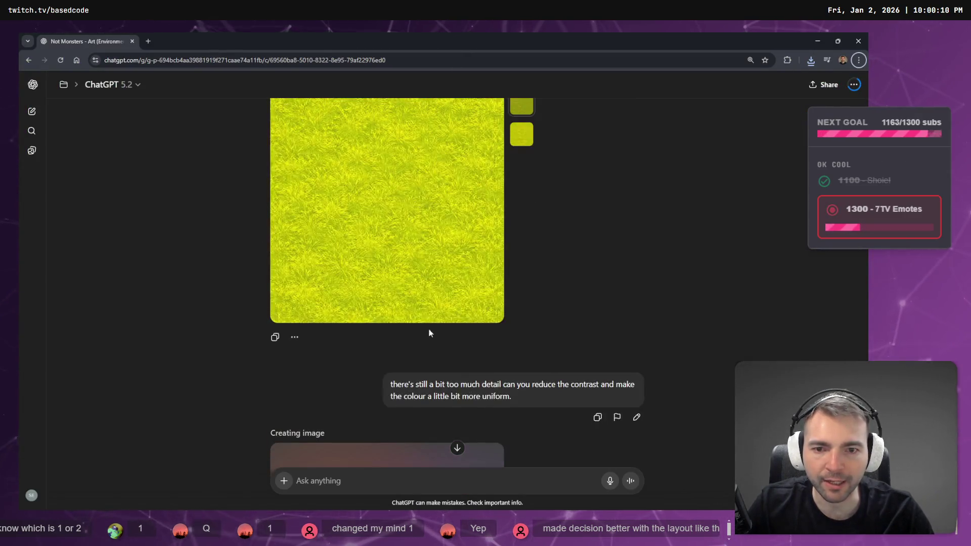
pyautogui.hotkey('alt', 'Tab')
pyautogui.scroll(10, 578, 445)
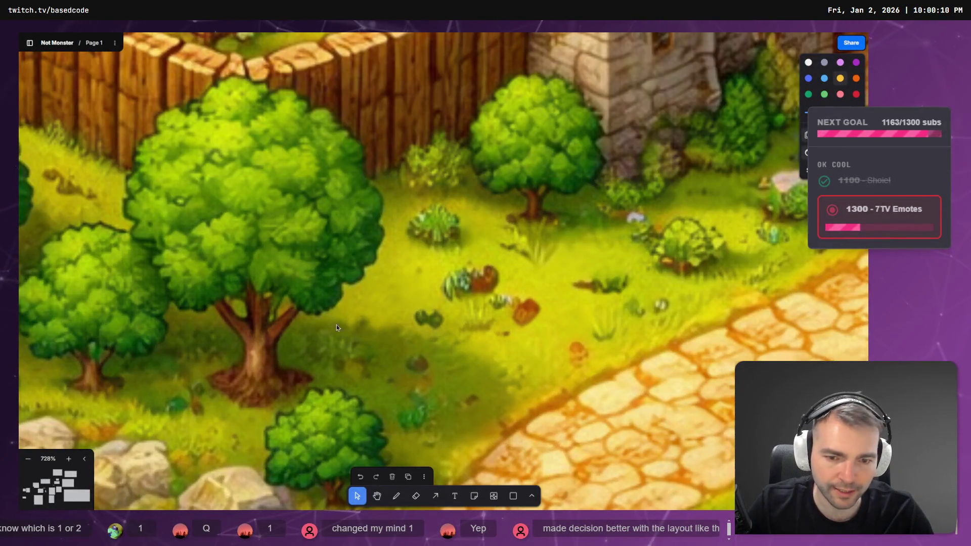
pyautogui.hscroll(8, 394, 213)
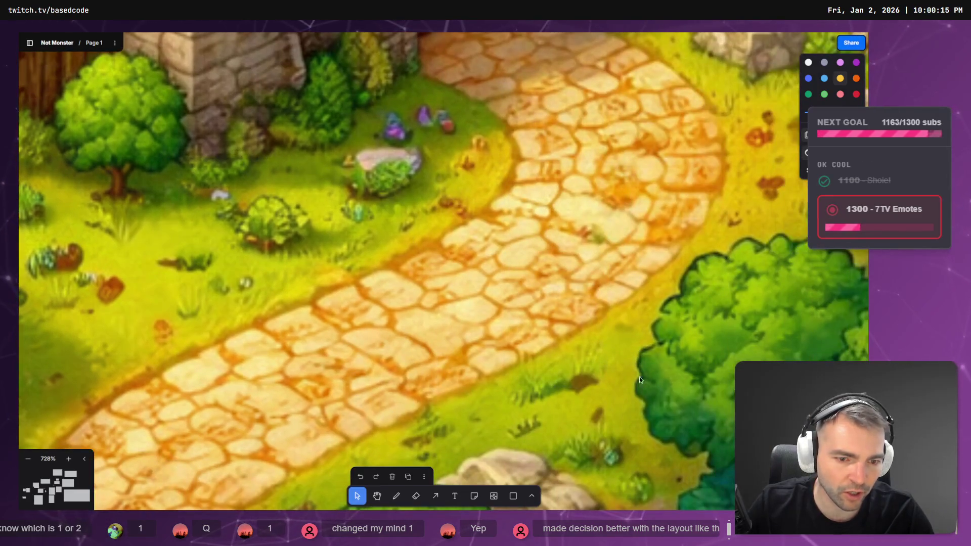
pyautogui.scroll(6, 639, 380)
pyautogui.hscroll(5, 511, 249)
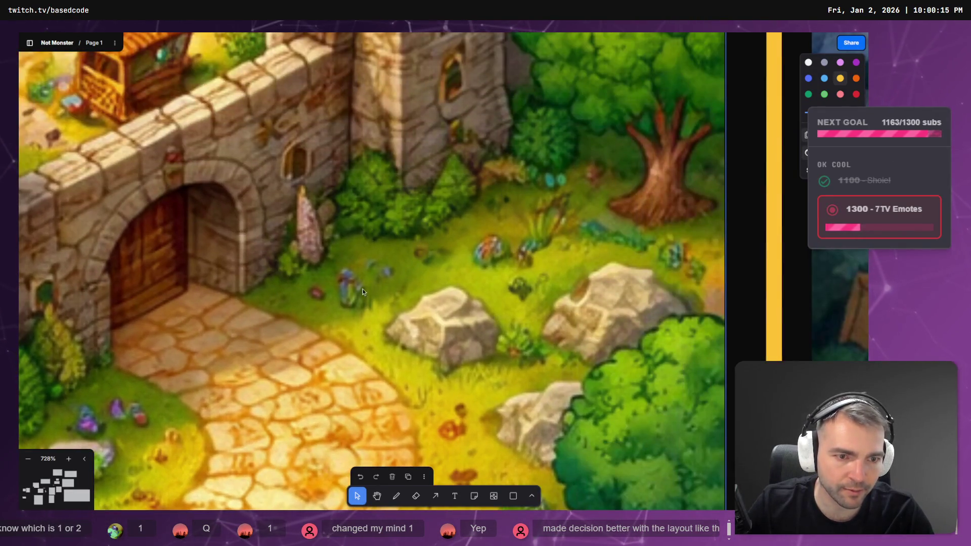
pyautogui.scroll(-10, 363, 292)
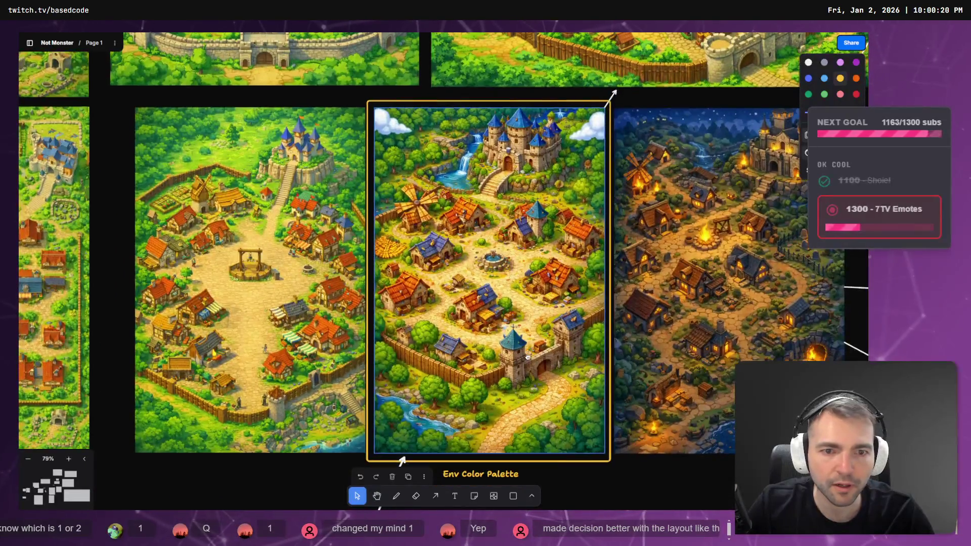
pyautogui.hotkey('alt', 'Tab')
pyautogui.scroll(-6, 486, 279)
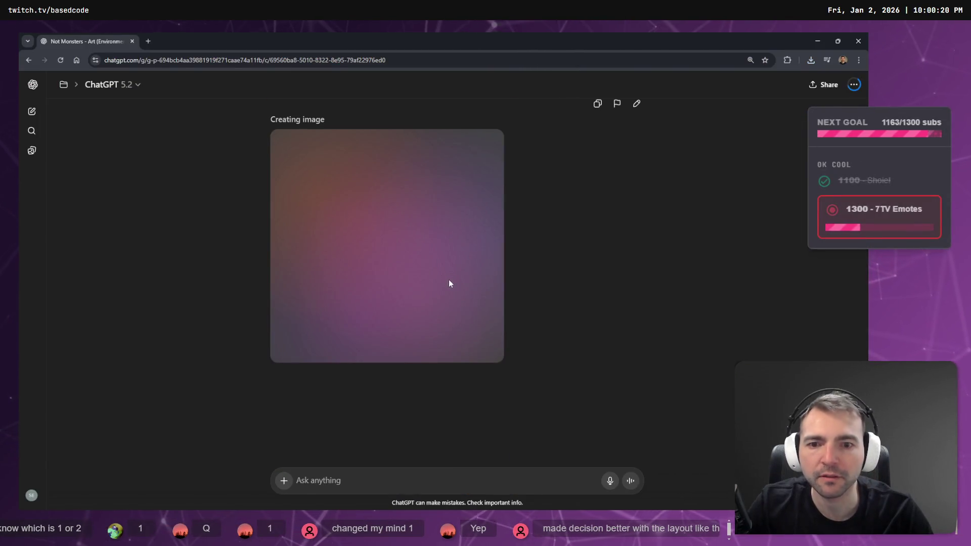
pyautogui.hotkey('alt', 'Tab')
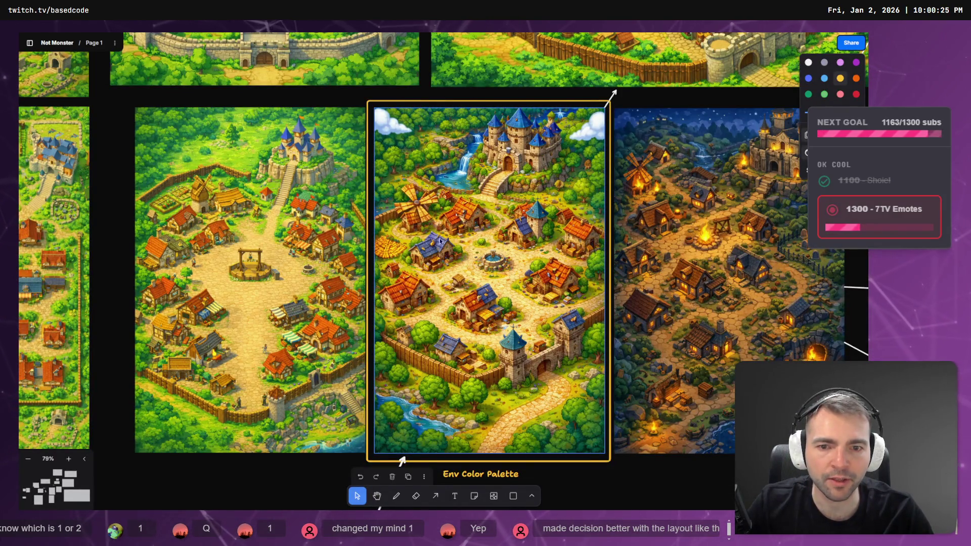
pyautogui.scroll(5, 440, 242)
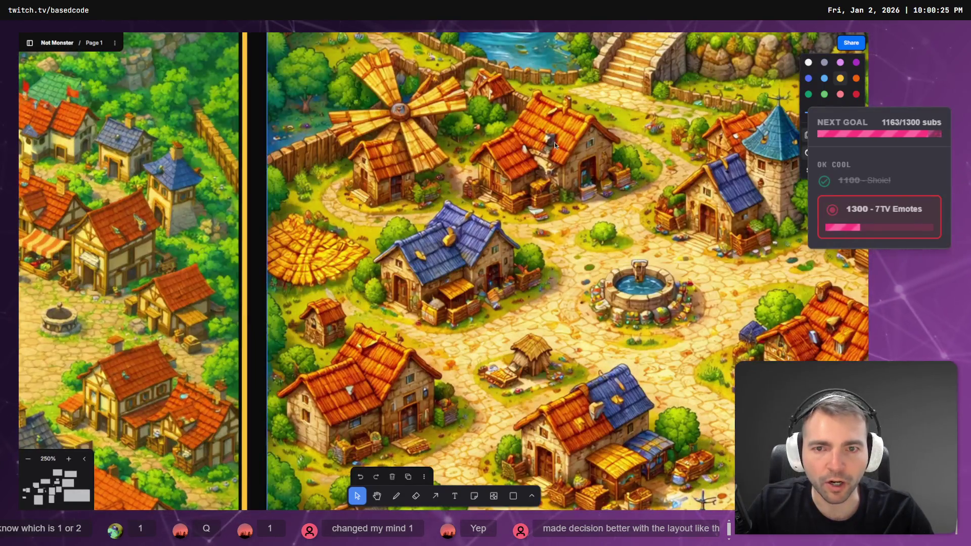
pyautogui.moveTo(555, 142); pyautogui.dragTo(433, 297)
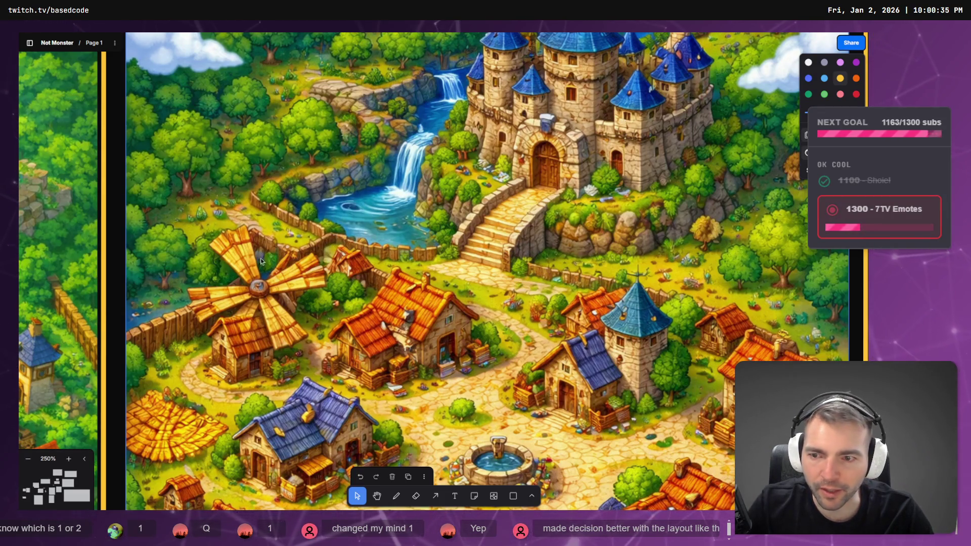
pyautogui.scroll(-7, 260, 261)
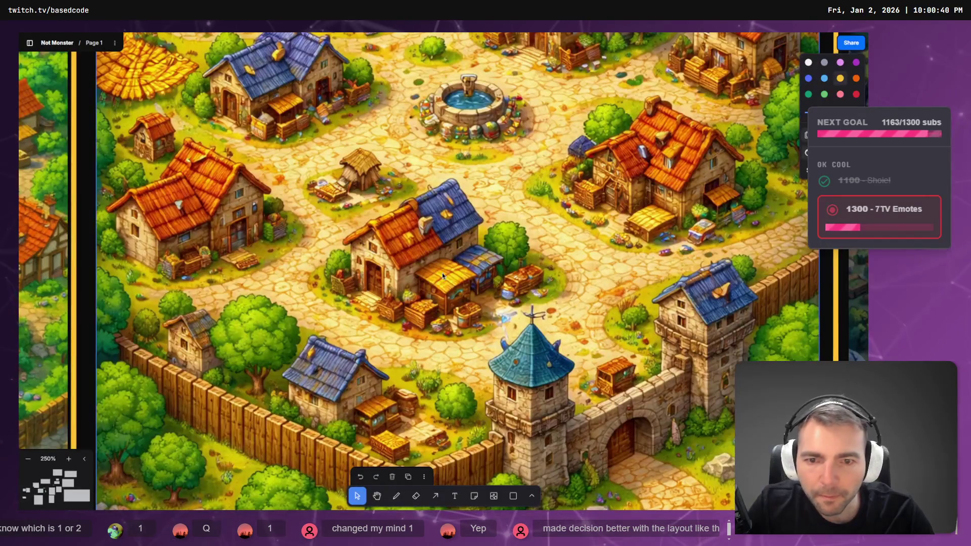
pyautogui.scroll(3, 472, 238)
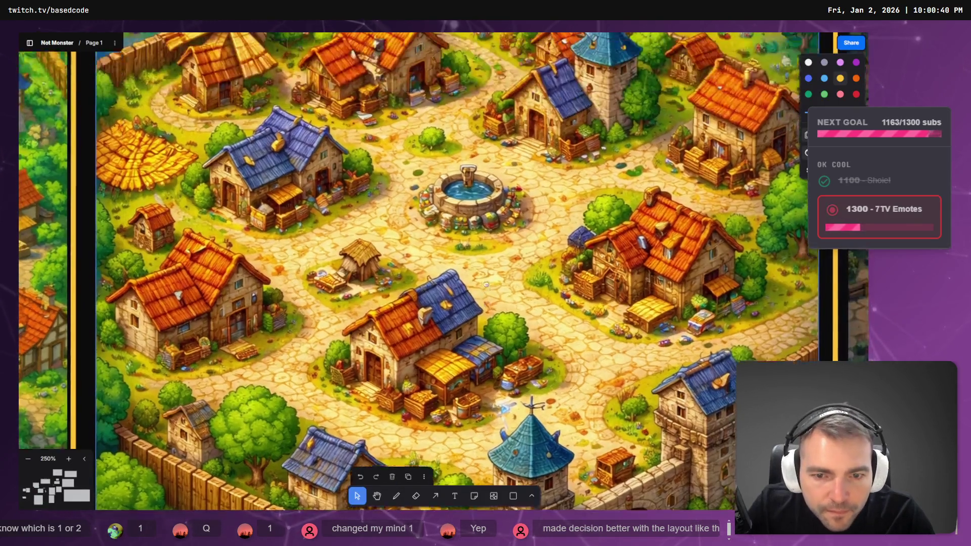
pyautogui.scroll(-1, 496, 258)
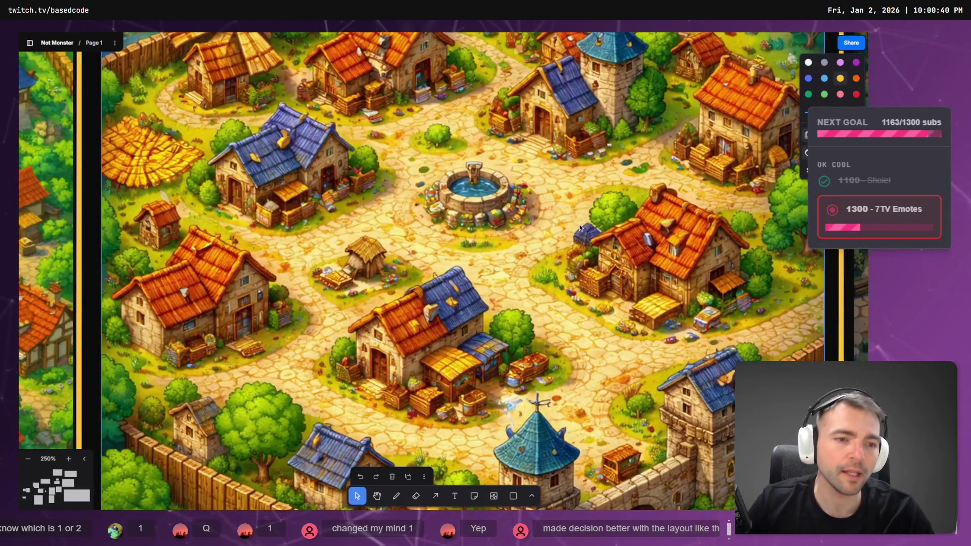
pyautogui.hscroll(3, 496, 197)
# - Capture a screen region framing the orange-roofed house and return to the chat
pyautogui.press('Print')
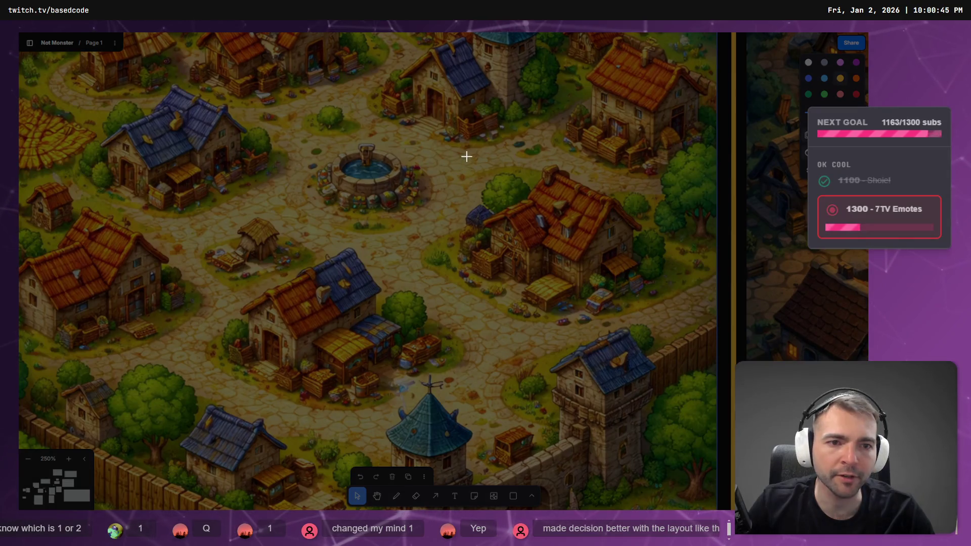
pyautogui.moveTo(461, 152); pyautogui.dragTo(654, 329)
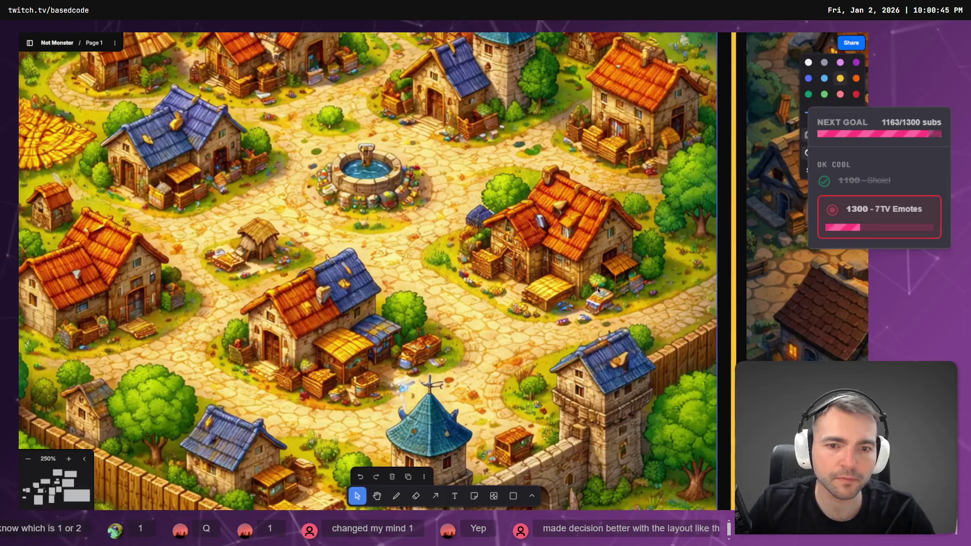
pyautogui.hotkey('alt', 'Tab')
pyautogui.scroll(5, 399, 253)
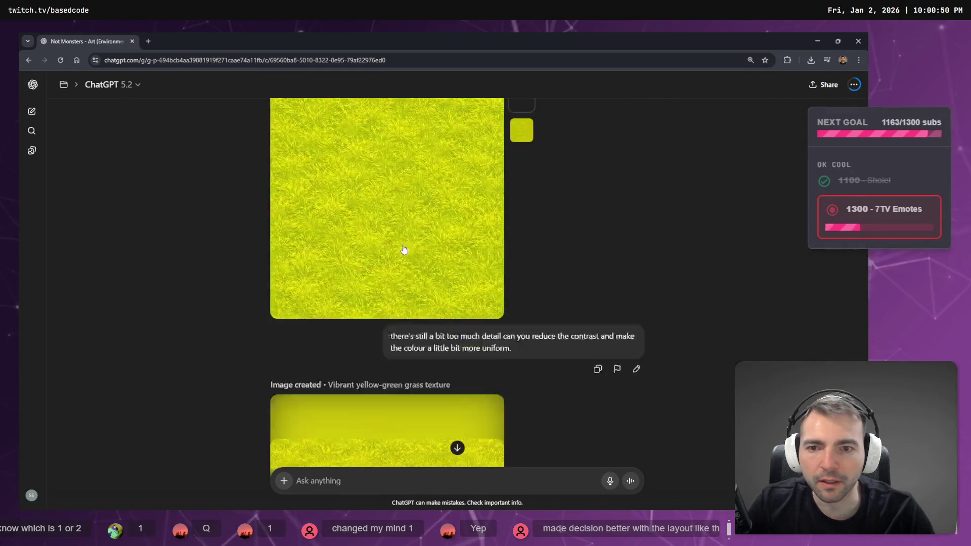
# - Save the full-size vibrant grass image over Grass1_Albedo.png, confirming the replace
pyautogui.scroll(-5, 408, 253)
pyautogui.scroll(1, 411, 253)
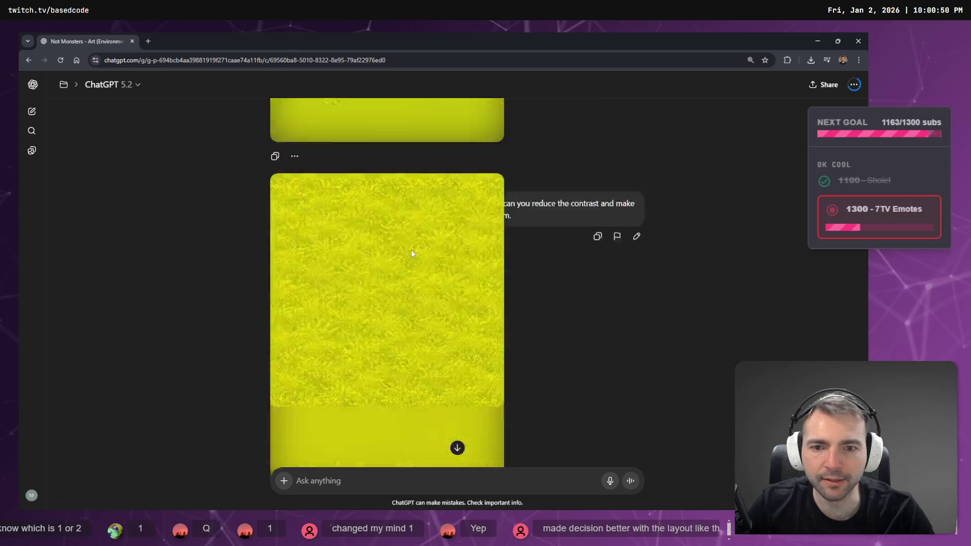
pyautogui.scroll(-1, 411, 250)
pyautogui.rightClick(412, 253)
pyautogui.click(477, 279)
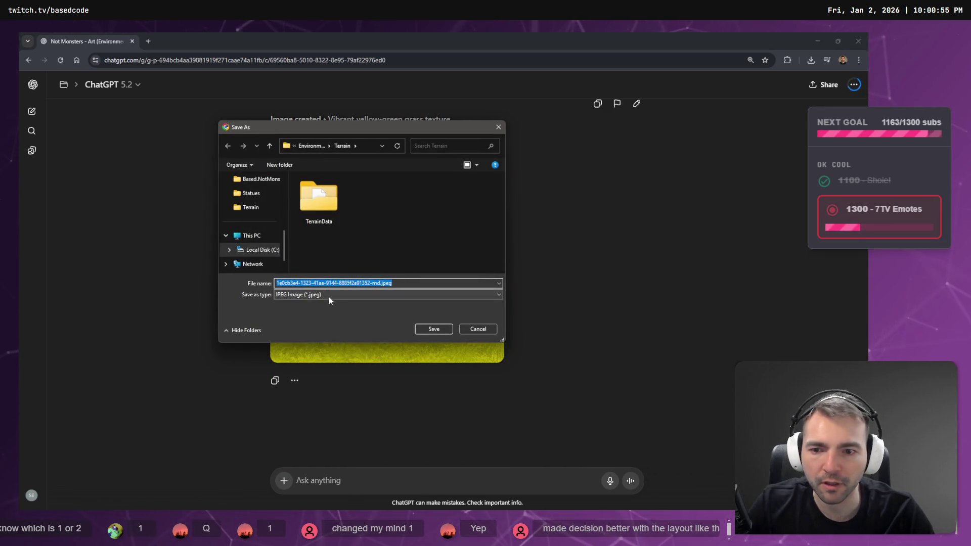
pyautogui.press('Return')
pyautogui.click(445, 267)
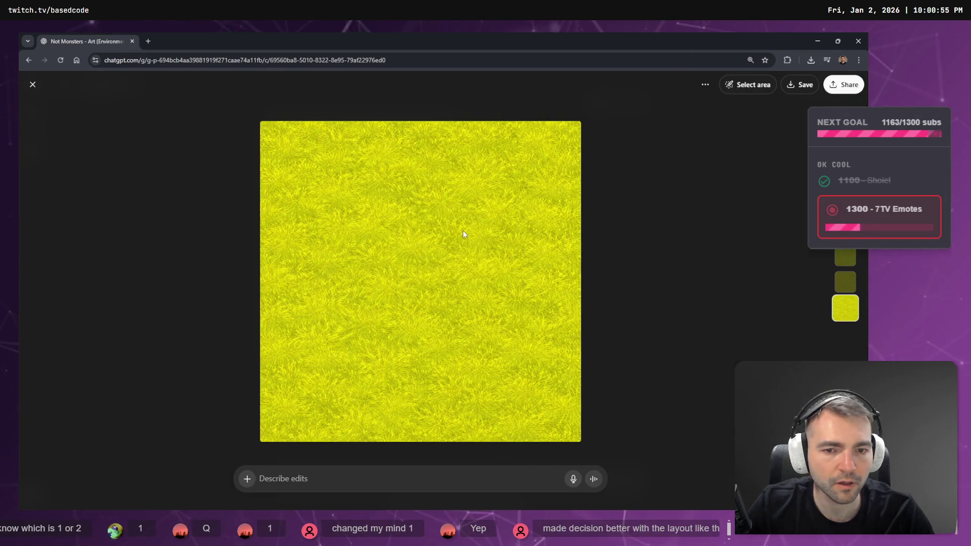
pyautogui.rightClick(463, 232)
pyautogui.click(488, 255)
pyautogui.doubleClick(375, 253)
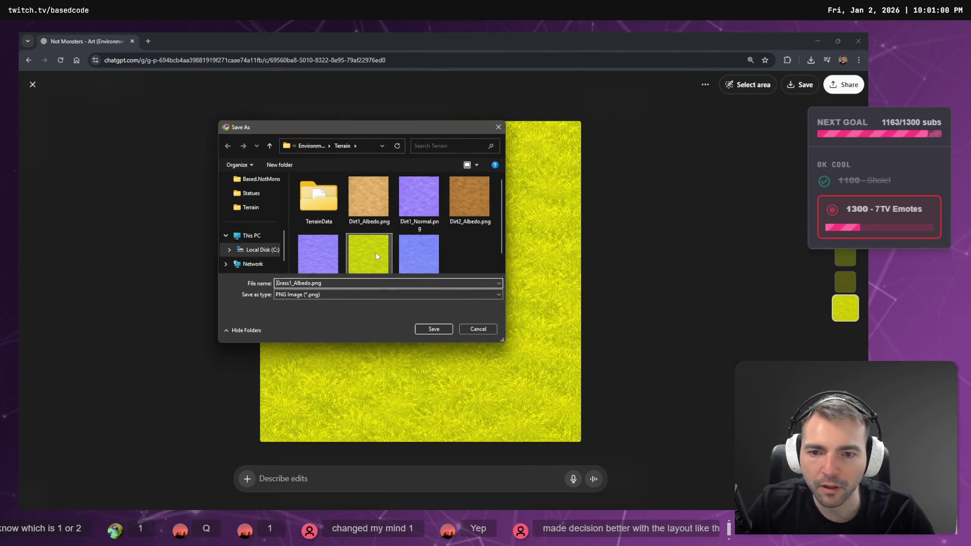
pyautogui.click(462, 275)
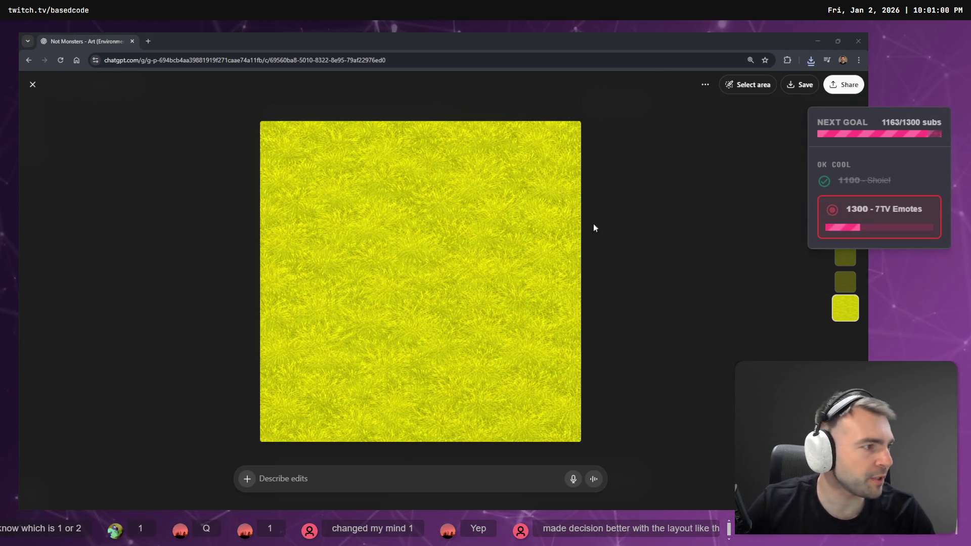
# - Compare the new grass in Godot against the village concept art, then close the full-size image
pyautogui.hotkey('alt', 'Tab')
pyautogui.click(572, 304)
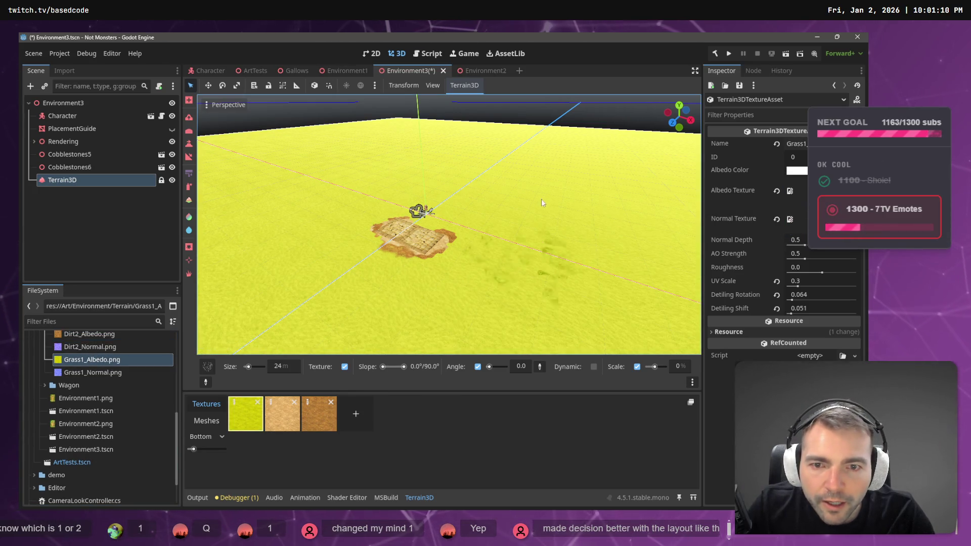
pyautogui.hotkey('alt', 'Tab')
pyautogui.hotkey('alt', 'Tab')
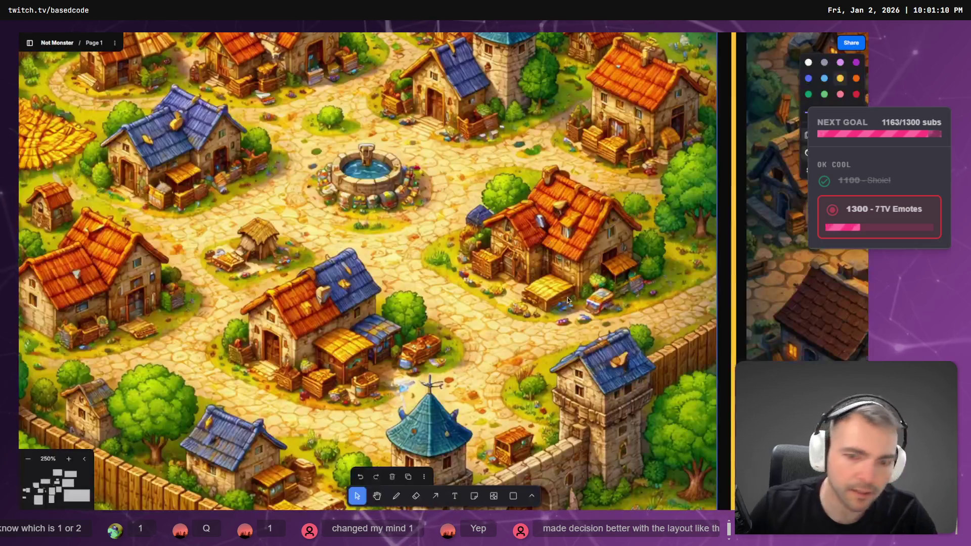
pyautogui.scroll(-3, 506, 228)
pyautogui.hotkey('alt', 'Tab')
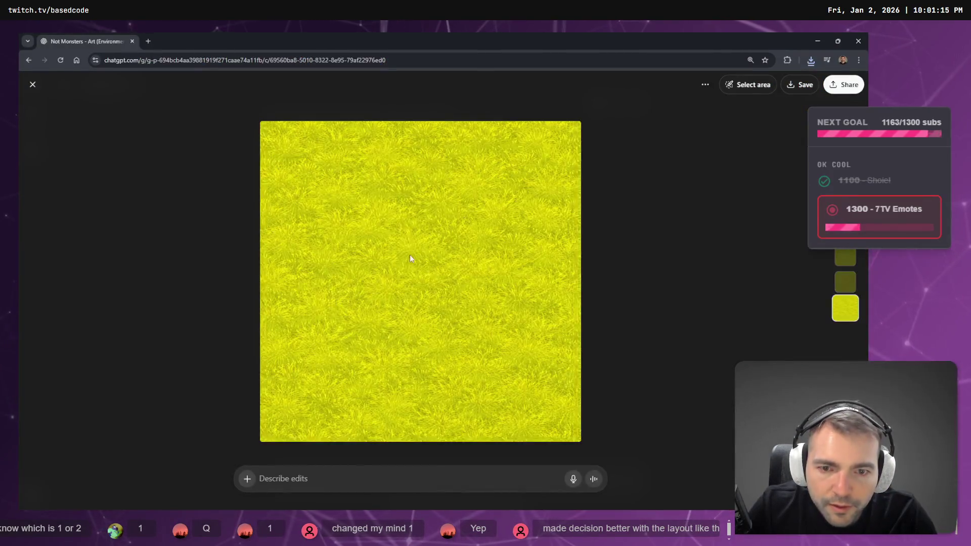
pyautogui.hotkey('alt', 'Tab')
pyautogui.hotkey('alt', 'Tab')
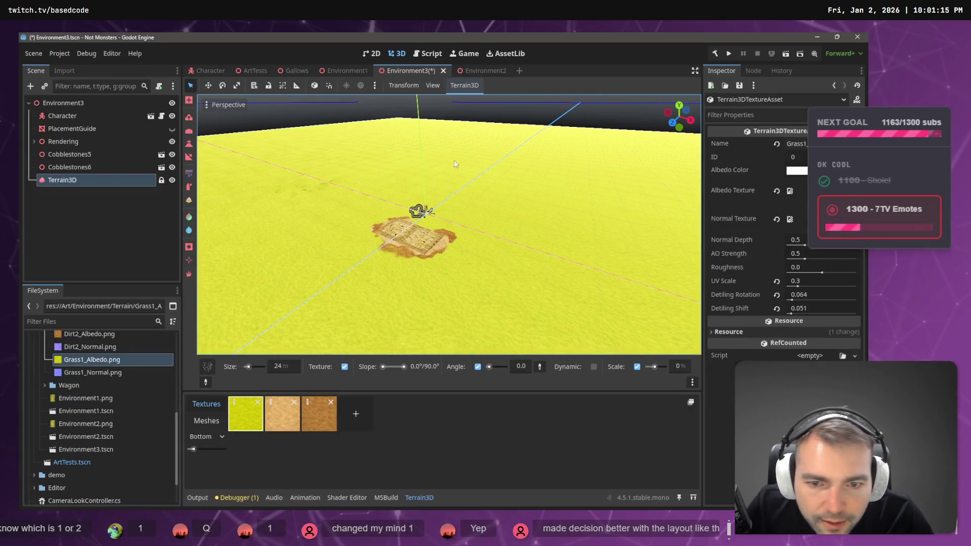
pyautogui.hotkey('alt', 'Tab')
pyautogui.hotkey('alt', 'Tab')
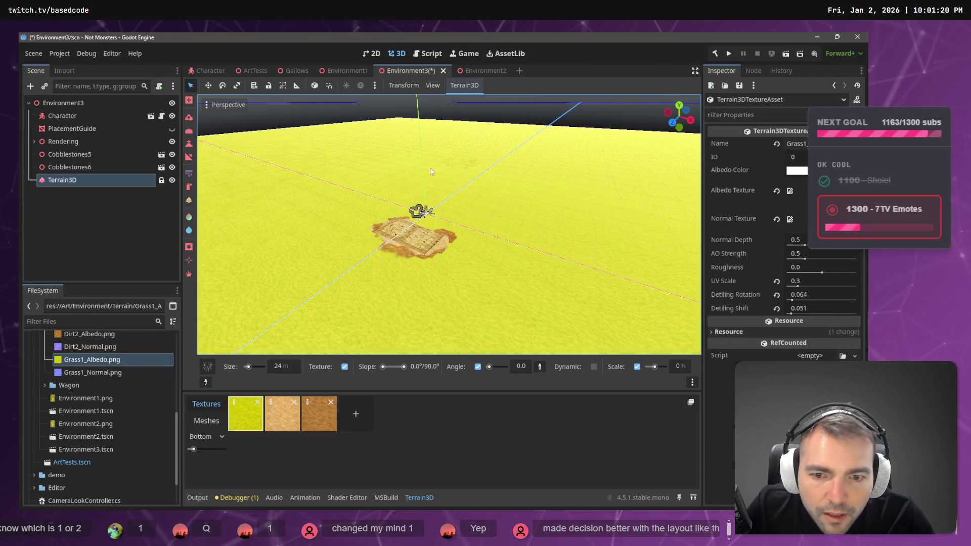
pyautogui.hotkey('alt', 'Tab')
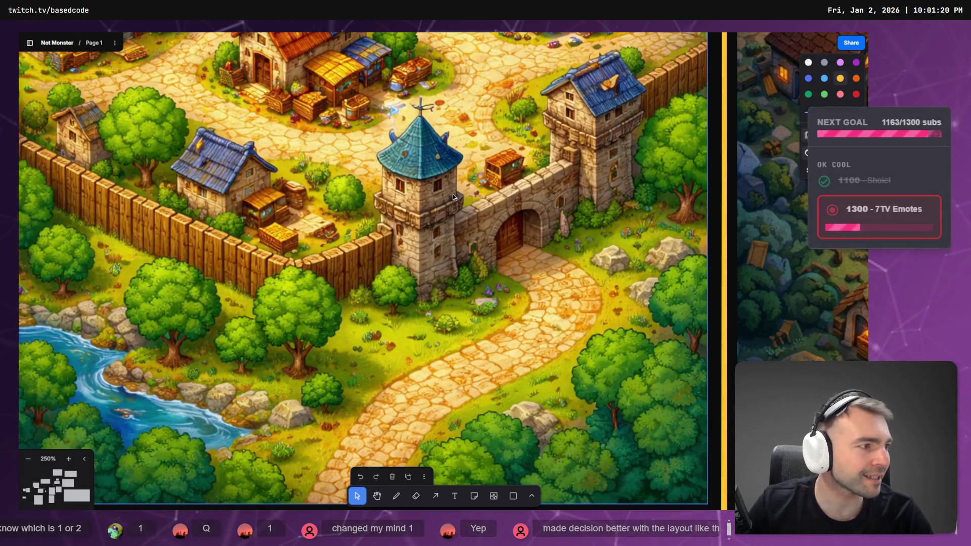
pyautogui.hotkey('alt', 'Tab')
pyautogui.press('Escape')
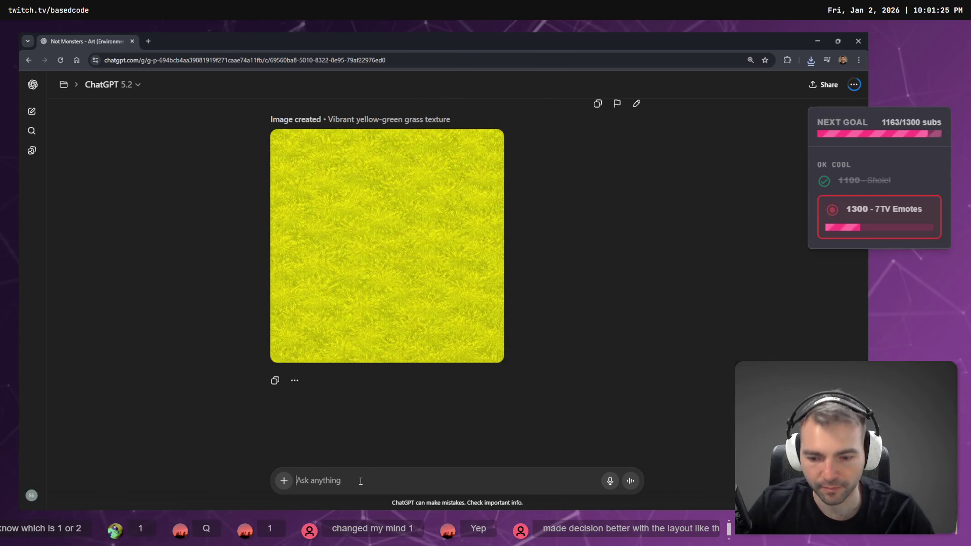
# - Dictate and send 'I want the colour of the texture to be even more monotone.'
pyautogui.press('super+h')
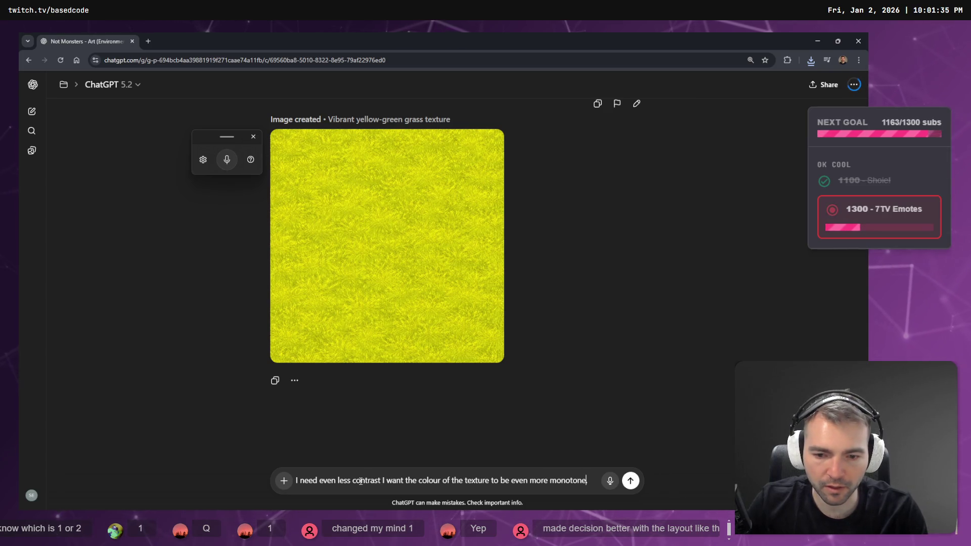
pyautogui.hotkey('ctrl', 'shift', 'Right')
pyautogui.hotkey('ctrl', 'shift', 'Right')
pyautogui.hotkey('ctrl', 'shift', 'Right')
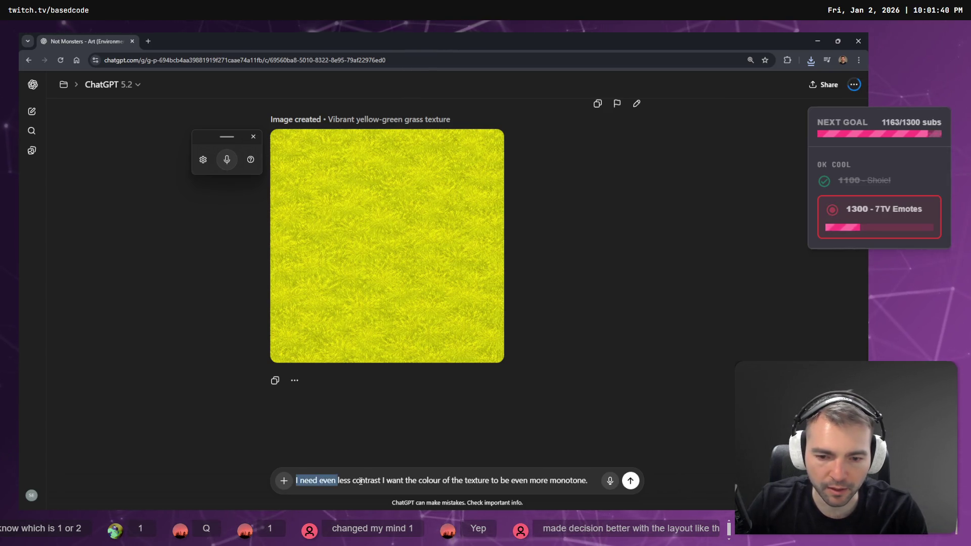
pyautogui.press('BackSpace')
pyautogui.press('Return')
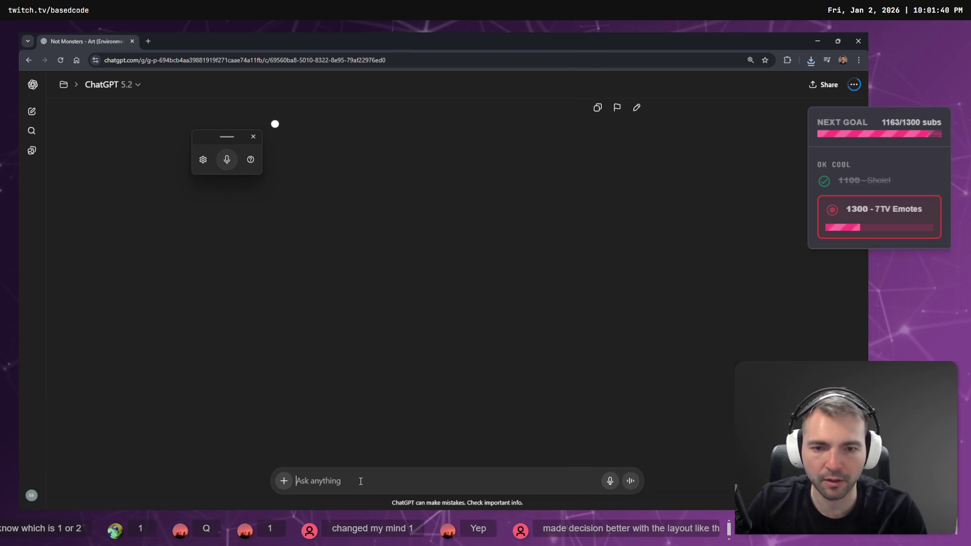
pyautogui.scroll(10, 481, 276)
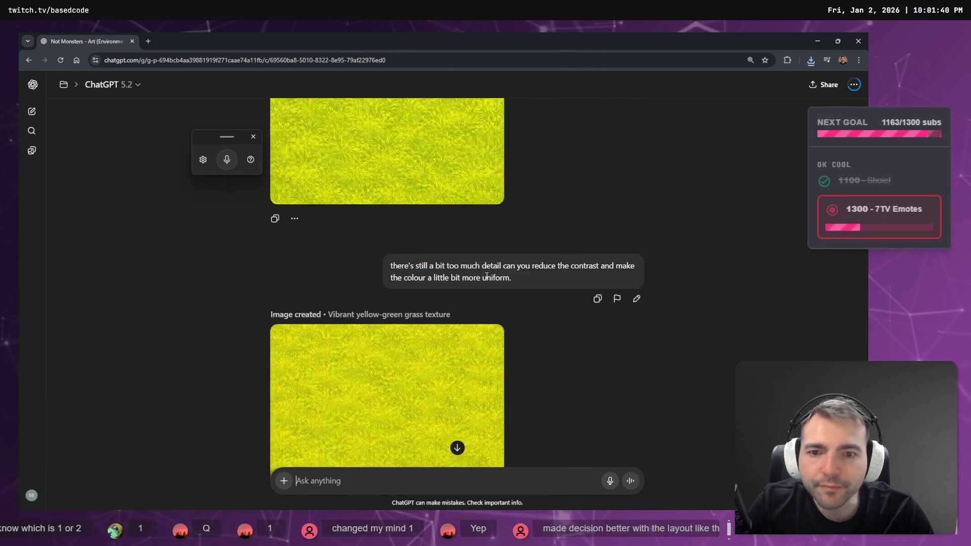
pyautogui.scroll(-10, 482, 273)
# - Check the village map board while the texture generates, then open a new browser tab
pyautogui.hotkey('alt', 'Tab')
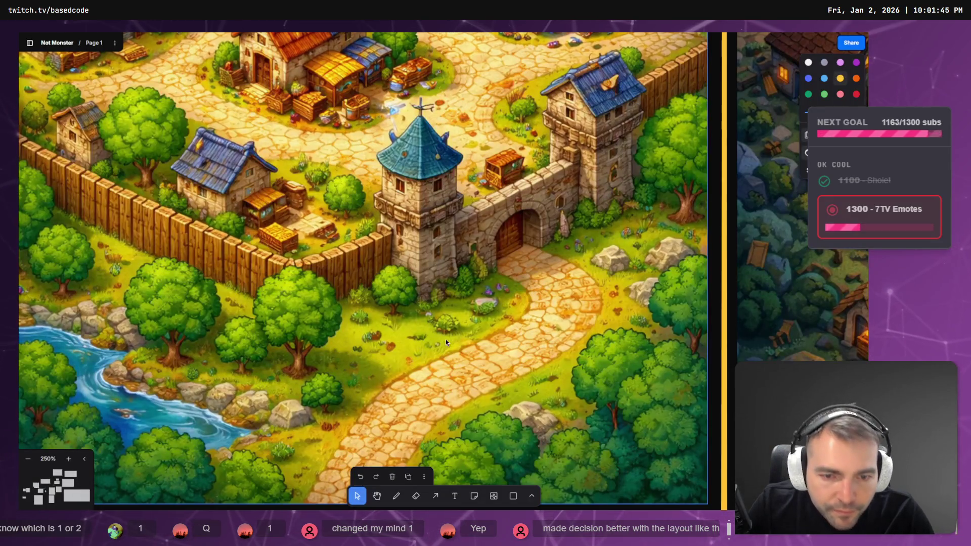
pyautogui.hotkey('alt', 'Tab')
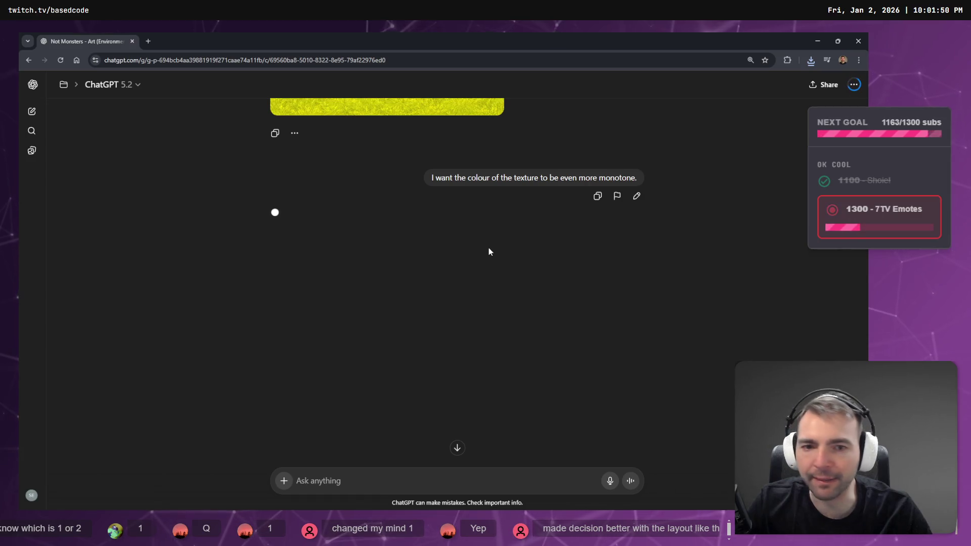
pyautogui.hotkey('alt', 'Tab')
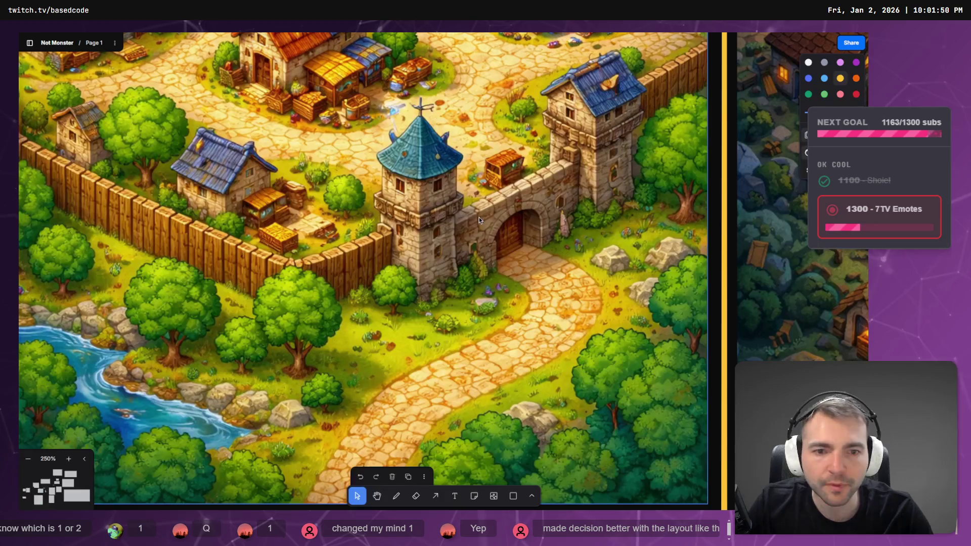
pyautogui.scroll(5, 438, 231)
pyautogui.hscroll(5, 439, 231)
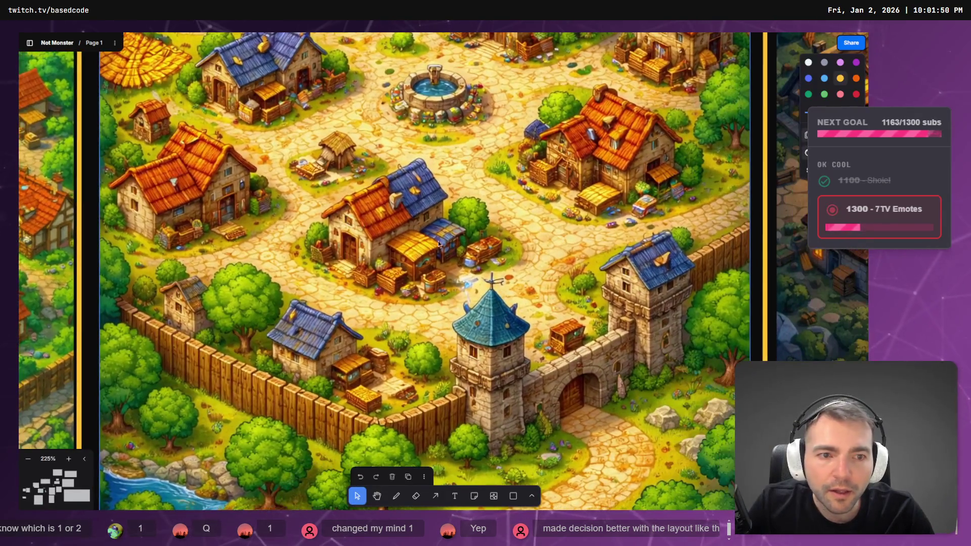
pyautogui.hotkey('alt', 'Tab')
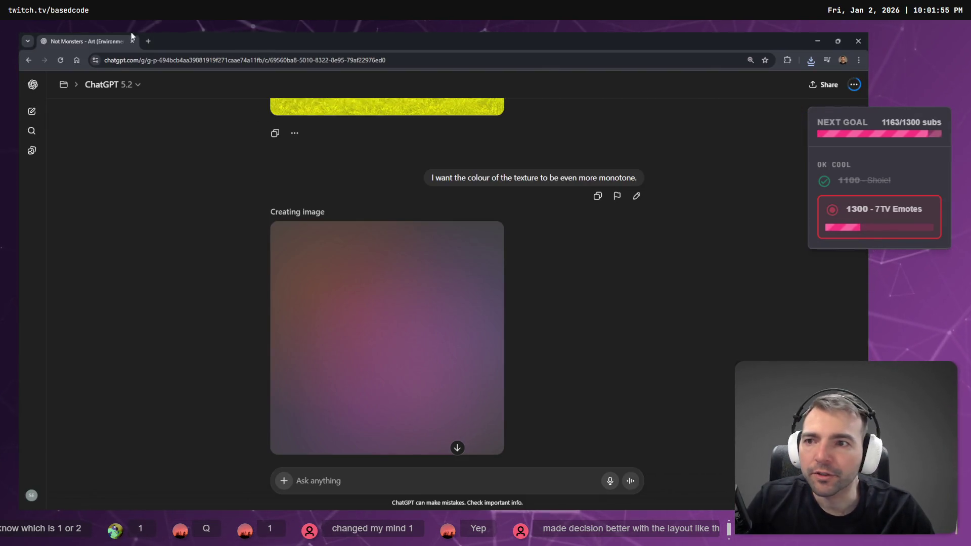
pyautogui.click(149, 41)
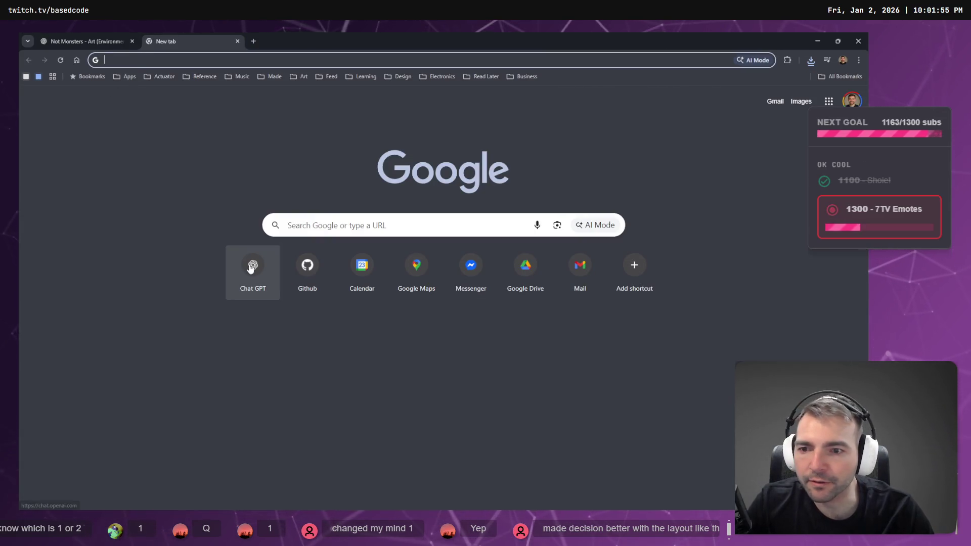
# - Pan across the village concept images on the tldraw board
pyautogui.hotkey('alt', 'Tab')
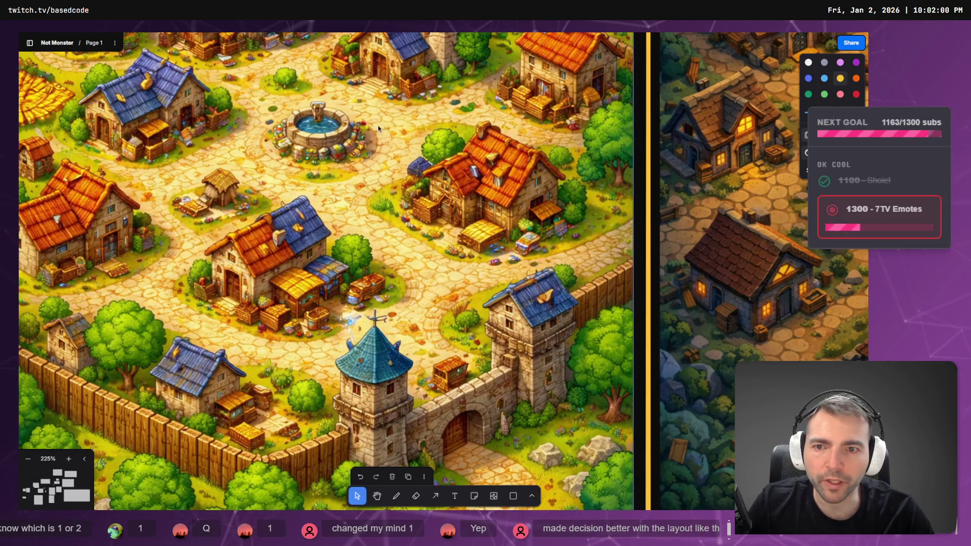
pyautogui.moveTo(378, 125); pyautogui.dragTo(481, 251)
pyautogui.scroll(-10, 481, 251)
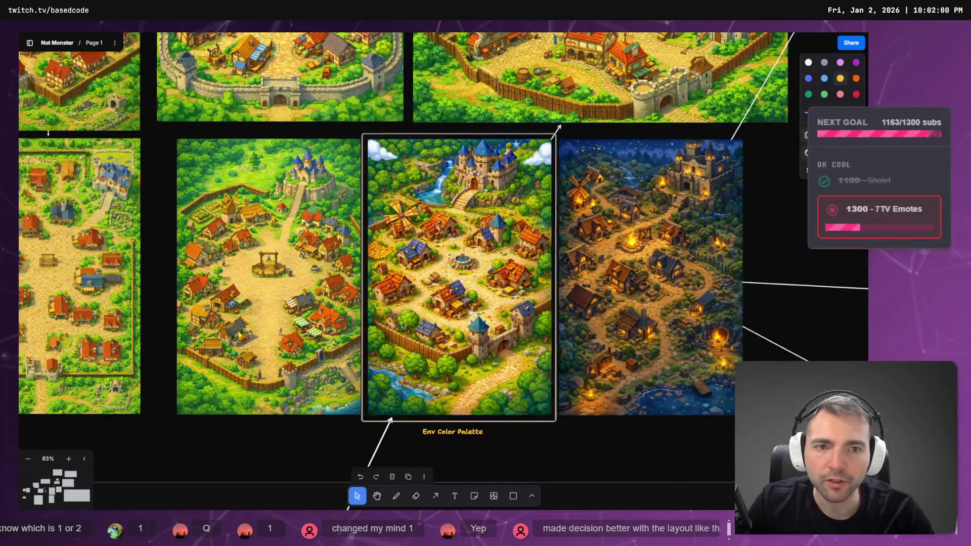
pyautogui.moveTo(463, 212)
pyautogui.mouseDown()
pyautogui.moveTo(512, 430)
pyautogui.moveTo(393, 219)
pyautogui.moveTo(352, 444)
pyautogui.moveTo(360, 122)
pyautogui.moveTo(362, 187)
pyautogui.mouseUp()
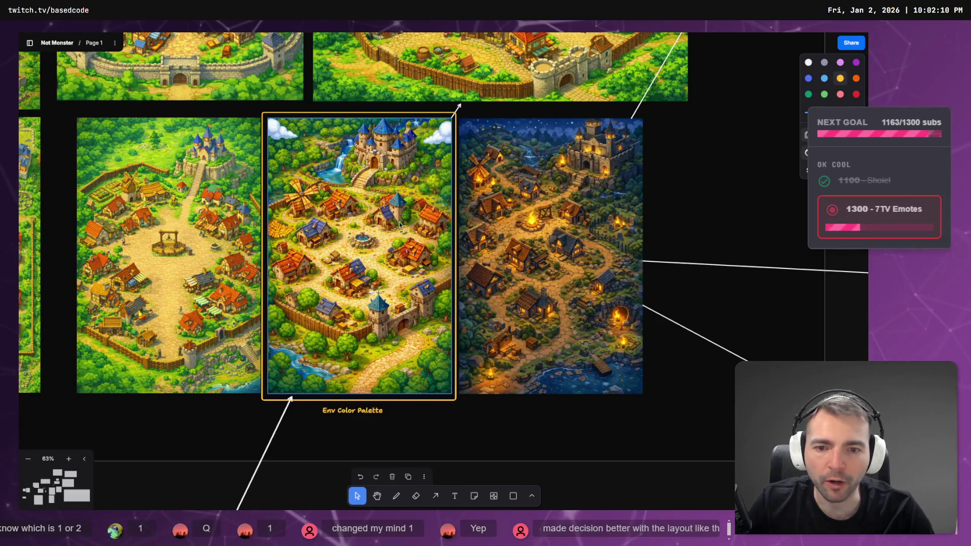
# - Start a new chat in the Not Monsters project, trying then clearing image-creation mode
pyautogui.hotkey('alt', 'Tab')
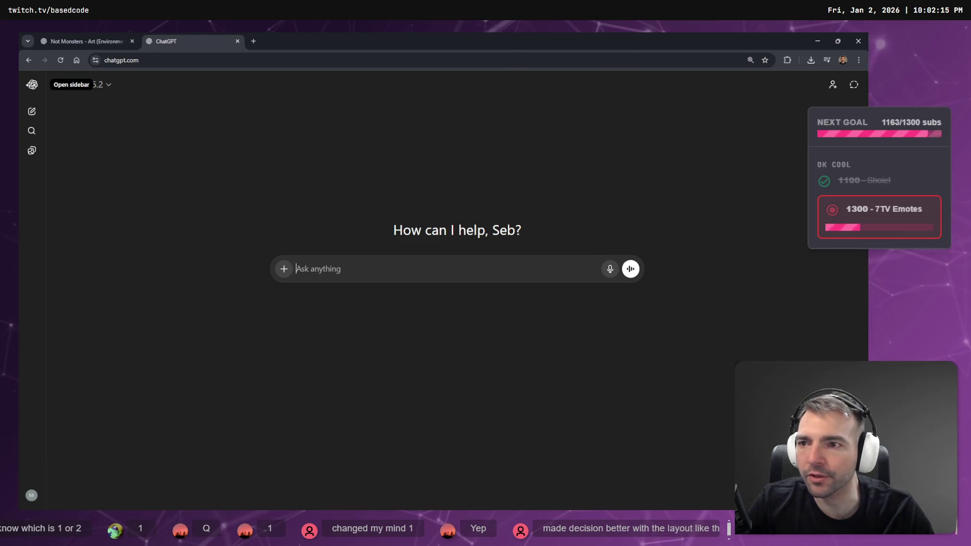
pyautogui.click(37, 112)
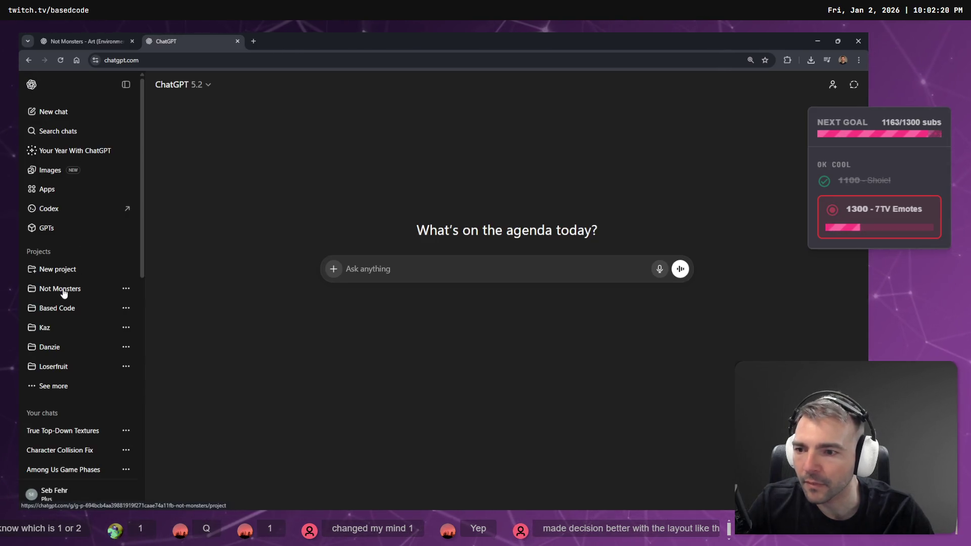
pyautogui.click(41, 289)
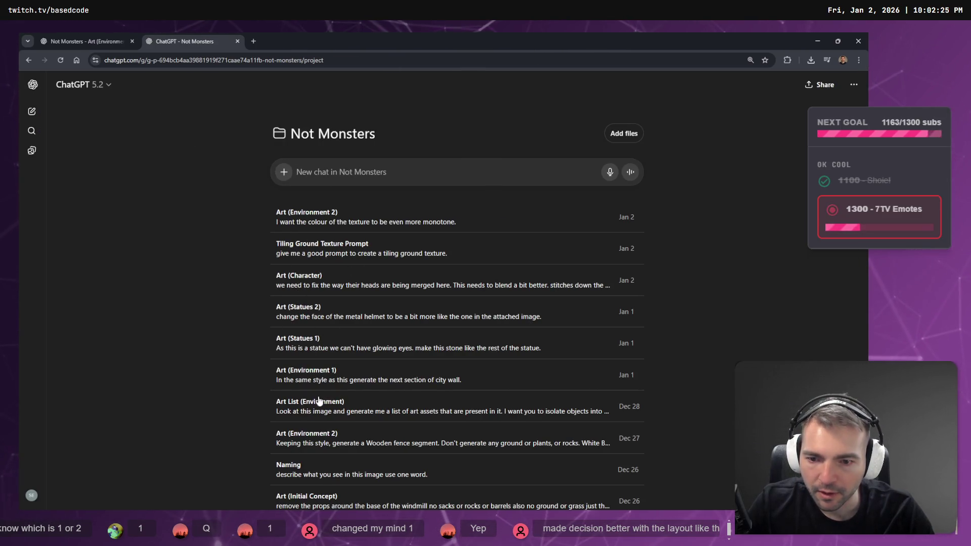
pyautogui.click(284, 172)
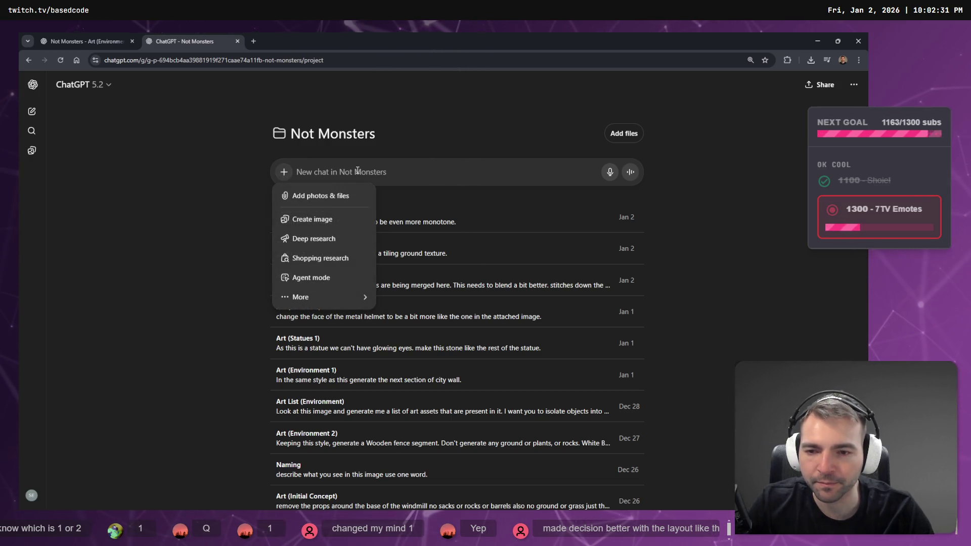
pyautogui.click(327, 227)
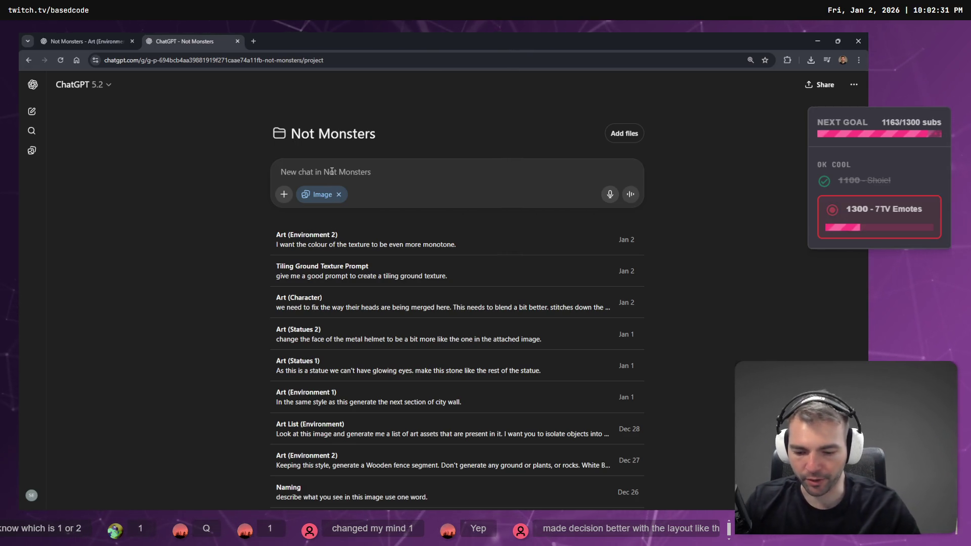
pyautogui.press('super+h')
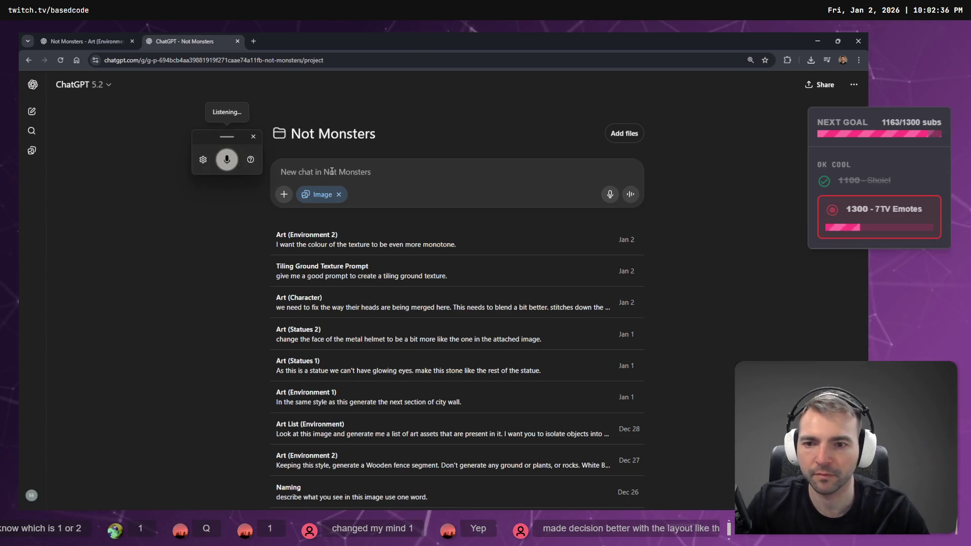
pyautogui.click(339, 194)
# - Open the Art (Environment 2) conversation in a new tab and return to the project page composer
pyautogui.scroll(-2, 351, 354)
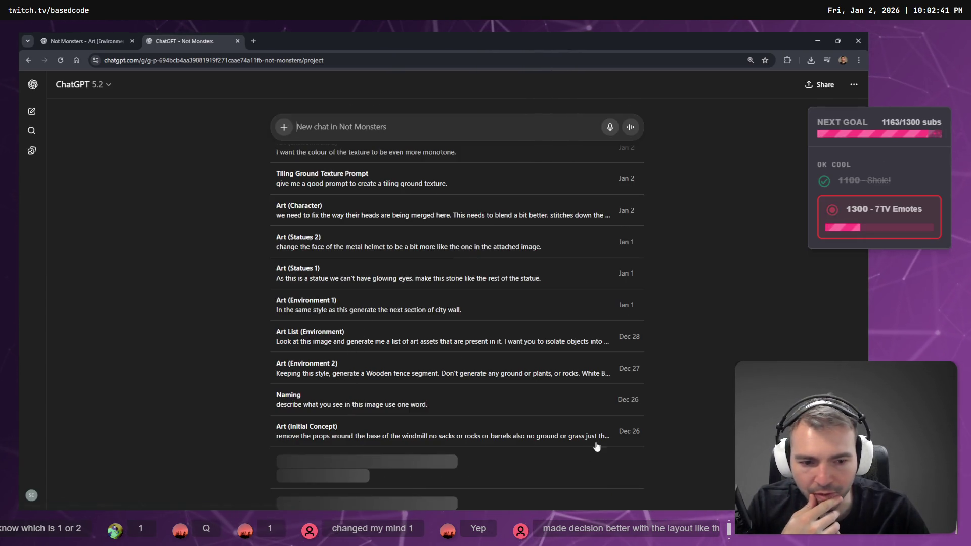
pyautogui.scroll(-2, 458, 398)
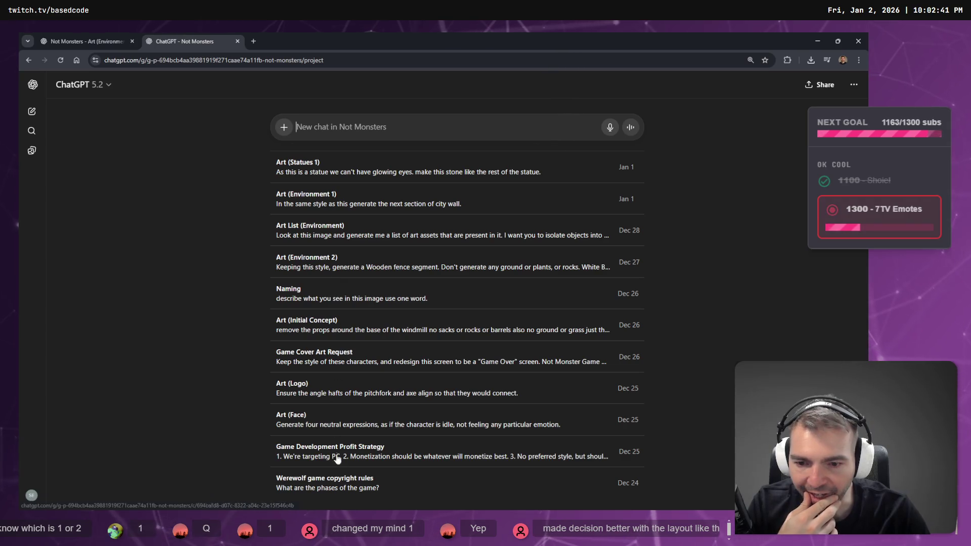
pyautogui.scroll(3, 367, 363)
pyautogui.scroll(1, 367, 364)
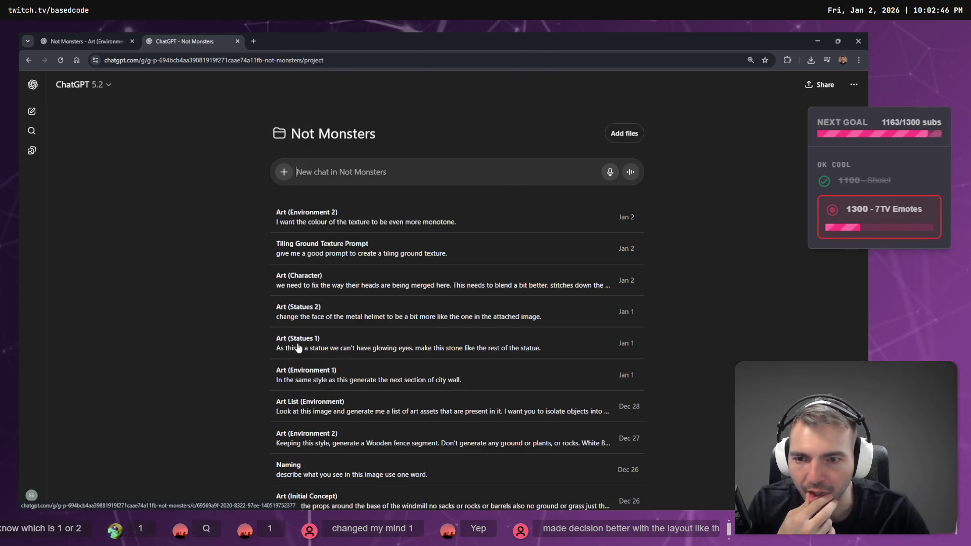
pyautogui.middleClick(317, 228)
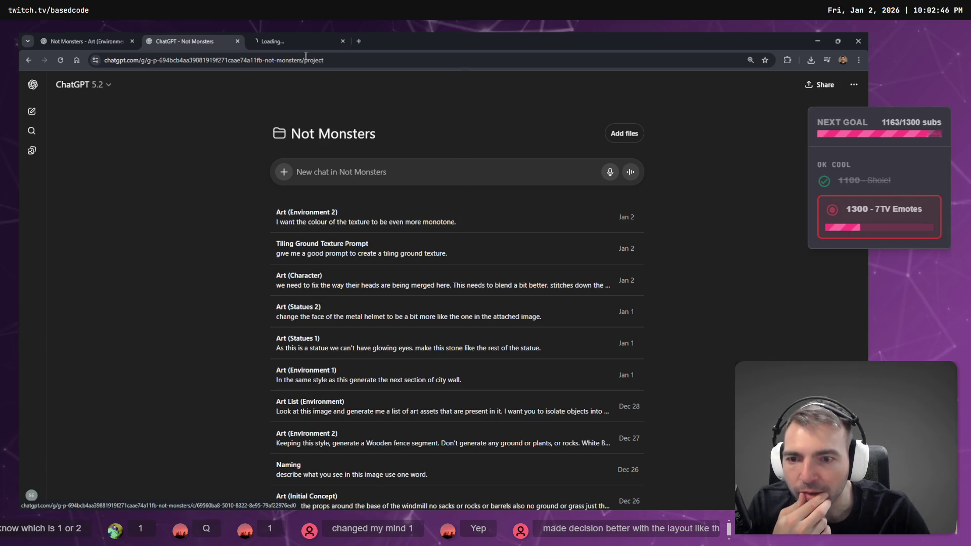
pyautogui.hotkey('ctrl', 'Tab')
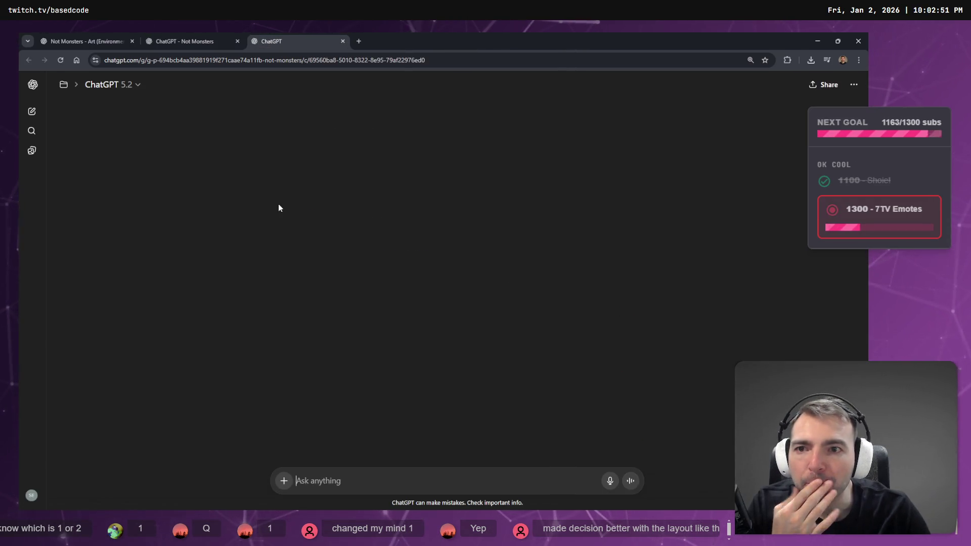
pyautogui.click(204, 37)
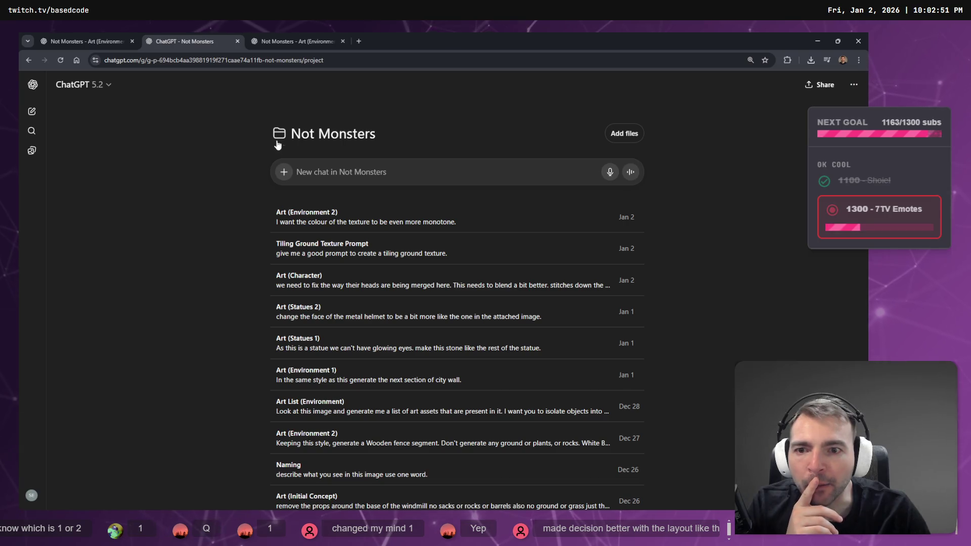
pyautogui.click(283, 172)
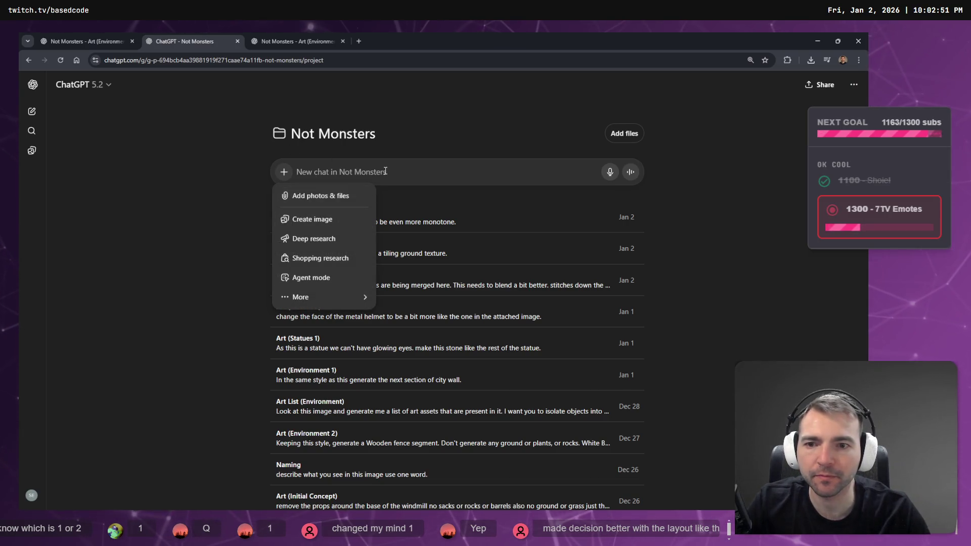
# - Paste the house screenshot and send an image request to isolate the building, removing background items like wood
pyautogui.click(385, 172)
pyautogui.hotkey('ctrl', 'v')
pyautogui.click(284, 250)
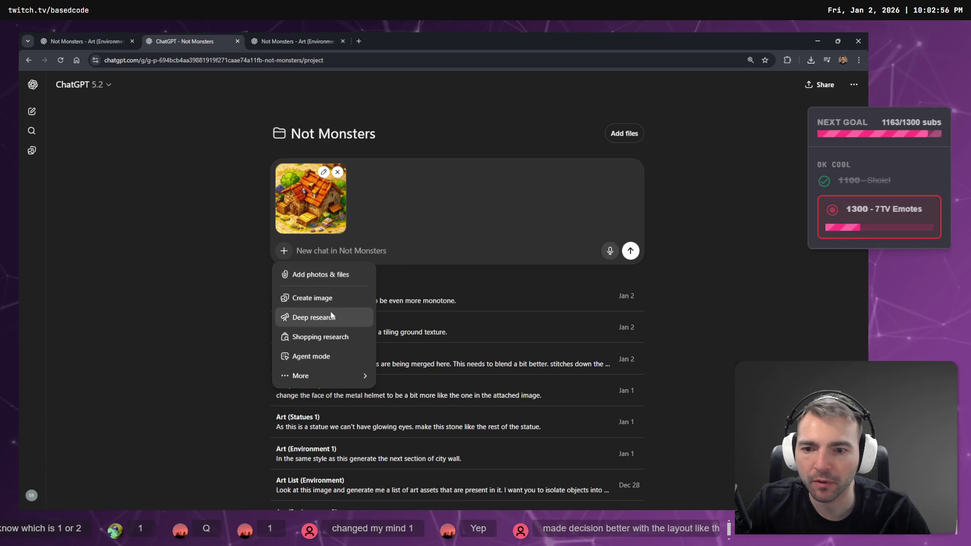
pyautogui.click(323, 299)
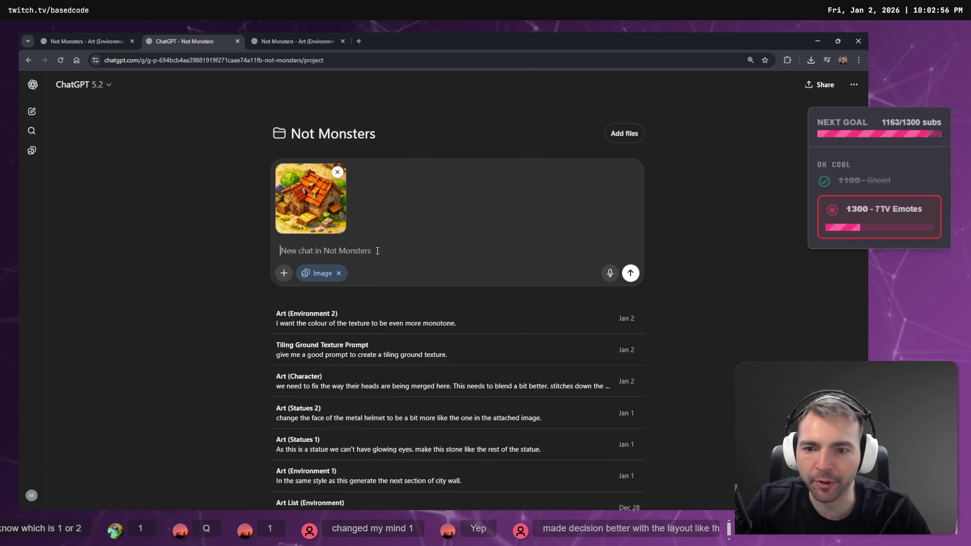
pyautogui.press('super+h')
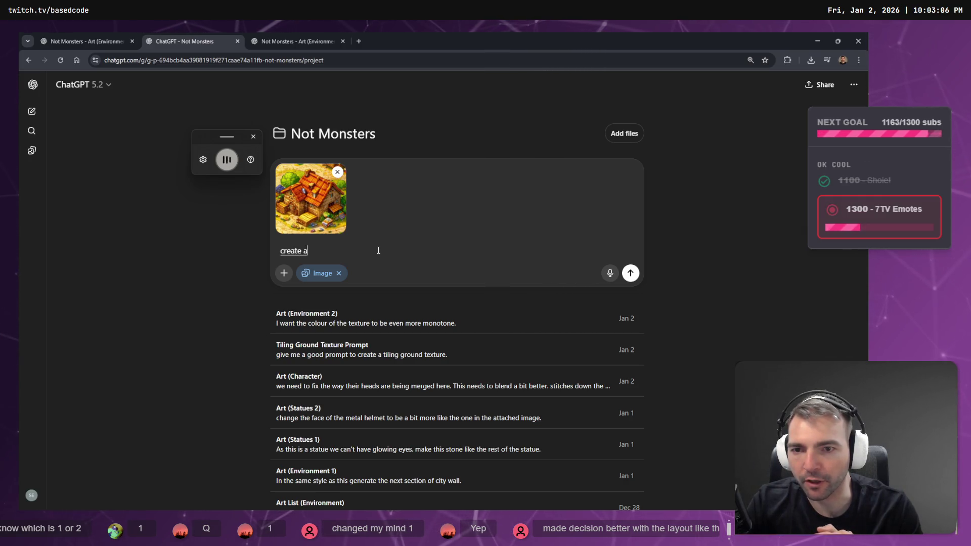
pyautogui.write('this')
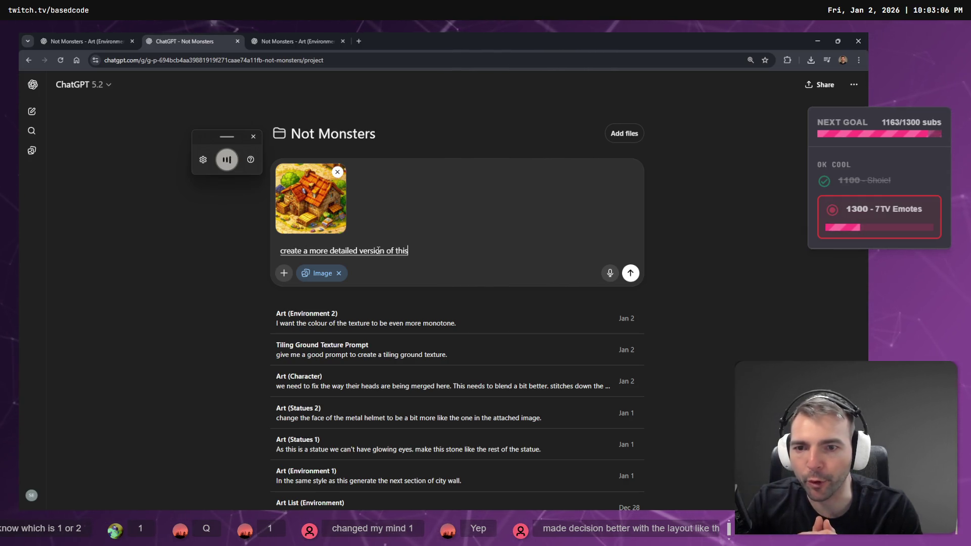
pyautogui.write(' building remove all of the back')
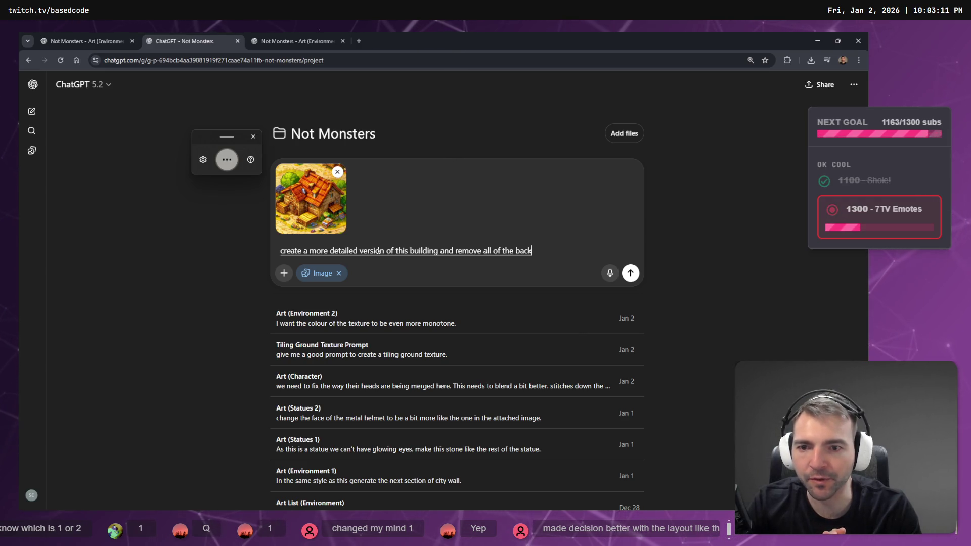
pyautogui.write('ground items including trees and assets like sheds and piles of rock')
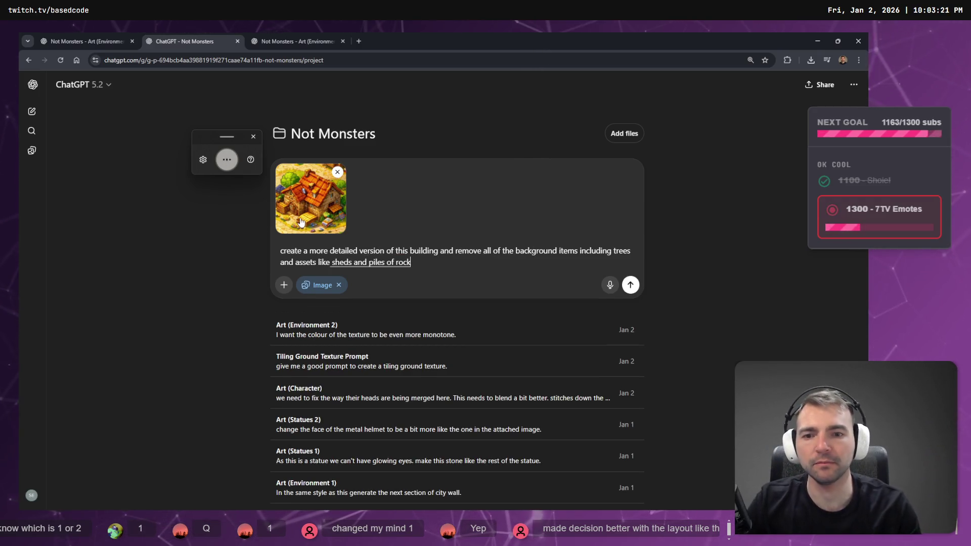
pyautogui.write('wood.')
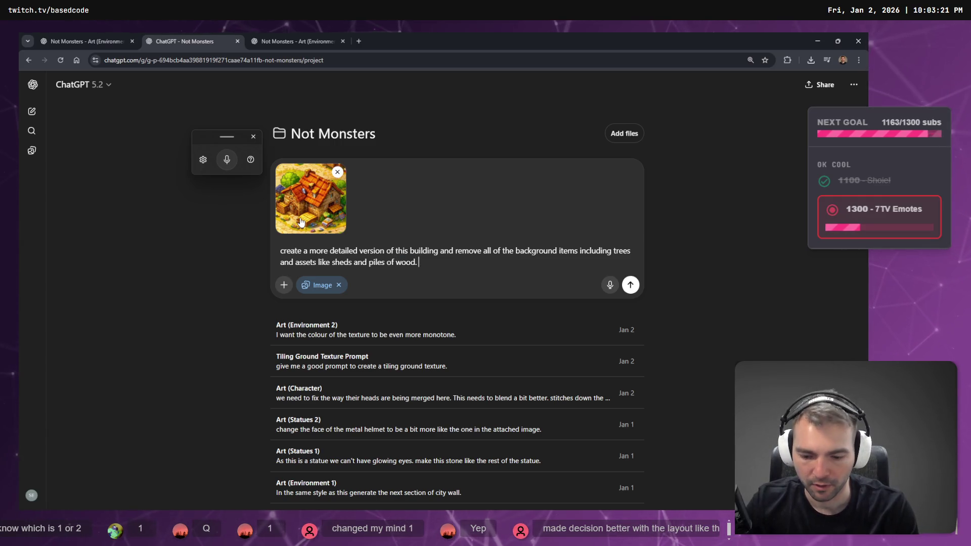
pyautogui.press('super+h')
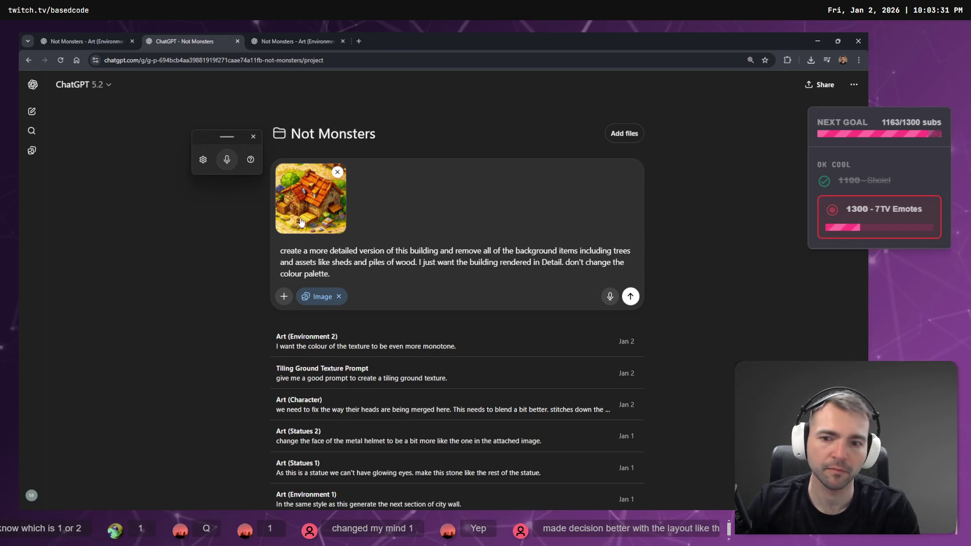
pyautogui.click(630, 295)
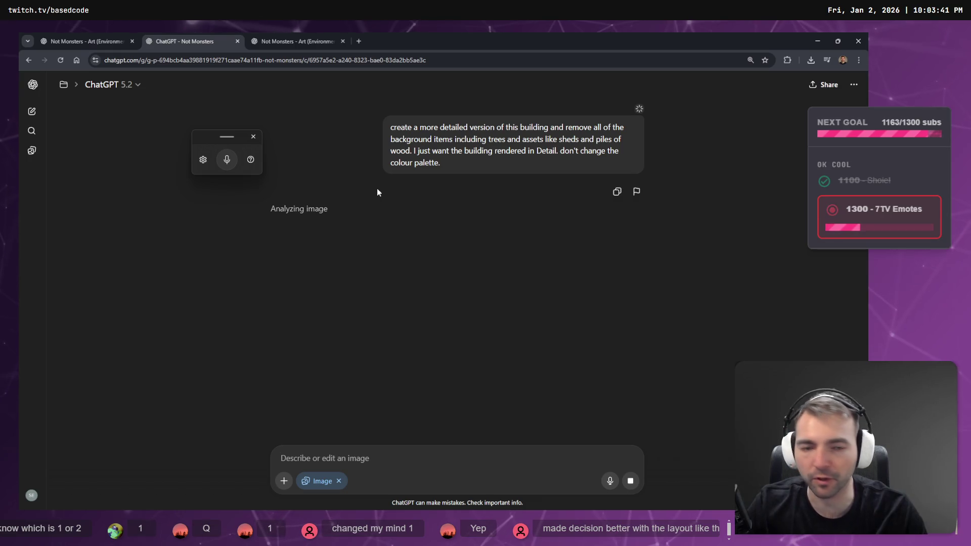
# - Switch to the grass texture conversation and scroll to the latest monotone yellow texture
pyautogui.click(302, 37)
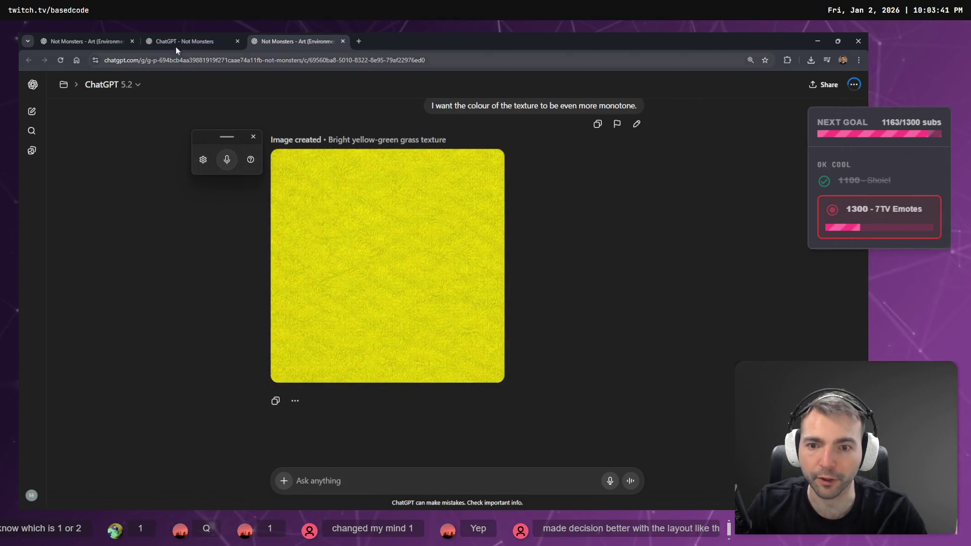
pyautogui.scroll(5, 445, 281)
pyautogui.scroll(-4, 433, 278)
pyautogui.scroll(8, 432, 276)
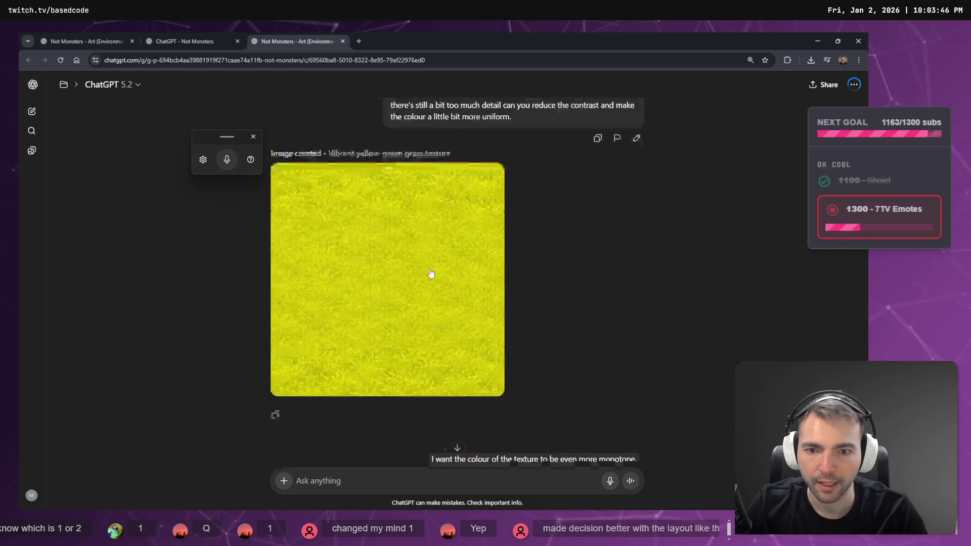
pyautogui.scroll(-9, 390, 221)
pyautogui.scroll(6, 405, 367)
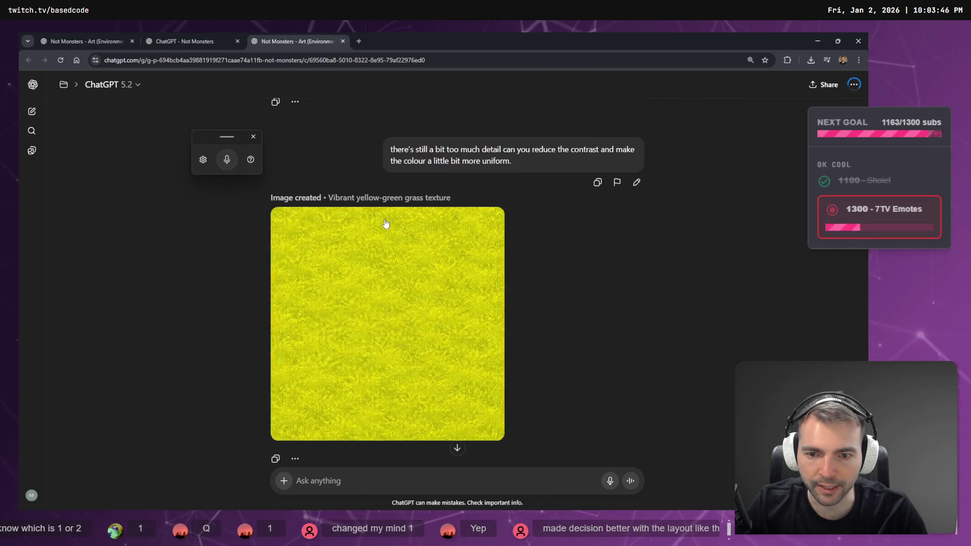
pyautogui.scroll(-6, 386, 219)
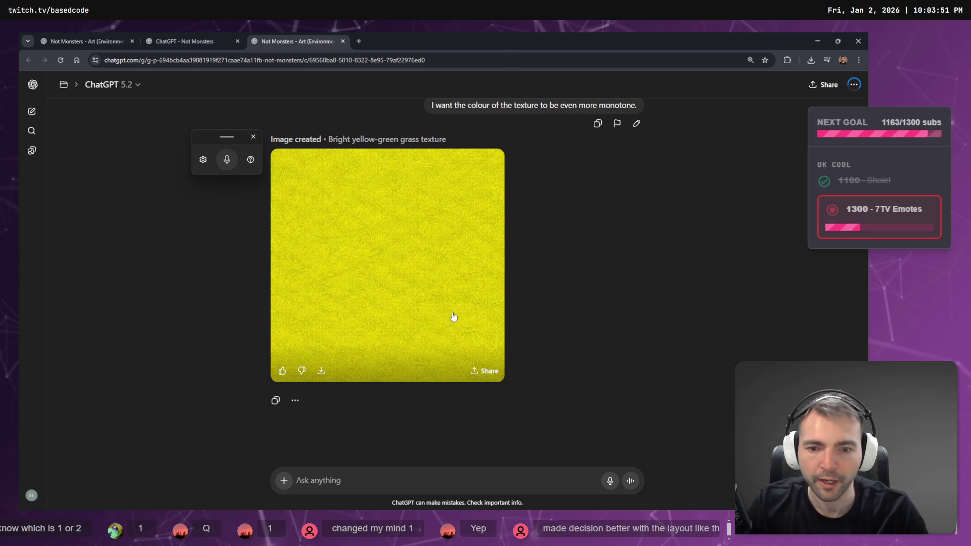
# - Download the monotone yellow grass texture from the full-size image viewer
pyautogui.click(386, 262)
pyautogui.rightClick(369, 324)
pyautogui.click(400, 356)
pyautogui.press('Escape')
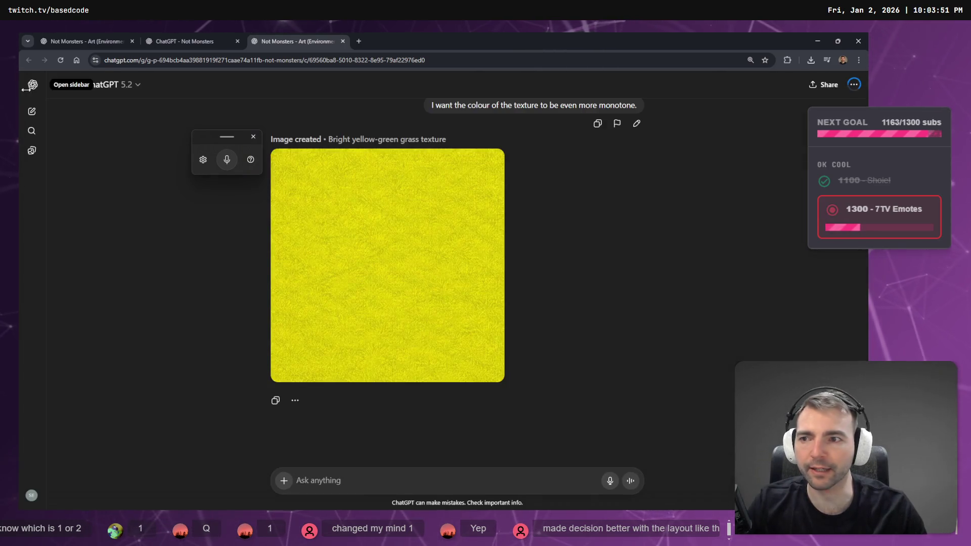
pyautogui.rightClick(430, 259)
pyautogui.click(456, 282)
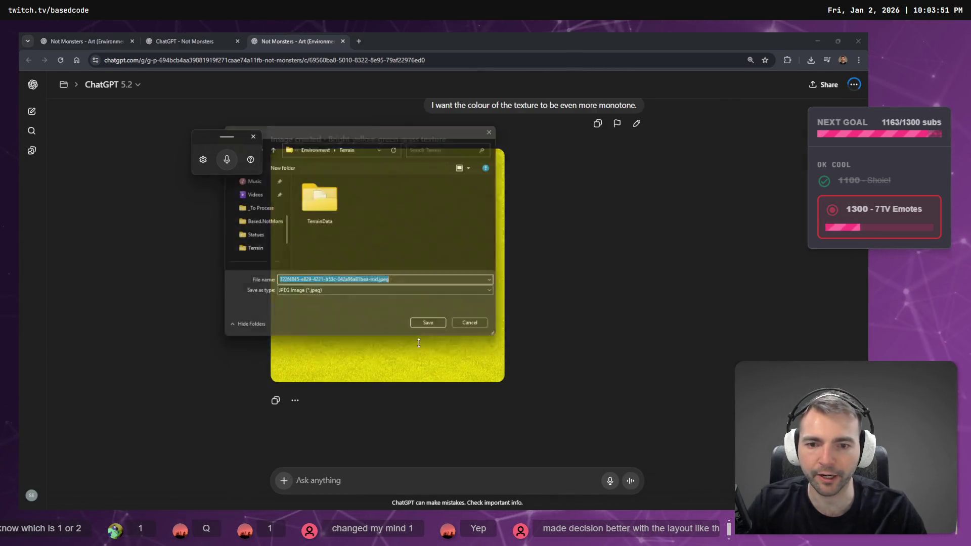
pyautogui.press('Return')
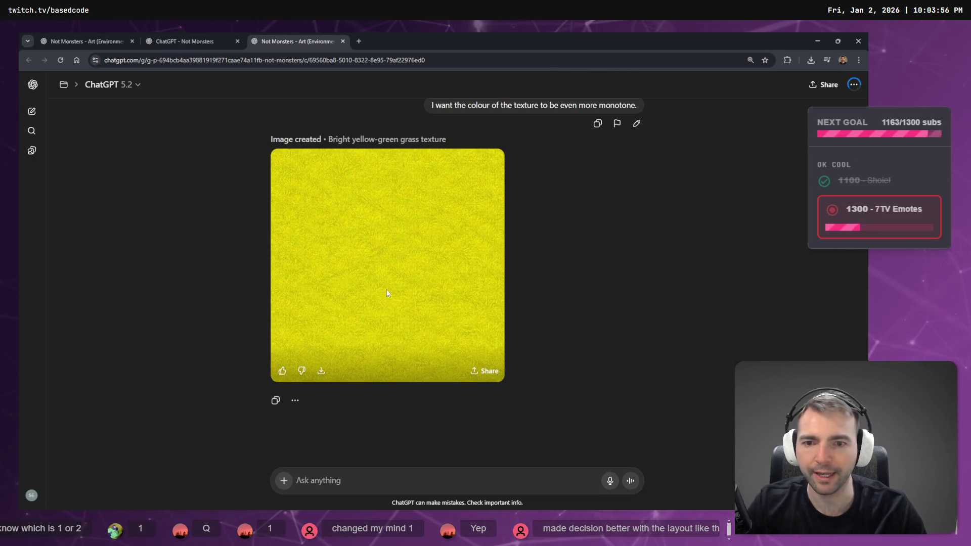
pyautogui.click(387, 293)
pyautogui.rightClick(369, 237)
pyautogui.click(430, 261)
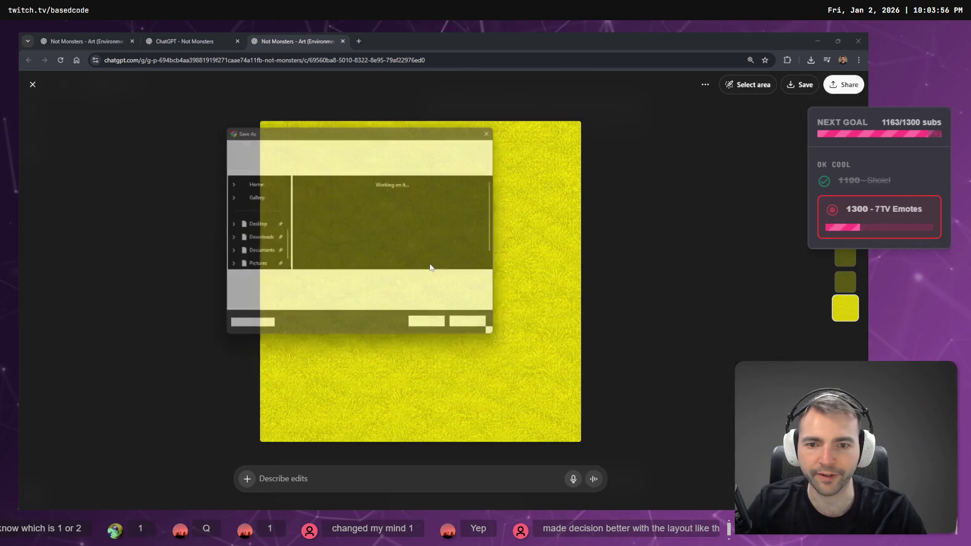
pyautogui.press('Return')
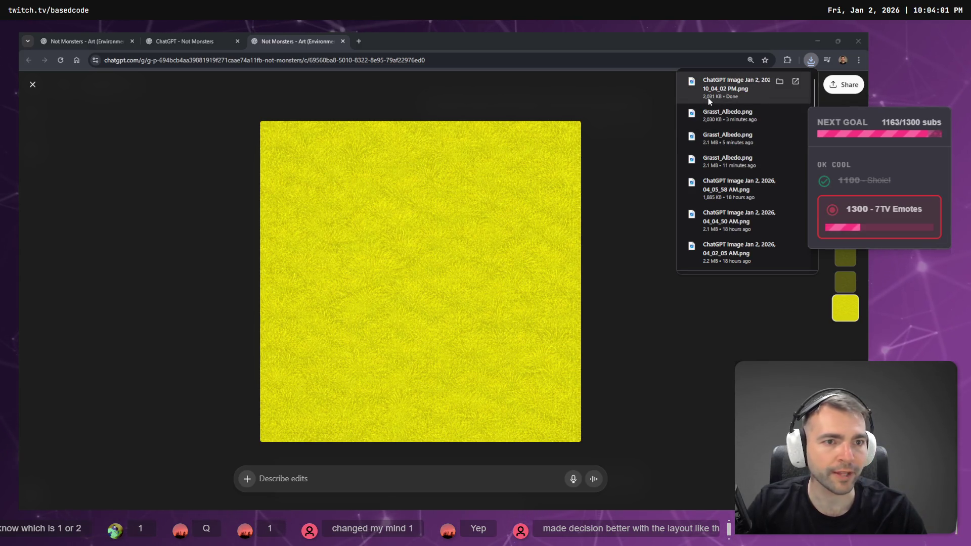
# - Reveal the downloaded 2,031 KB PNG in the Downloads folder, then close Explorer
pyautogui.rightClick(724, 87)
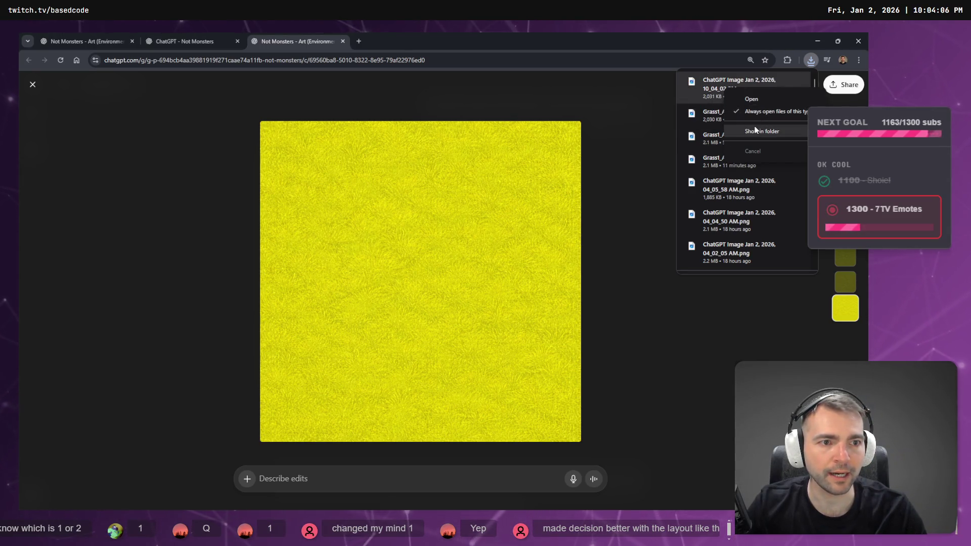
pyautogui.click(752, 132)
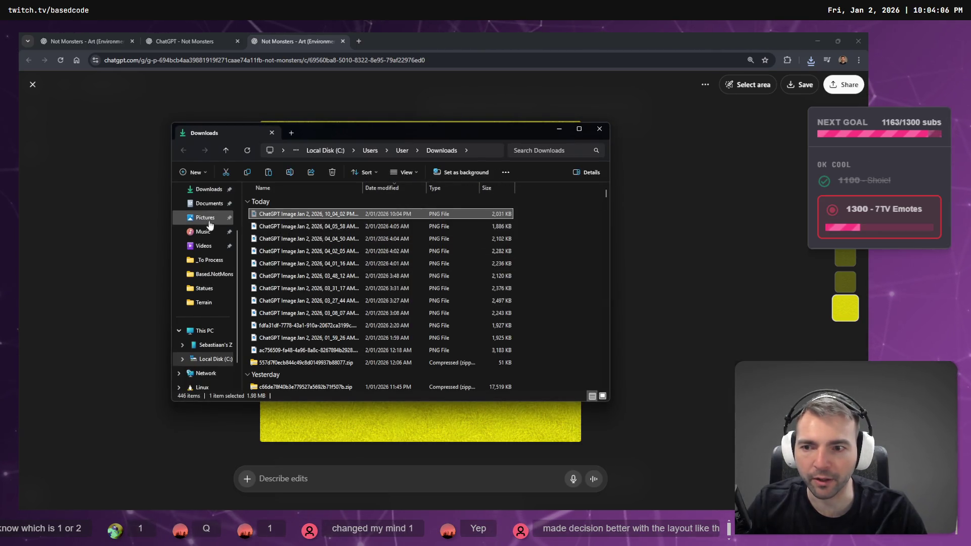
pyautogui.click(595, 234)
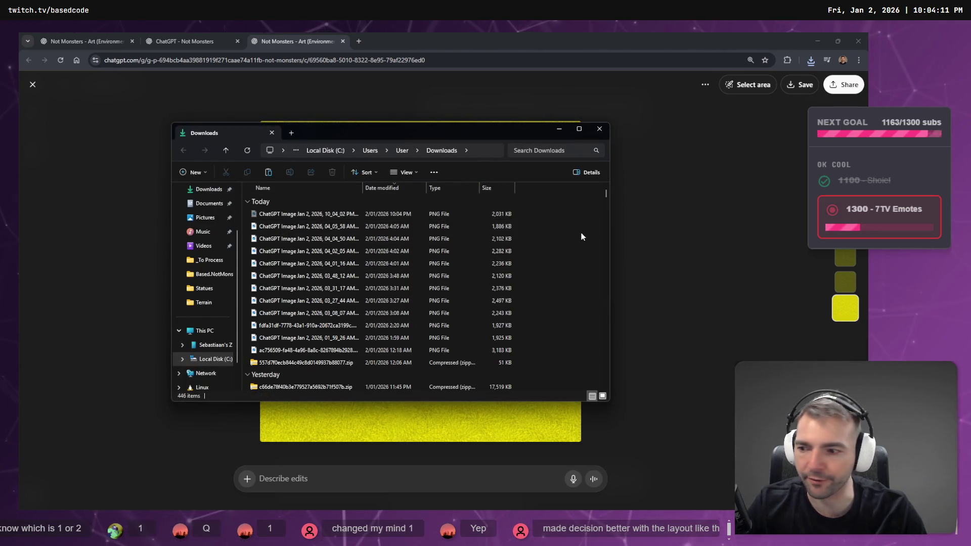
pyautogui.click(627, 242)
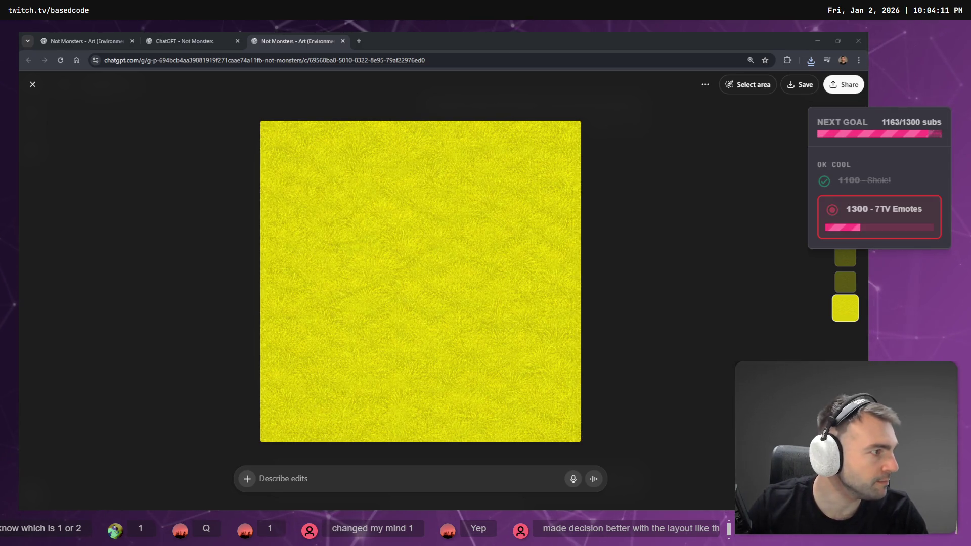
pyautogui.hotkey('alt', 'Tab')
# - Reveal Grass1_Albedo.png from Godot in the system file manager
pyautogui.rightClick(85, 362)
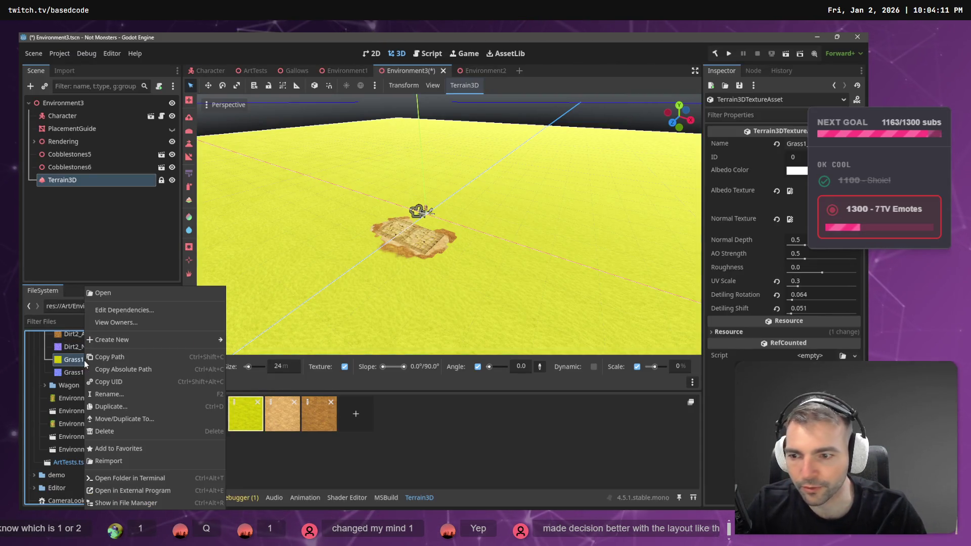
pyautogui.click(426, 387)
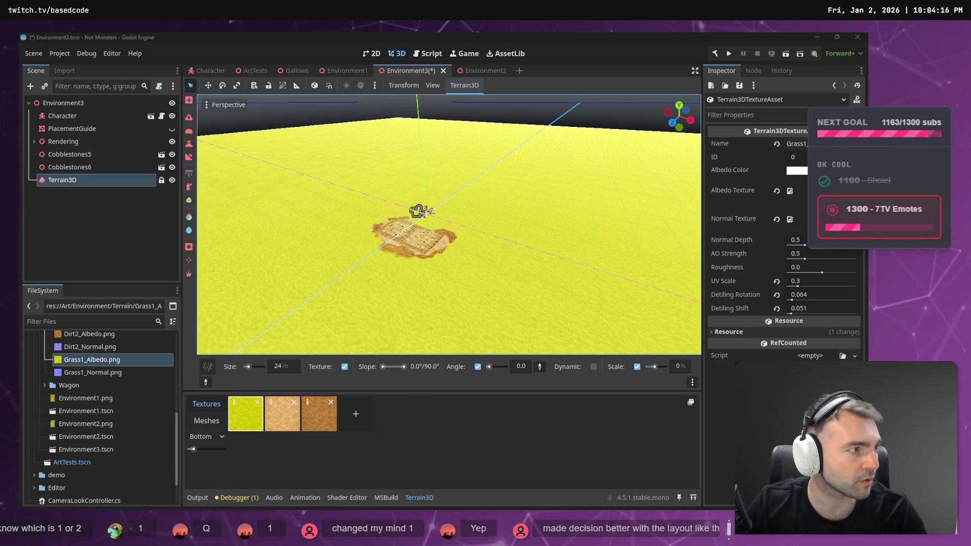
pyautogui.hotkey('alt', 'Tab')
pyautogui.rightClick(78, 360)
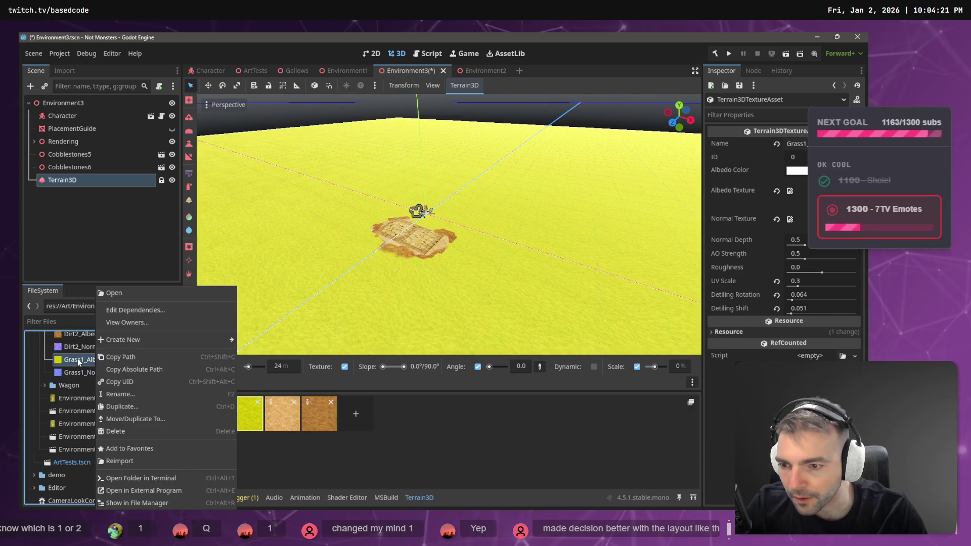
pyautogui.click(136, 503)
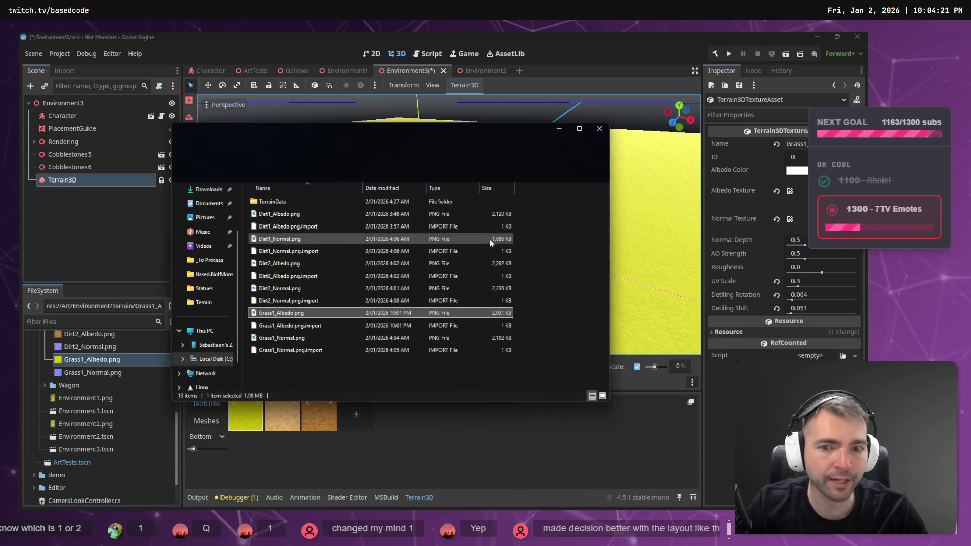
# - Delete the old Grass1_Albedo.png and rename the downloaded texture to Grass1_Albedo
pyautogui.click(299, 313)
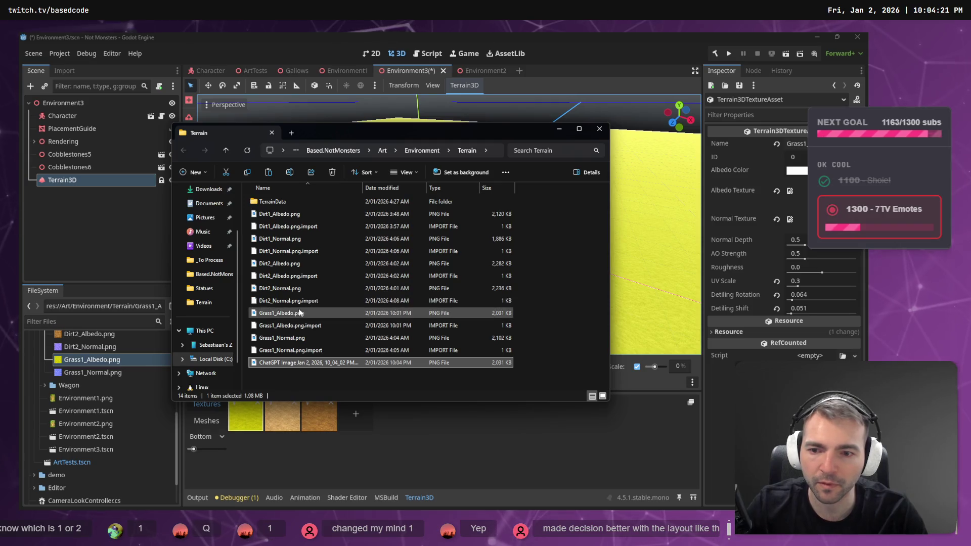
pyautogui.click(348, 329)
pyautogui.click(307, 362)
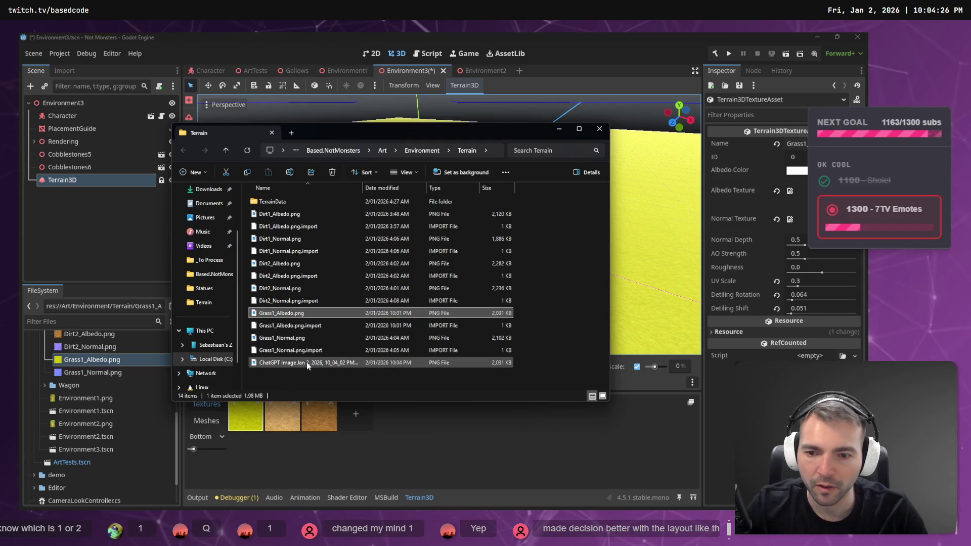
pyautogui.click(310, 313)
pyautogui.press('Delete')
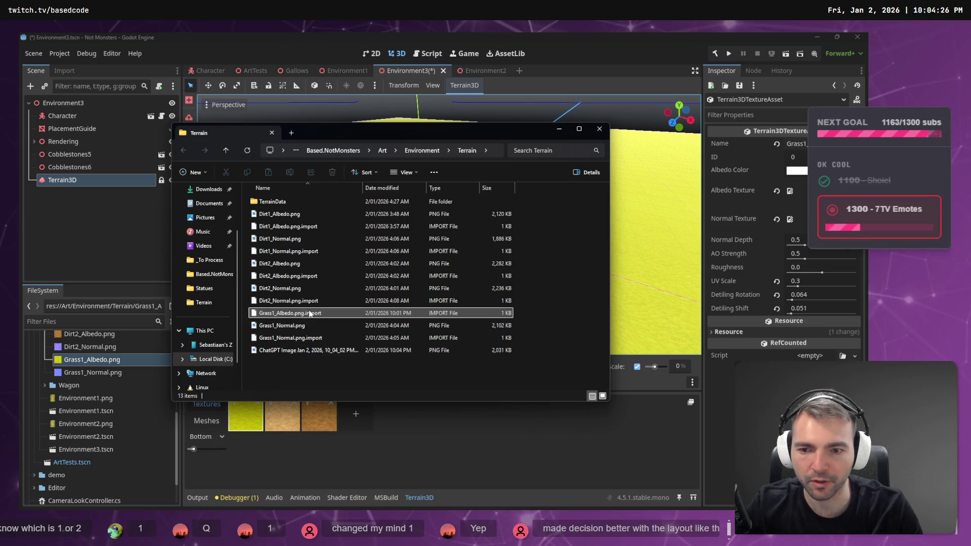
pyautogui.press('Down')
pyautogui.press('Down')
pyautogui.press('Down')
pyautogui.press('F2')
pyautogui.write('Grass1_Albedo')
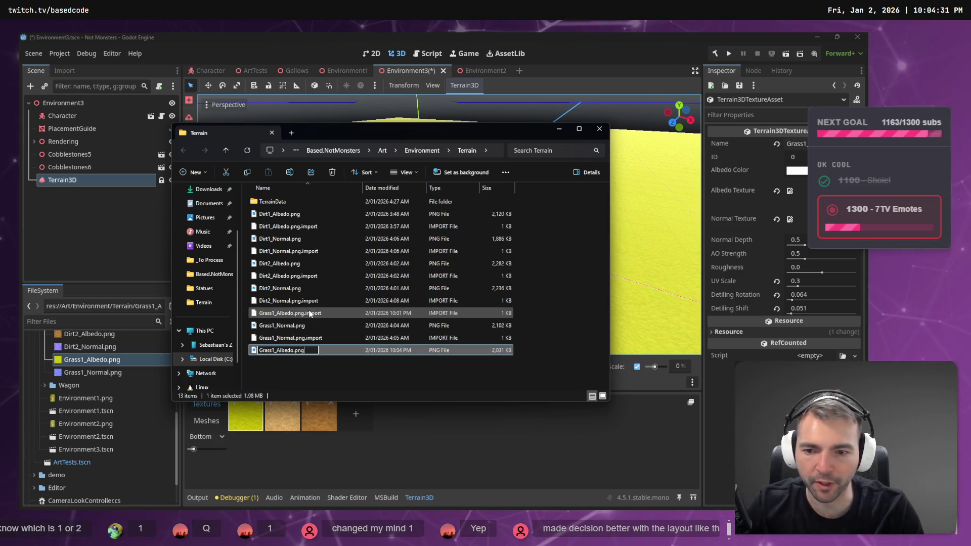
pyautogui.press('Return')
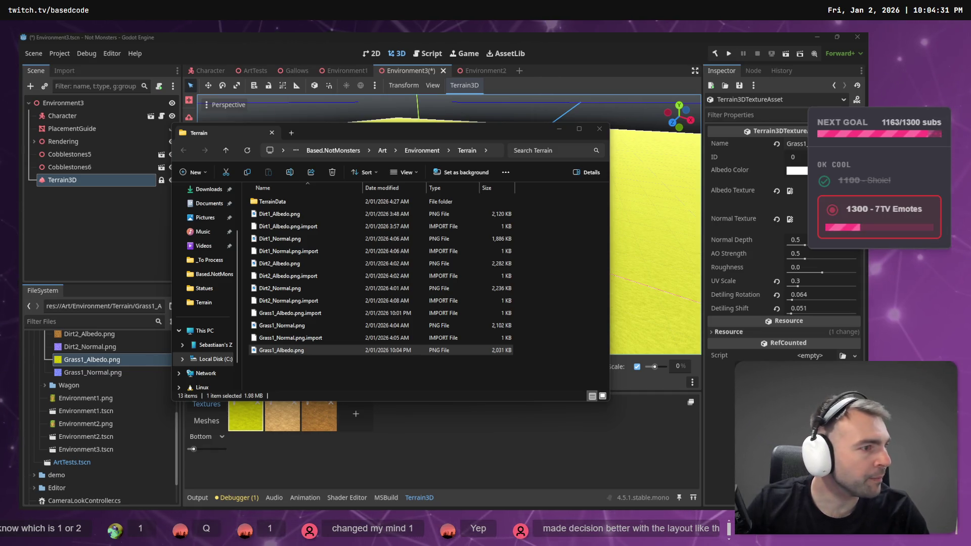
# - Assign Grass1_Albedo.png as the grass albedo in Godot and fly the camera over the cobblestones
pyautogui.hotkey('alt', 'Tab')
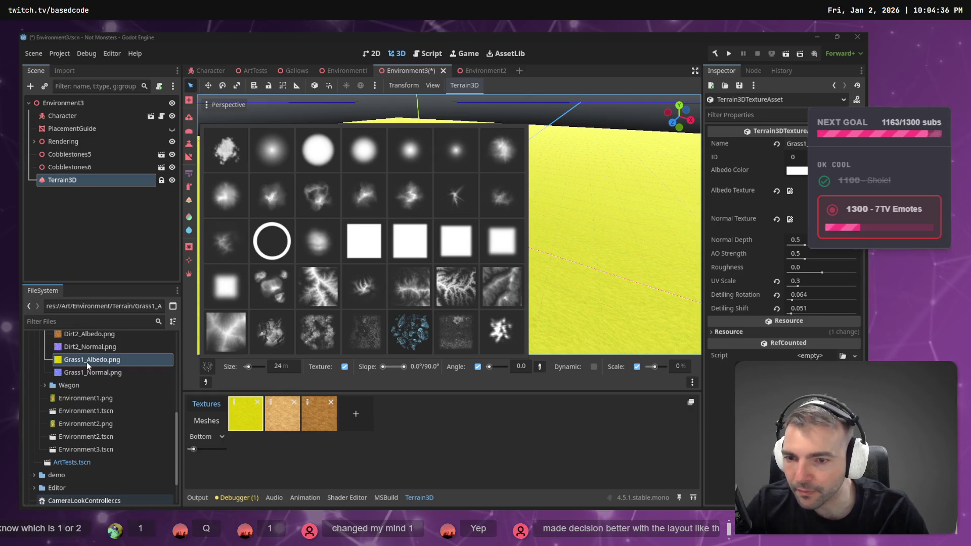
pyautogui.click(93, 364)
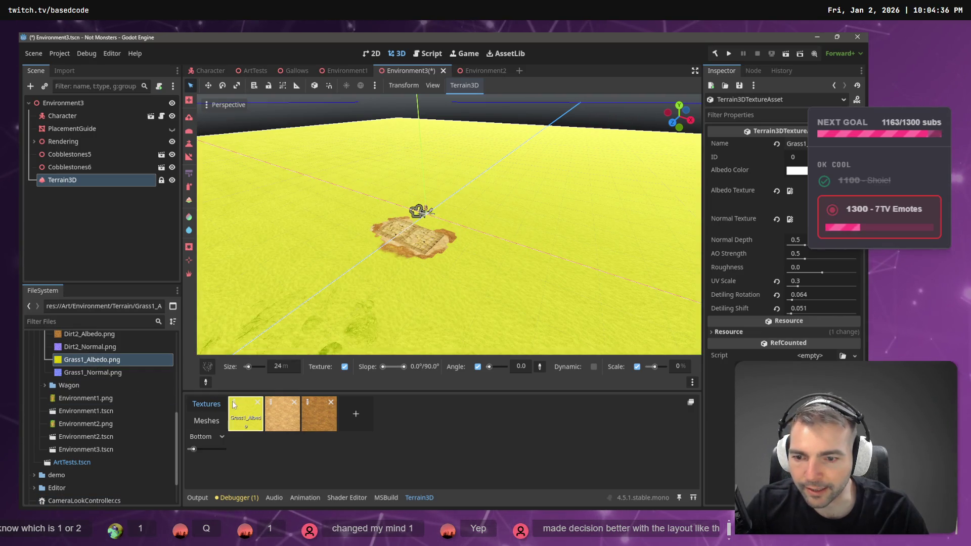
pyautogui.moveTo(93, 360); pyautogui.dragTo(768, 292)
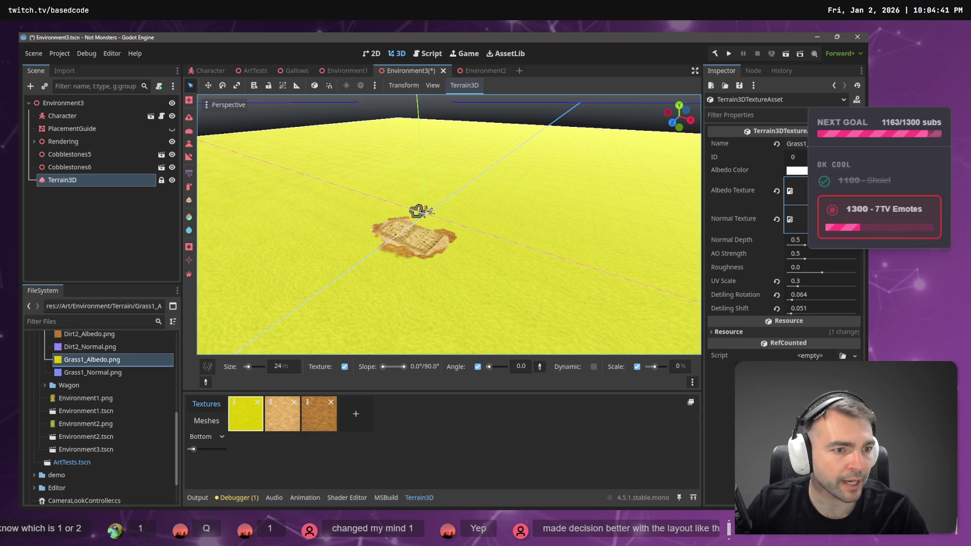
pyautogui.scroll(8, 499, 218)
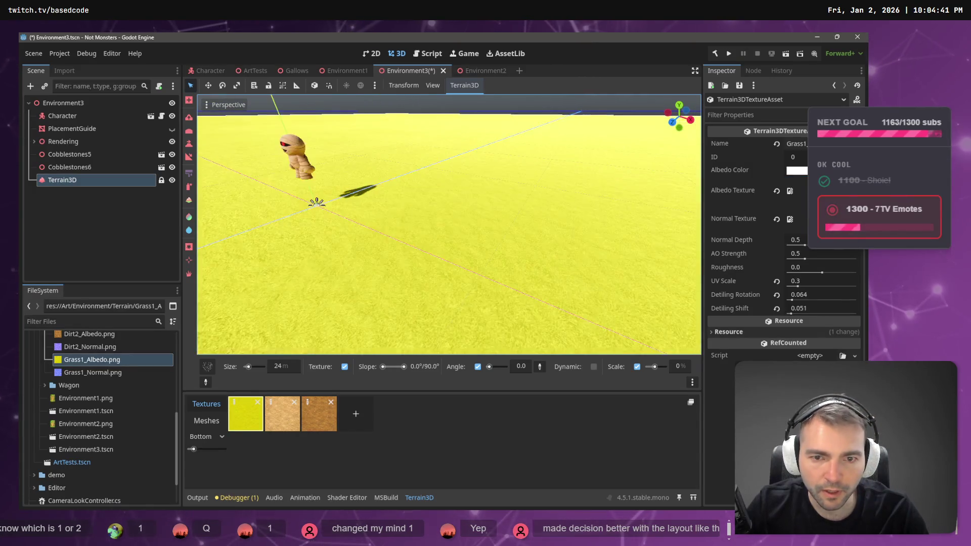
pyautogui.press('w')
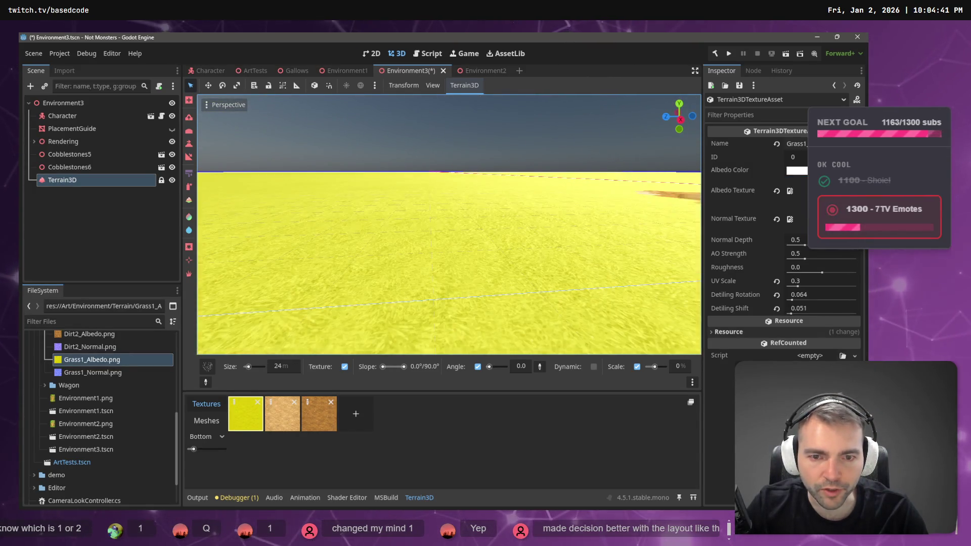
pyautogui.press('s')
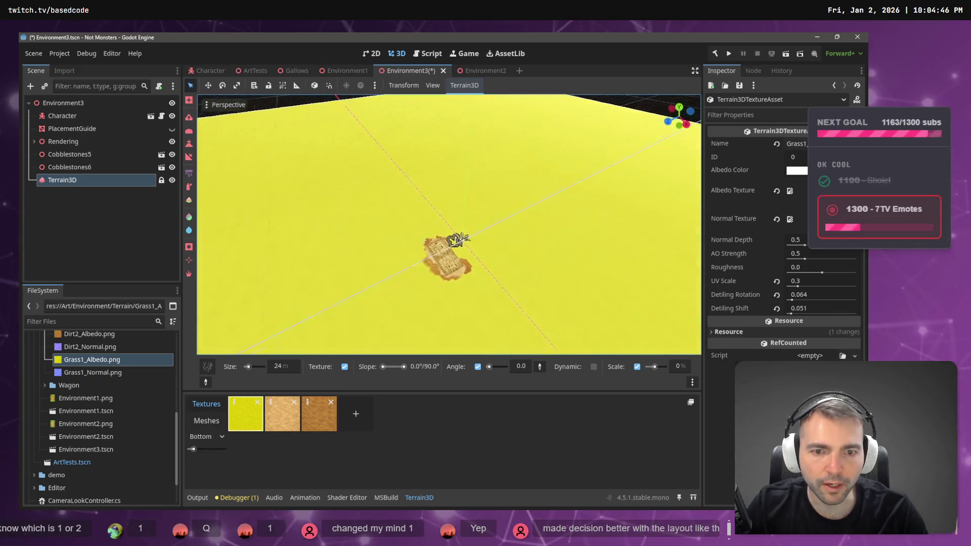
pyautogui.press('w')
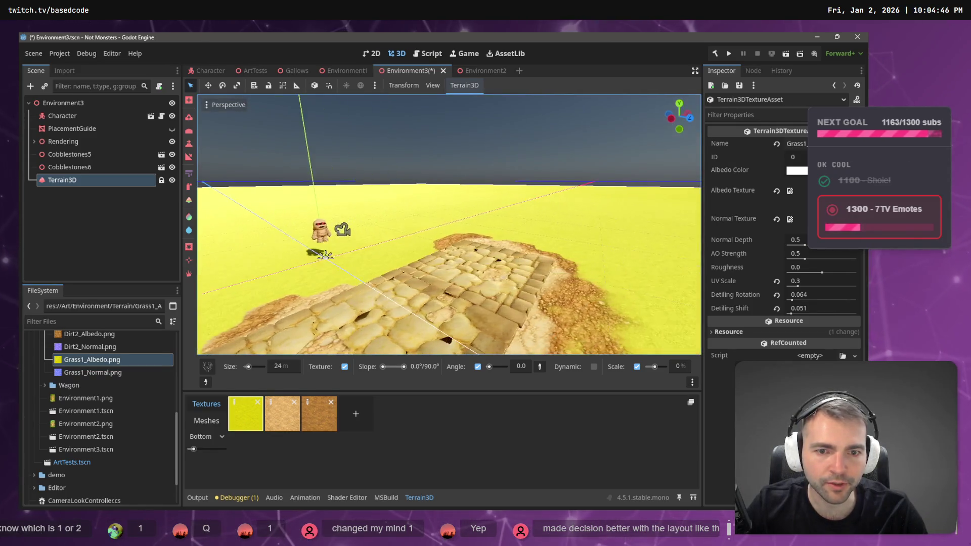
# - Compare the yellow Godot terrain with the tldraw village maps, ending on the map board
pyautogui.hotkey('alt', 'Tab')
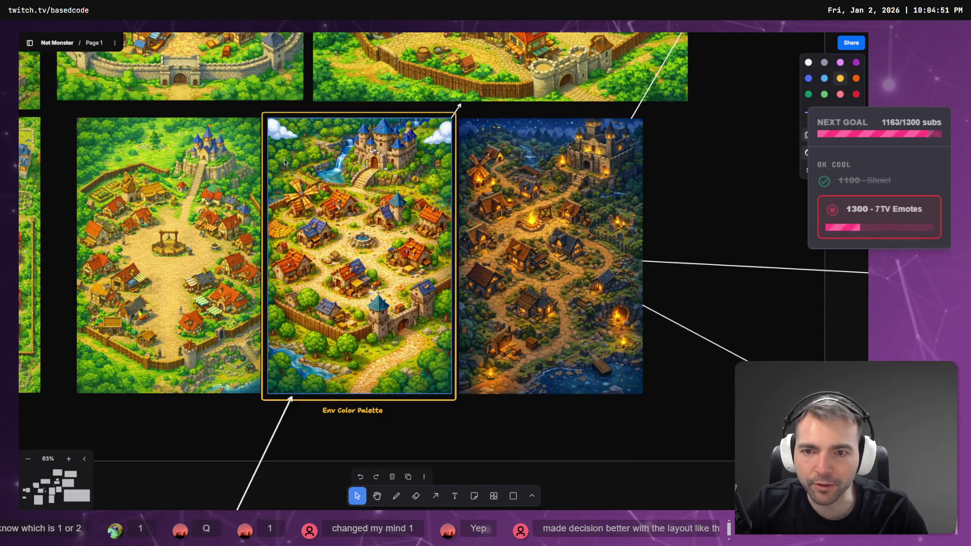
pyautogui.hotkey('alt', 'Tab')
pyautogui.hotkey('alt', 'Tab')
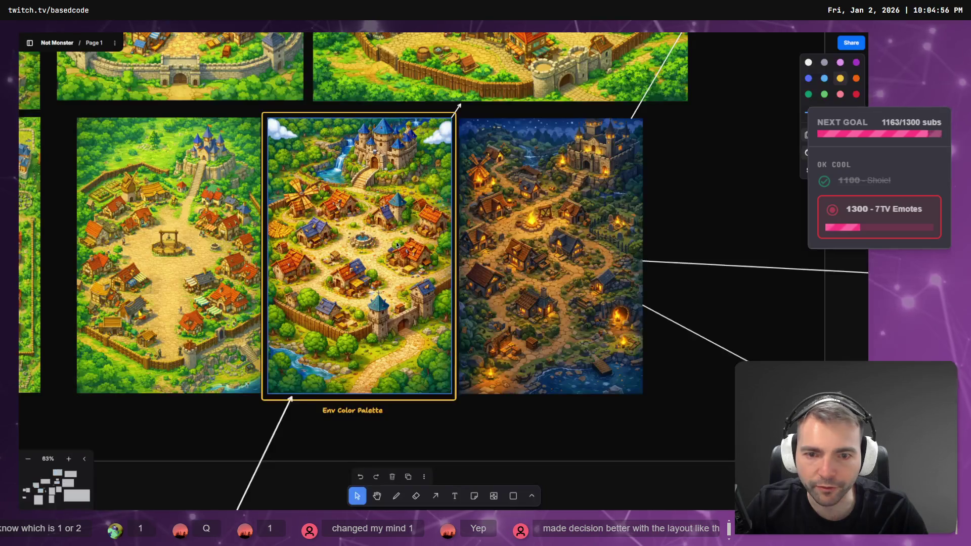
pyautogui.scroll(3, 375, 307)
pyautogui.scroll(-4, 375, 304)
pyautogui.scroll(3, 376, 298)
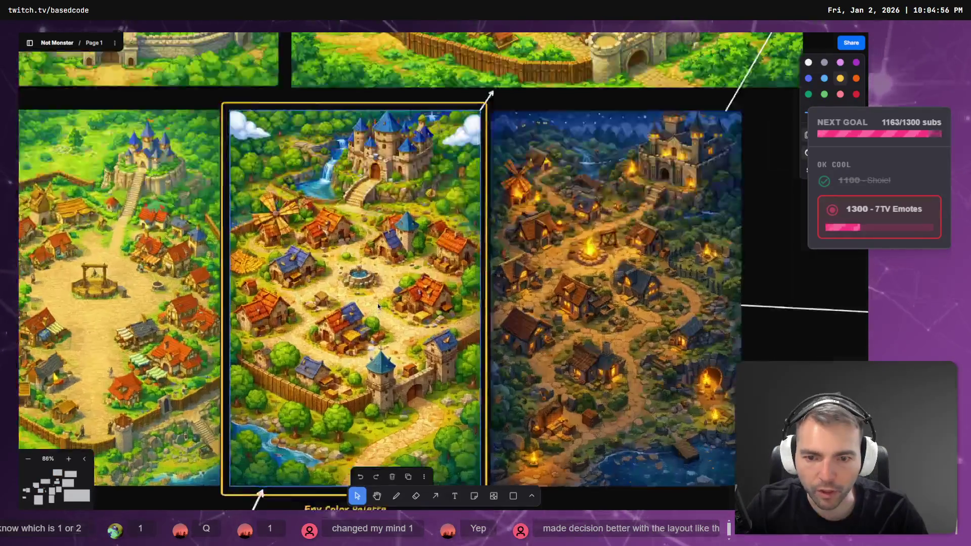
pyautogui.scroll(-4, 377, 292)
pyautogui.scroll(3, 377, 292)
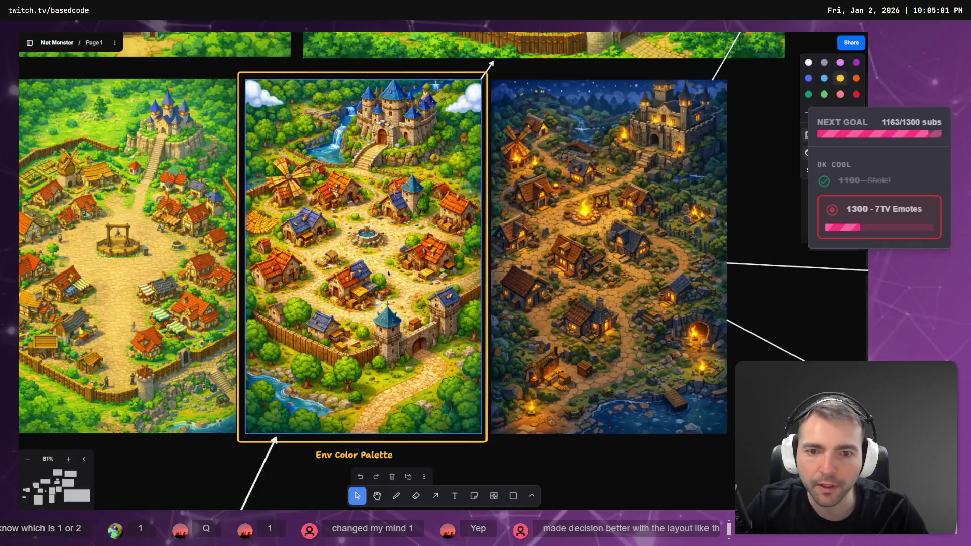
pyautogui.hotkey('alt', 'Tab')
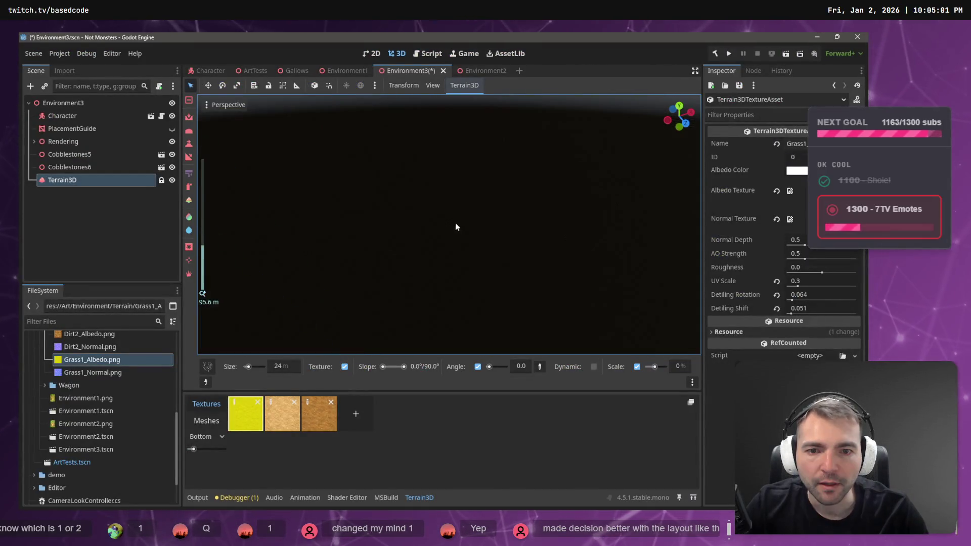
pyautogui.scroll(-5, 455, 224)
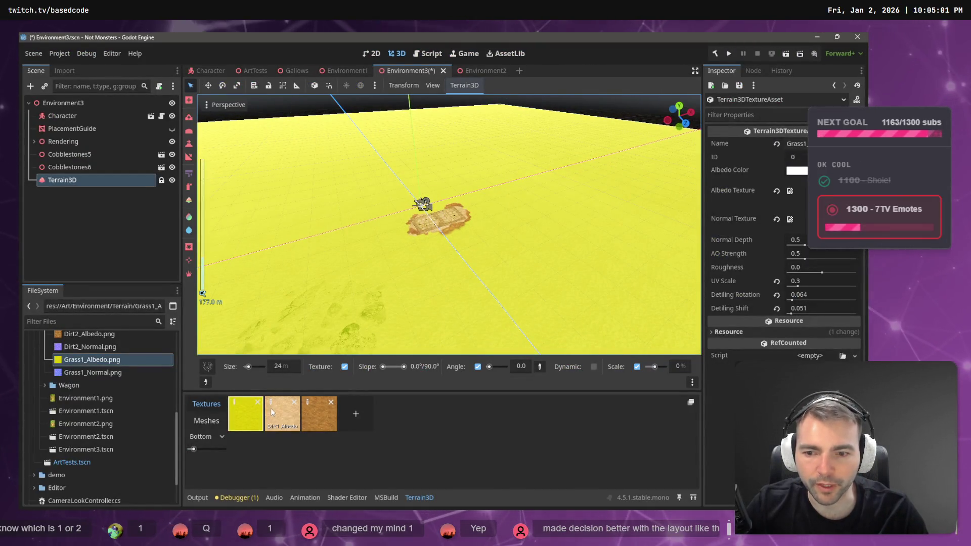
pyautogui.hotkey('alt', 'Tab')
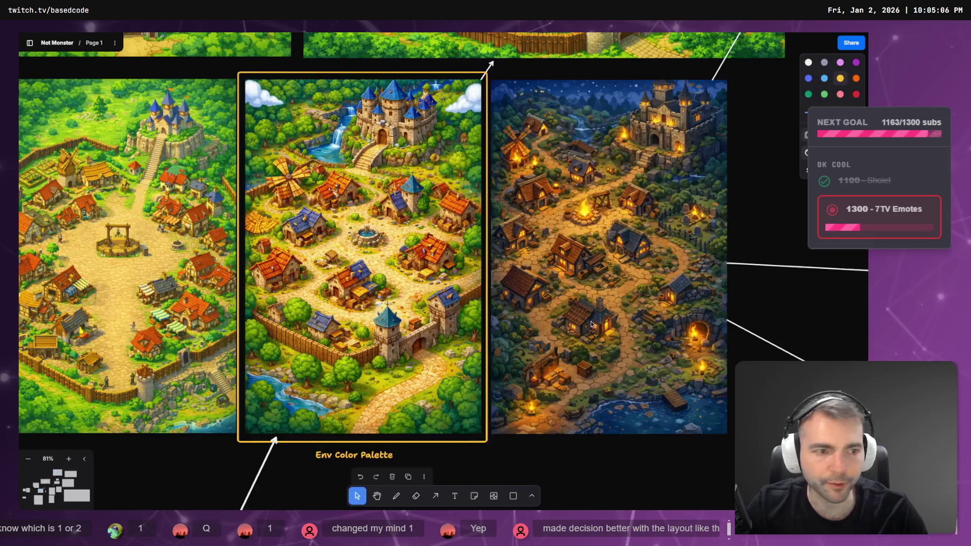
# - On the grass image, dictate 'generate a normal texture to go with this albedo' and send it
pyautogui.hotkey('alt', 'Tab')
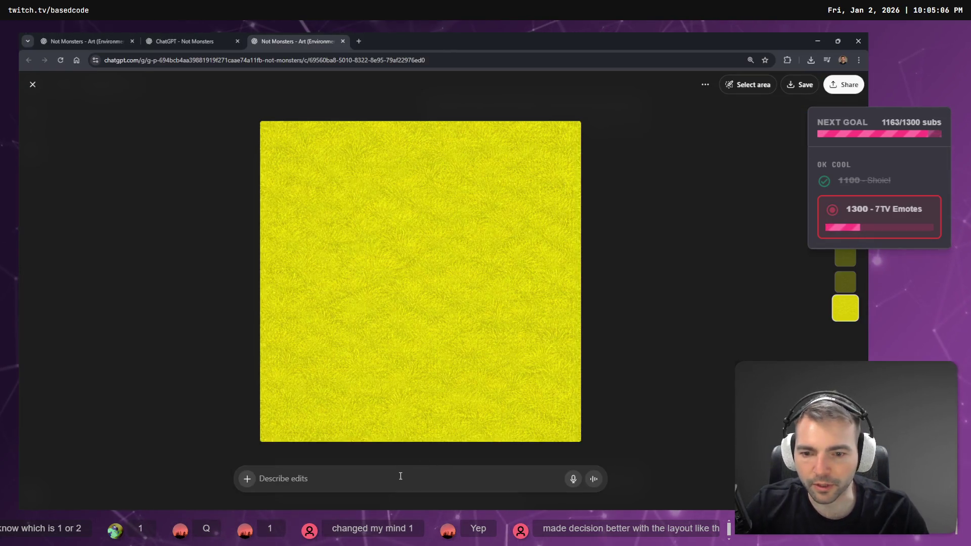
pyautogui.press('super+h')
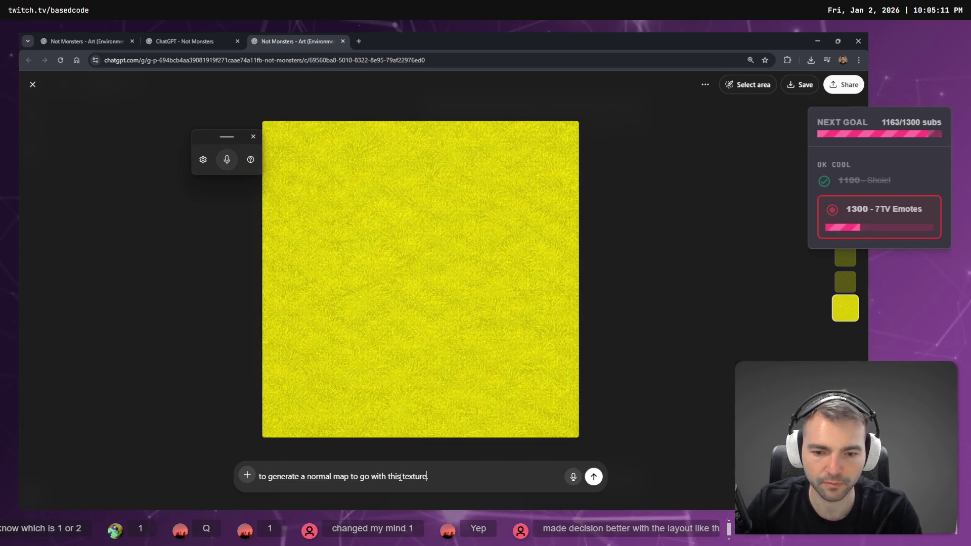
pyautogui.hotkey('alt', 'Tab')
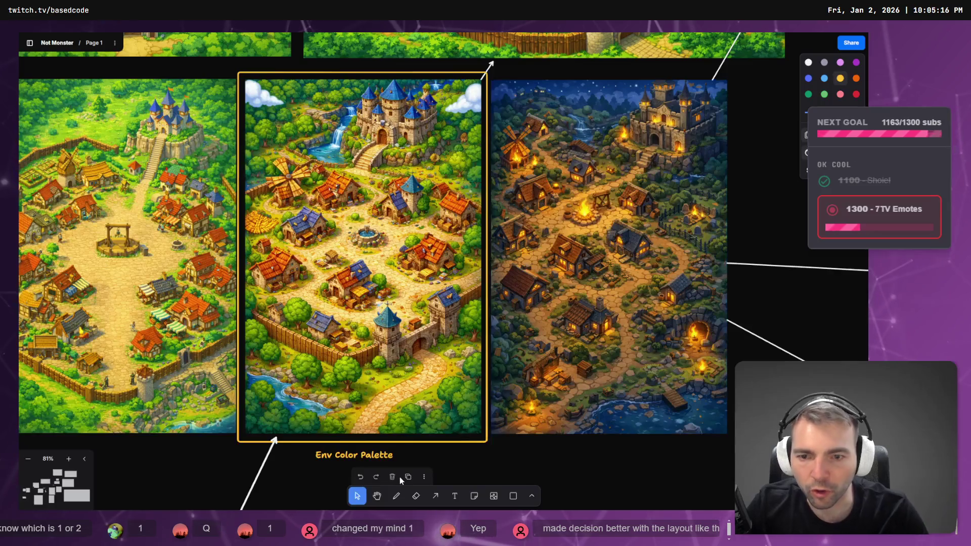
pyautogui.hotkey('alt', 'Tab')
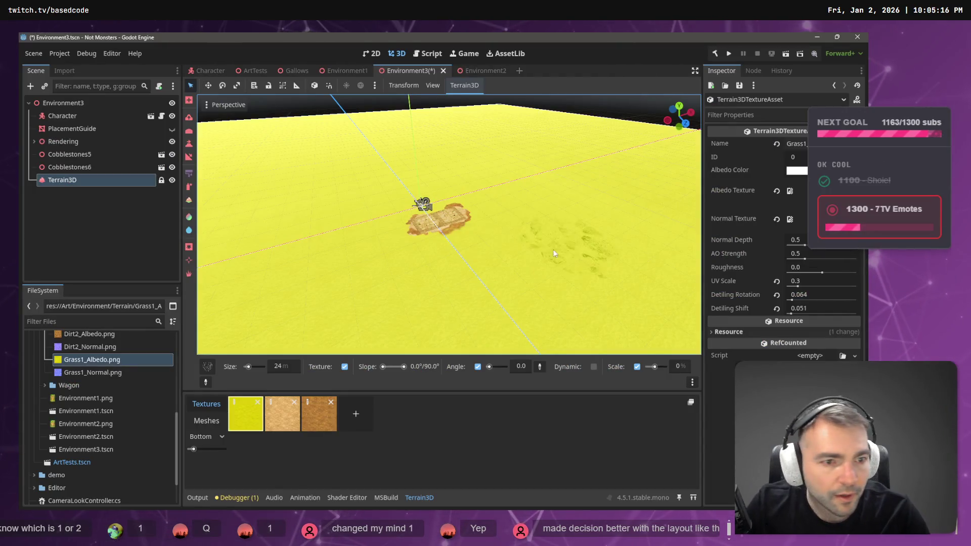
pyautogui.hotkey('alt', 'Tab')
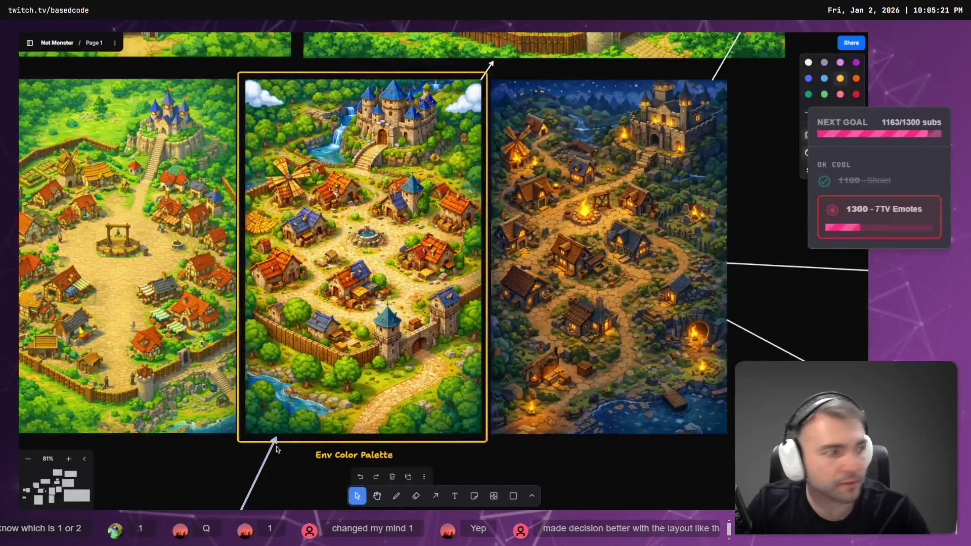
pyautogui.hotkey('alt', 'Tab')
pyautogui.write('texture ')
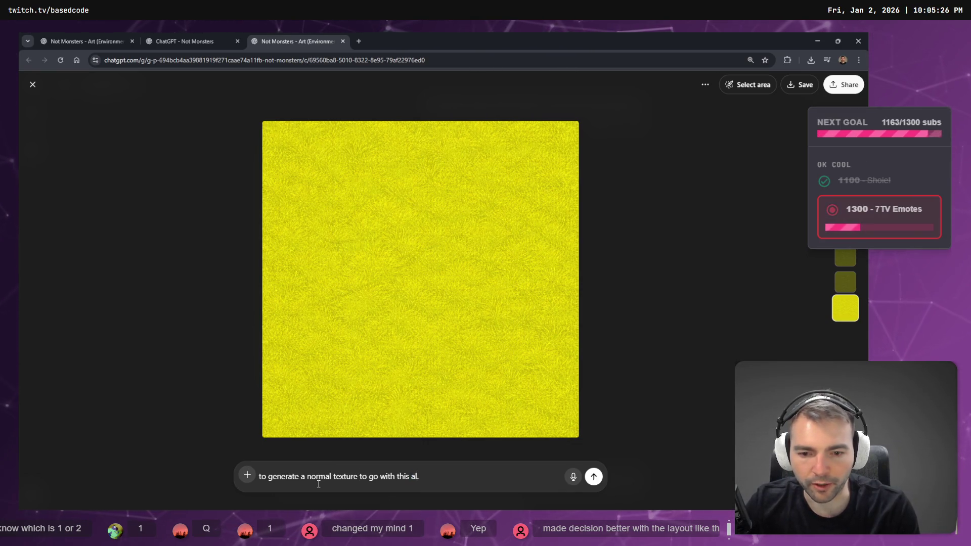
pyautogui.write('do.')
pyautogui.press('Return')
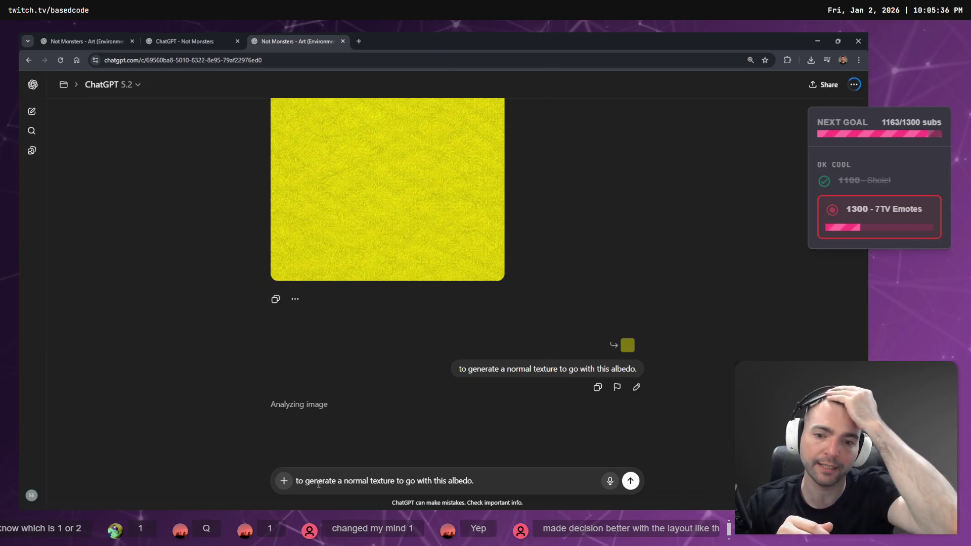
# - Clear the leftover prompt text from the Describe edits box
pyautogui.tripleClick(319, 484)
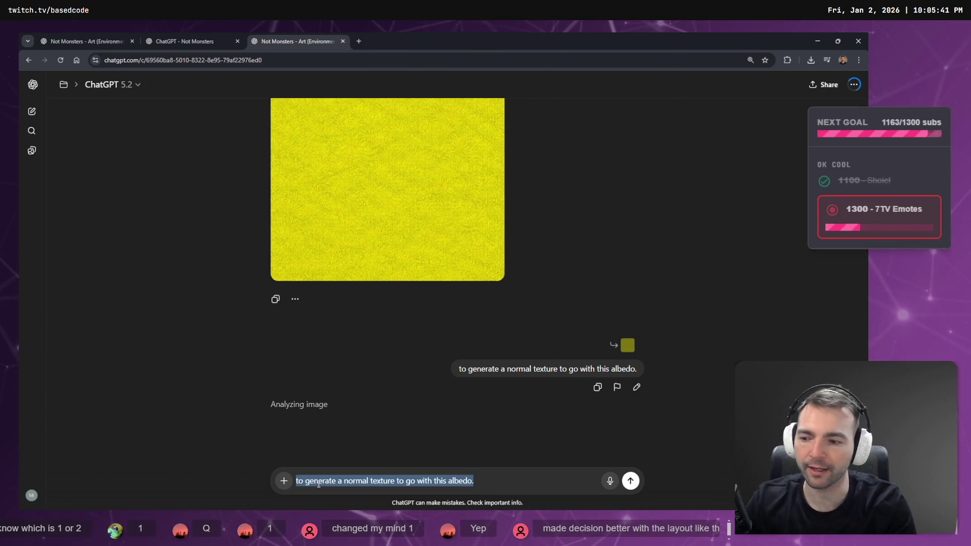
pyautogui.press('BackSpace')
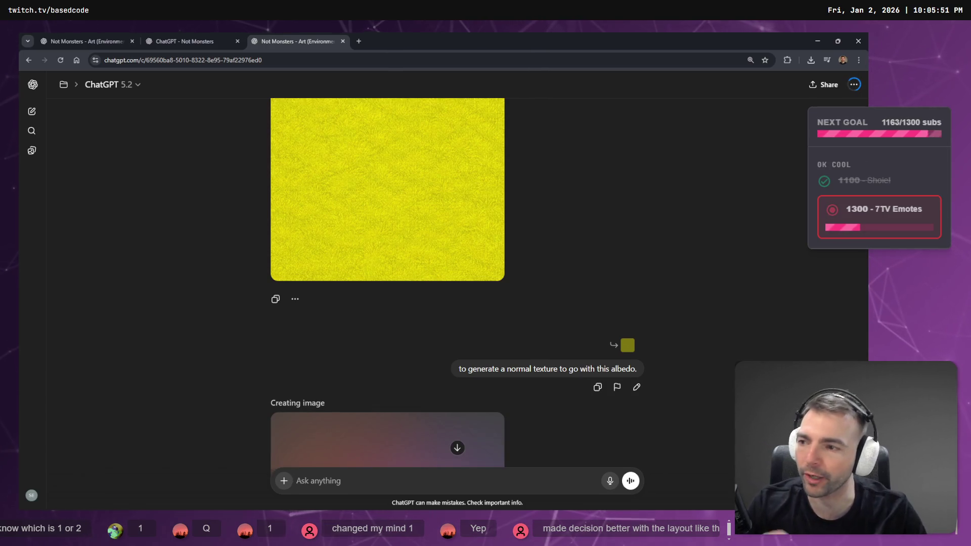
pyautogui.scroll(-5, 313, 328)
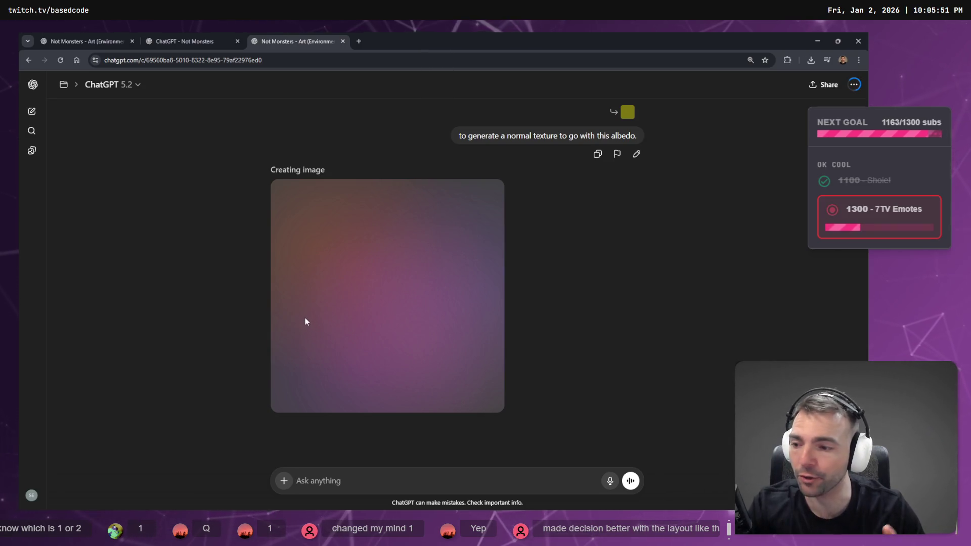
pyautogui.click(207, 37)
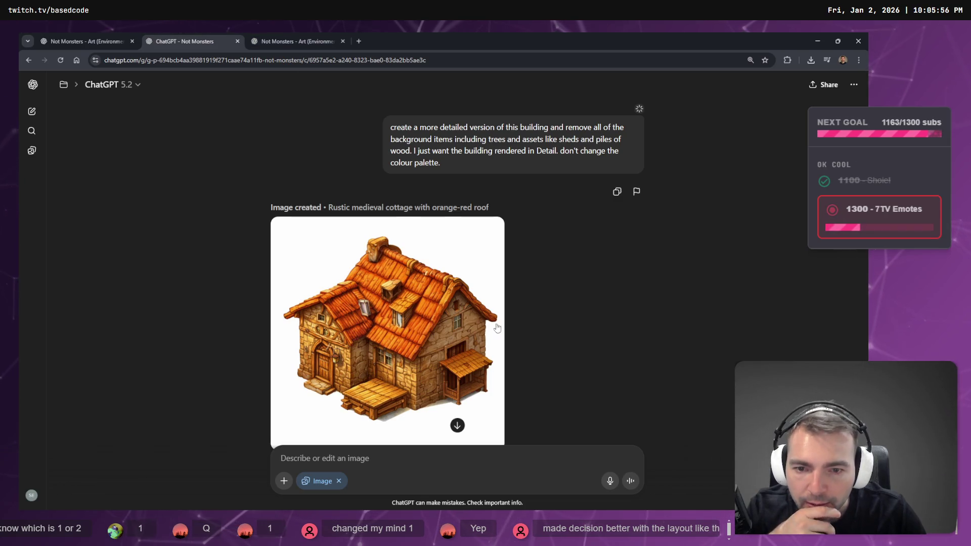
# - Enlarge the rustic orange-roofed cottage image twice to inspect it closely
pyautogui.click(440, 337)
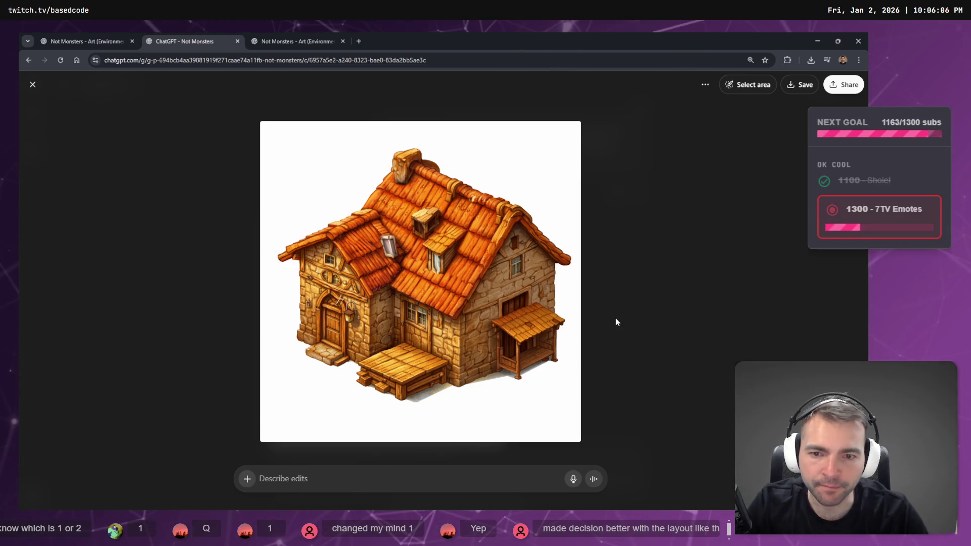
pyautogui.press('Escape')
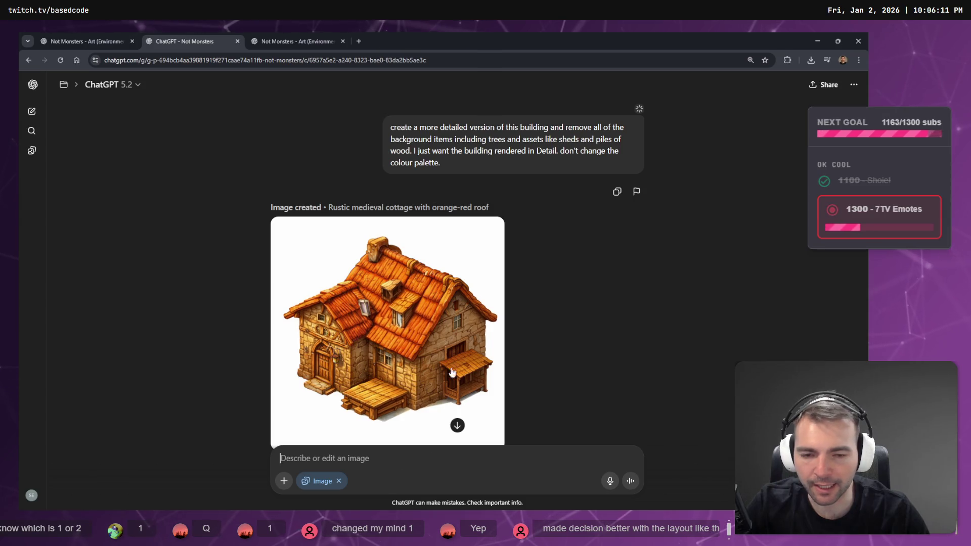
pyautogui.click(426, 411)
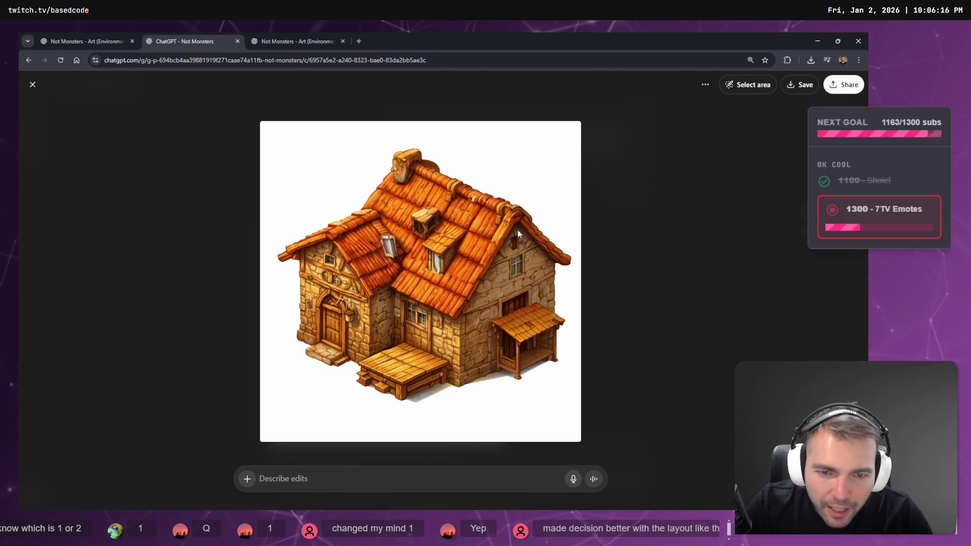
pyautogui.press('Escape')
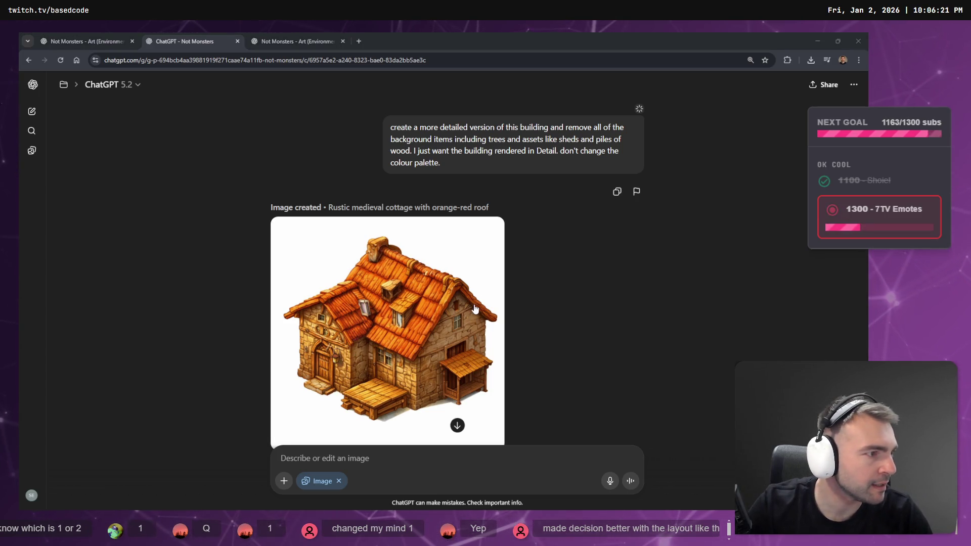
# - Compare the cottage against Godot's ArtTests village scene
pyautogui.hotkey('alt', 'Tab')
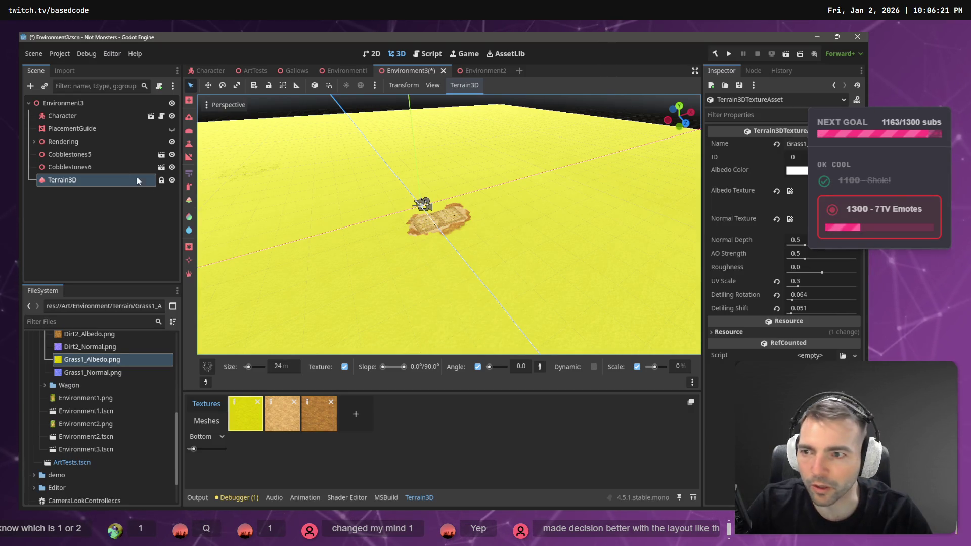
pyautogui.click(255, 71)
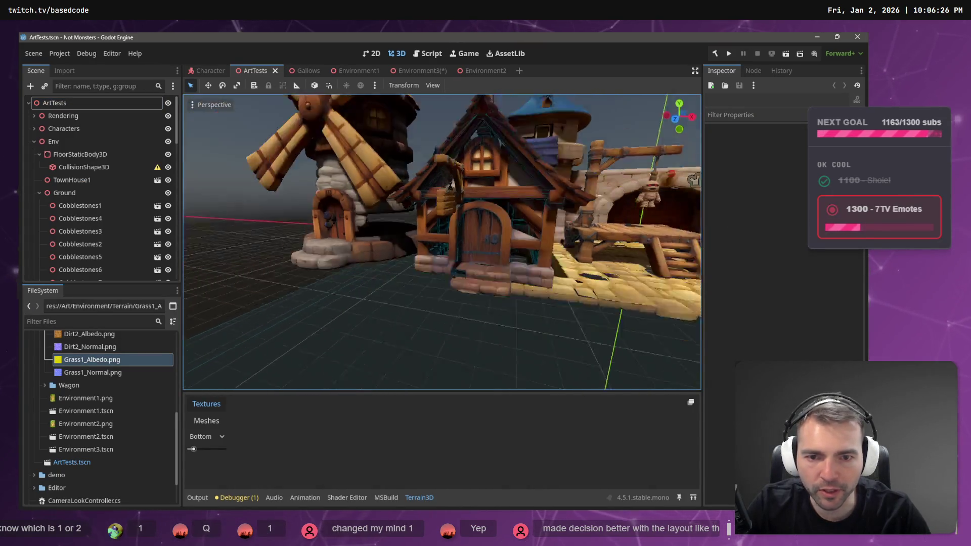
pyautogui.hotkey('alt', 'Tab')
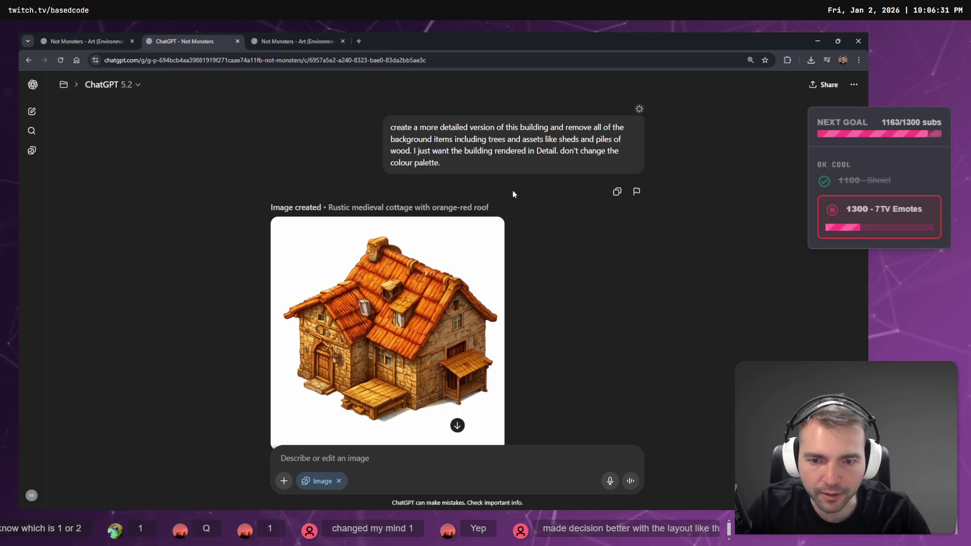
pyautogui.hotkey('alt', 'Tab')
pyautogui.hotkey('alt', 'Tab')
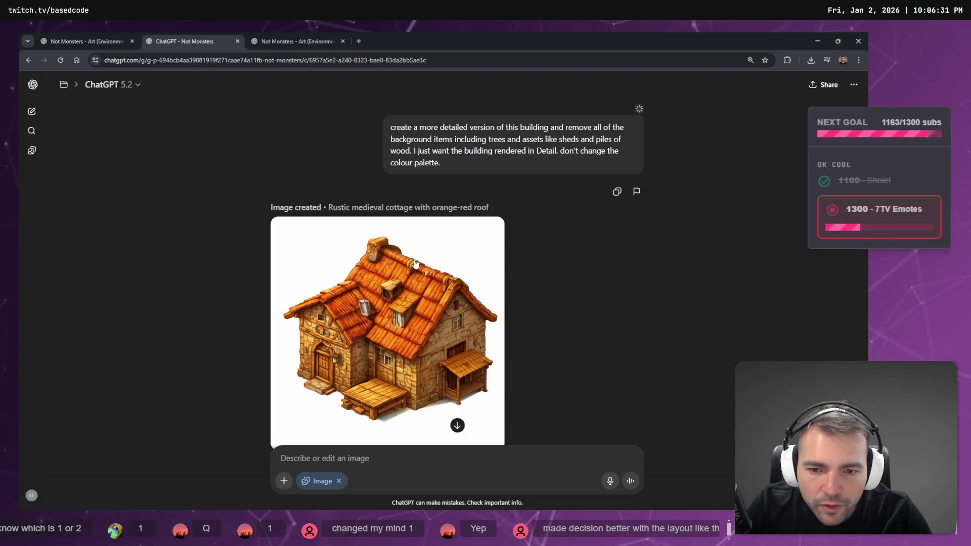
pyautogui.hotkey('alt', 'Tab')
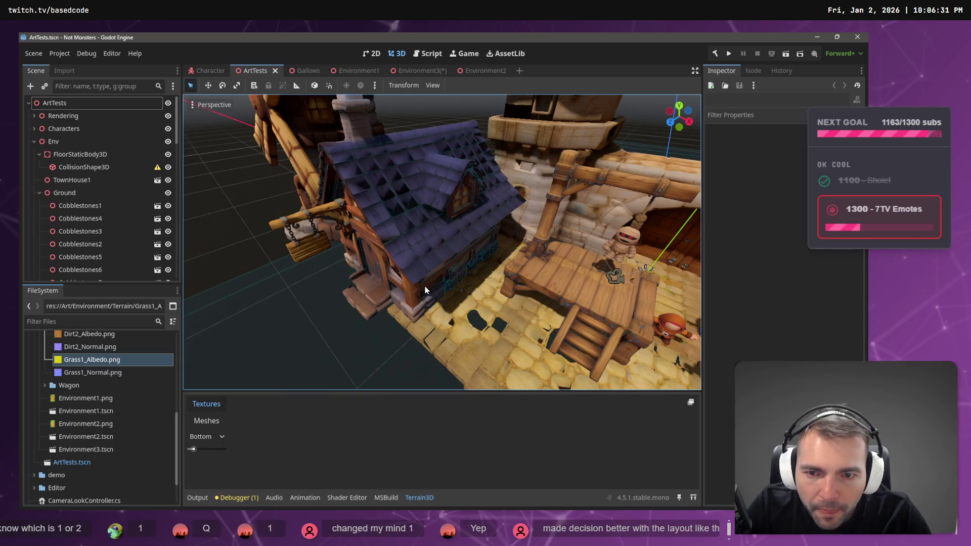
pyautogui.hotkey('alt', 'Tab')
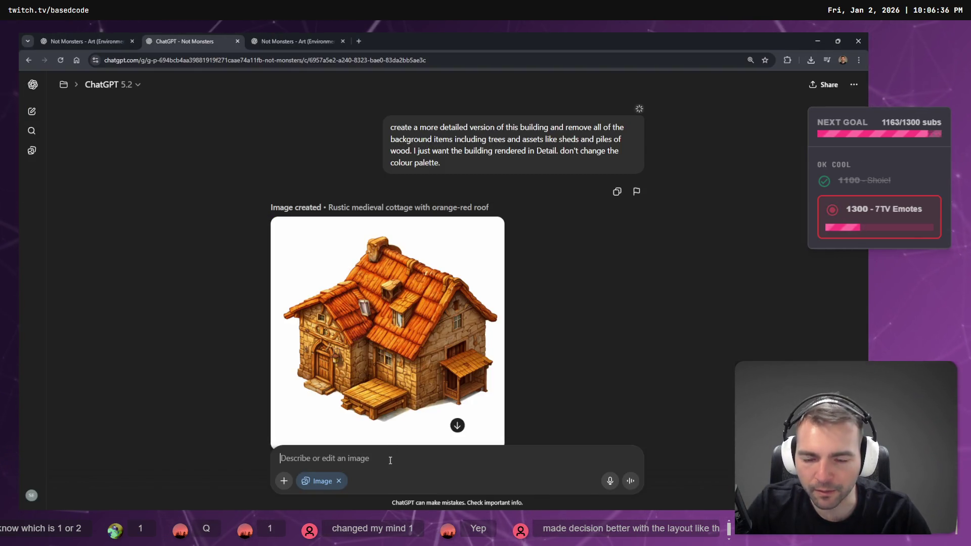
pyautogui.press('super+h')
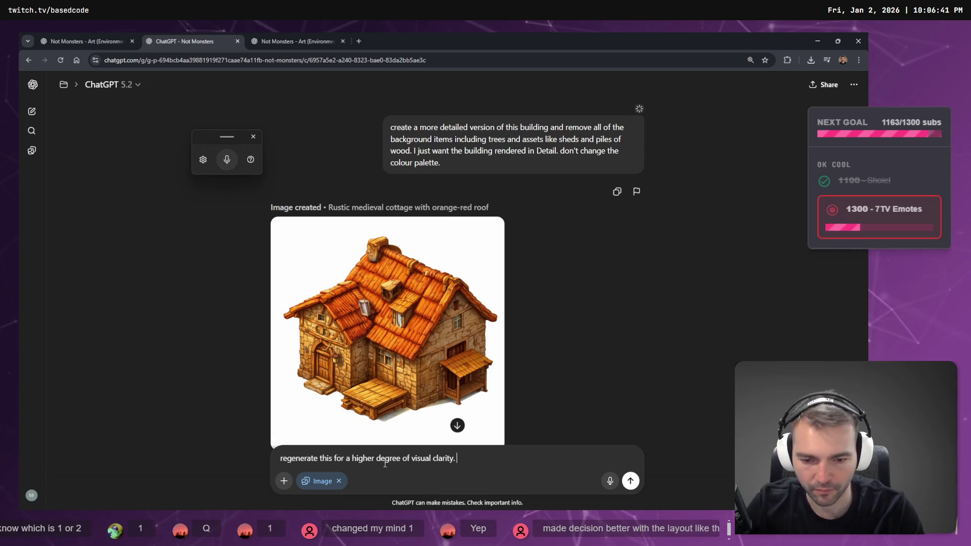
# - Send 'regenerate this for a higher degree of visual clarity.' to start a new cottage image
pyautogui.press('super+h')
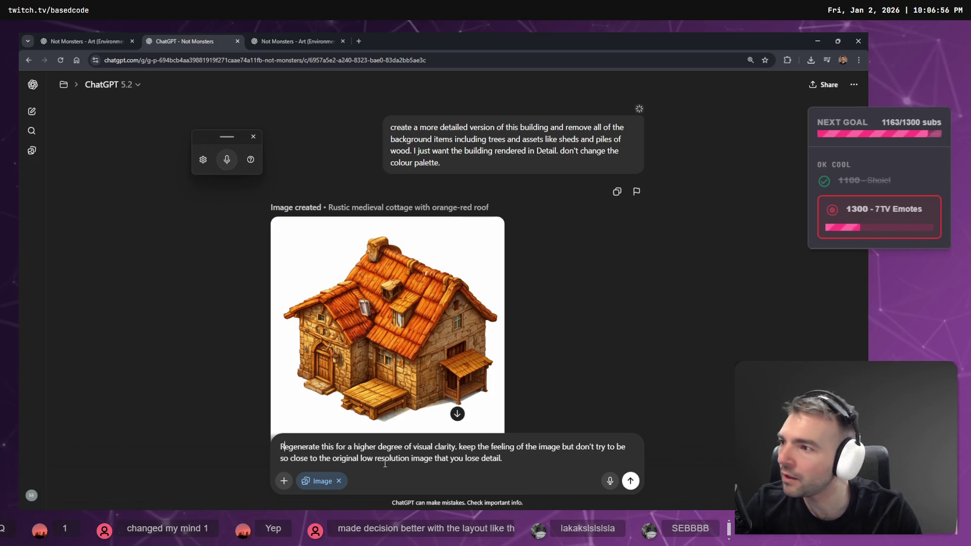
pyautogui.press('Return')
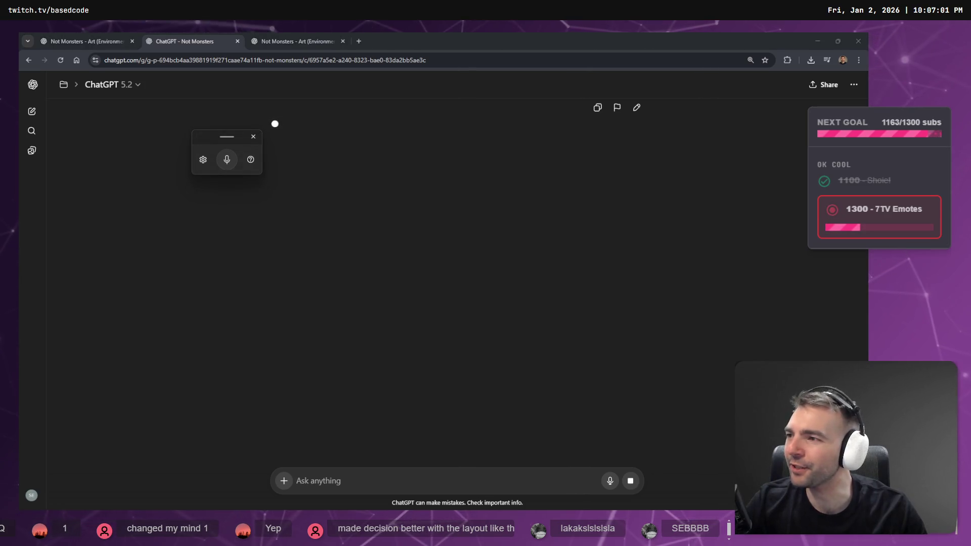
pyautogui.press('super+h')
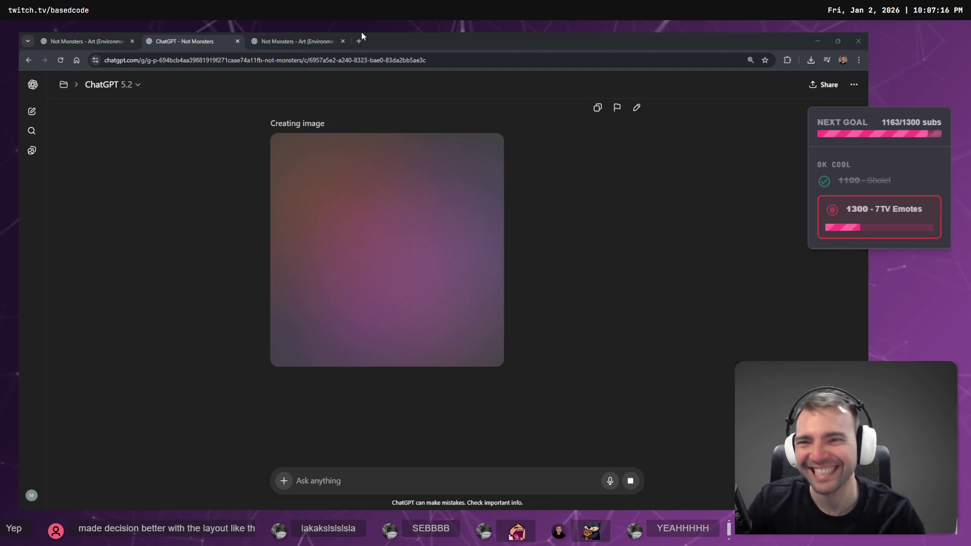
pyautogui.click(265, 40)
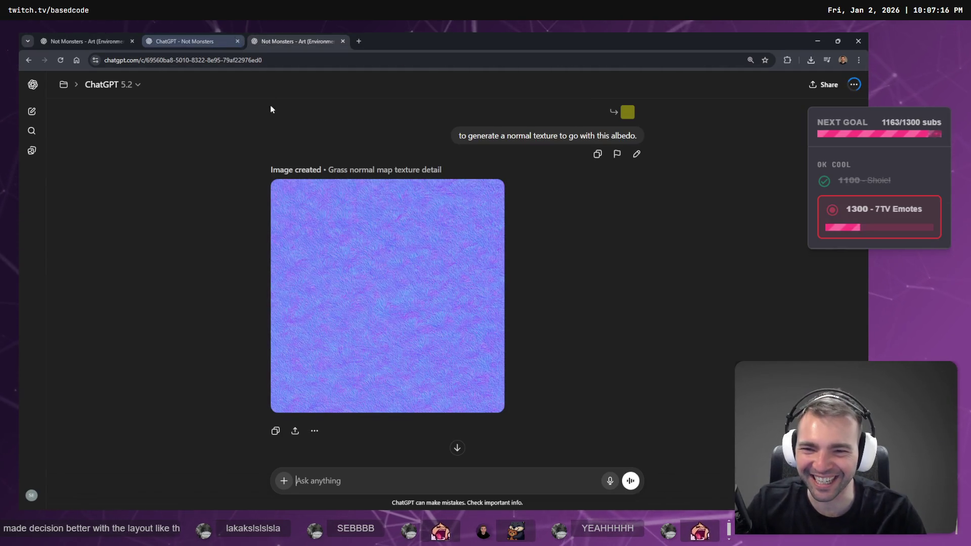
# - Save the generated grass normal map over Grass1_Normal.png in the Terrain folder
pyautogui.click(335, 223)
pyautogui.rightClick(420, 223)
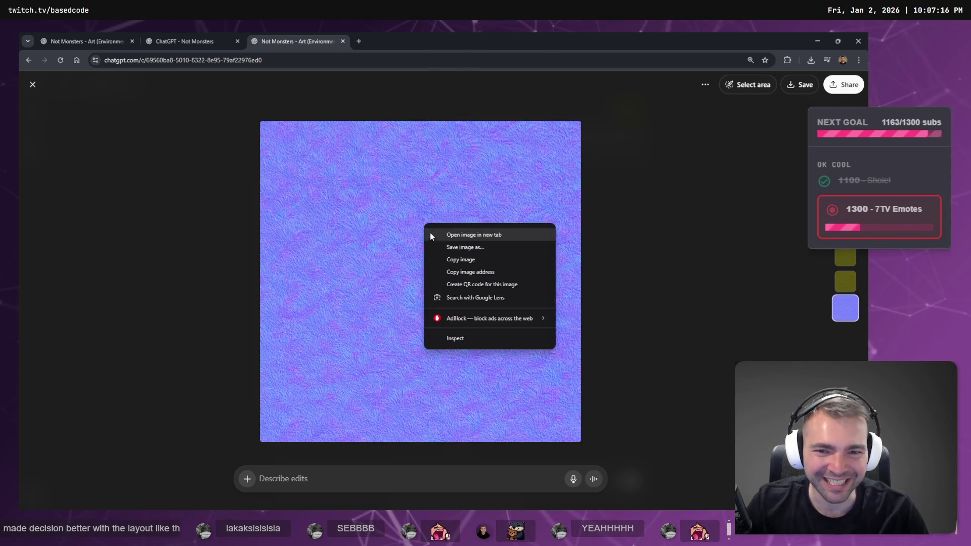
pyautogui.click(468, 246)
pyautogui.scroll(-1, 429, 249)
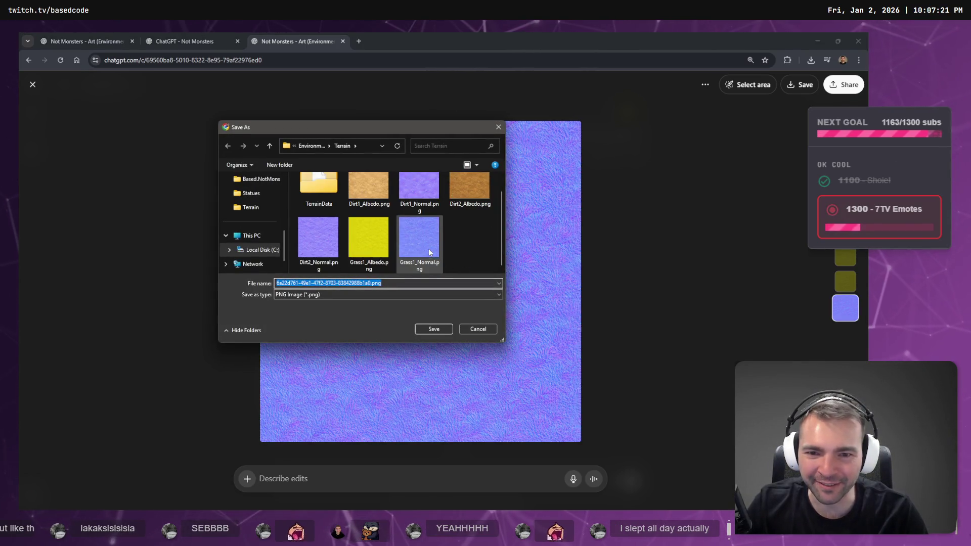
pyautogui.doubleClick(427, 239)
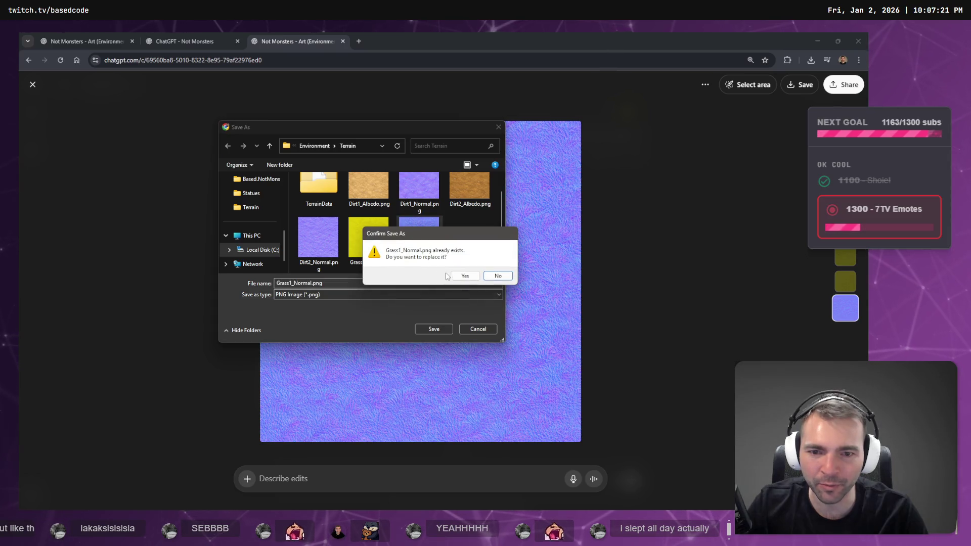
pyautogui.click(464, 277)
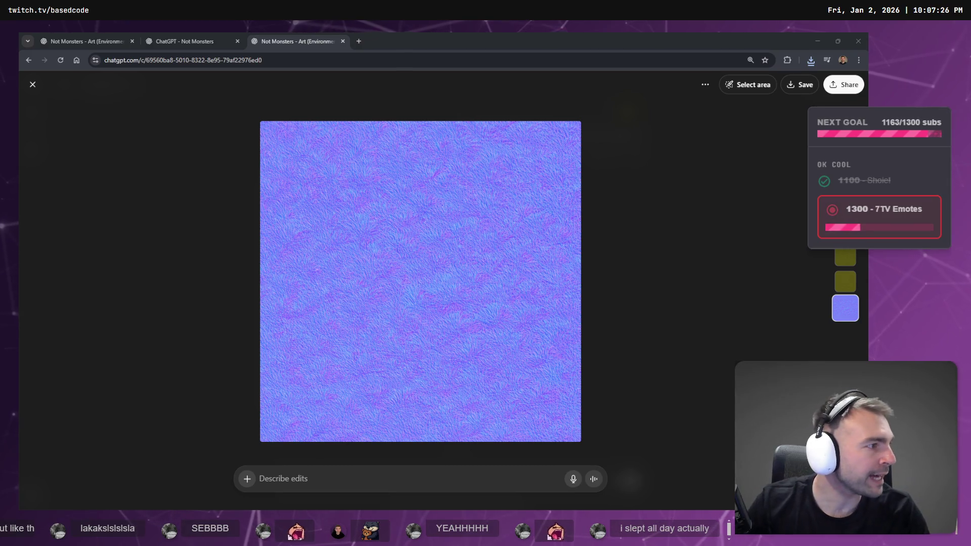
pyautogui.hotkey('alt', 'Tab')
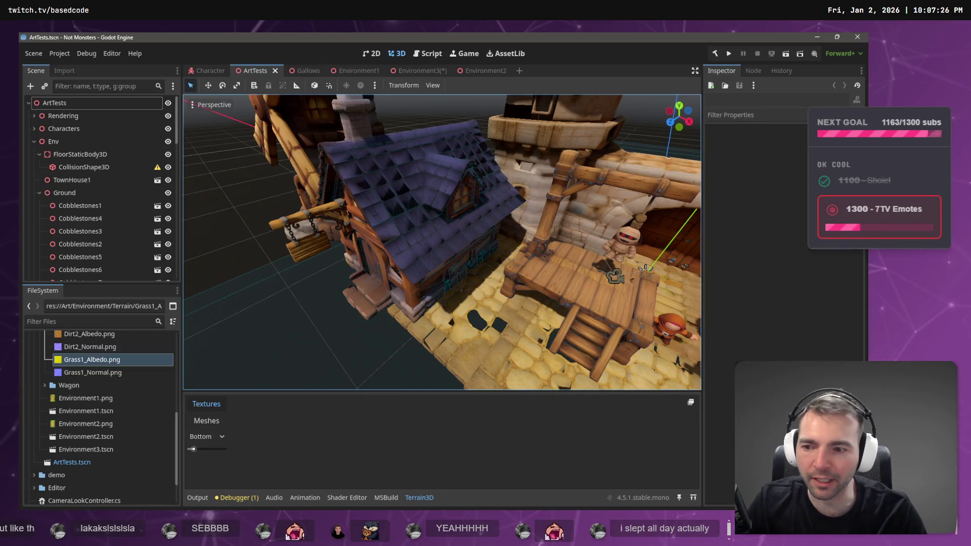
# - Open the Environment3 scene and select its Terrain3D node
pyautogui.click(99, 372)
pyautogui.scroll(1, 96, 359)
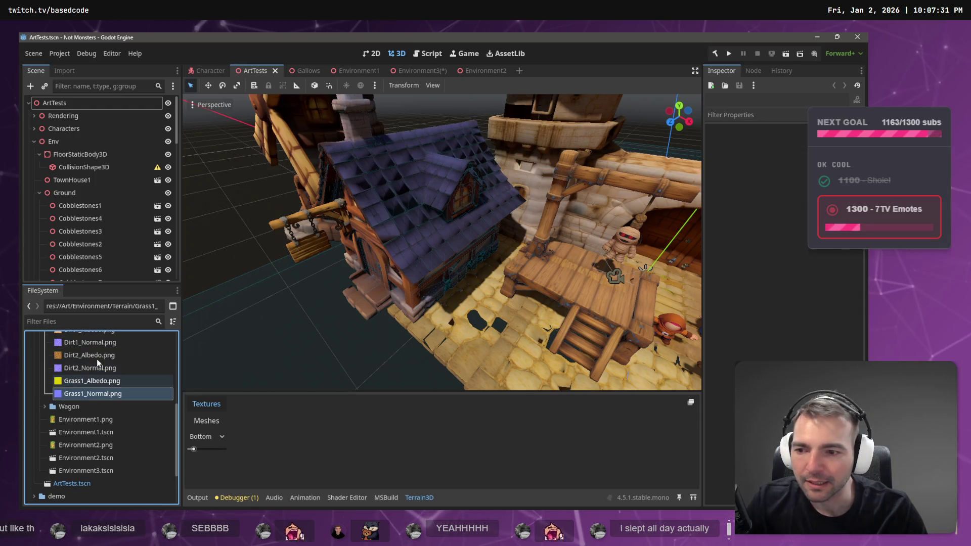
pyautogui.scroll(-3, 96, 360)
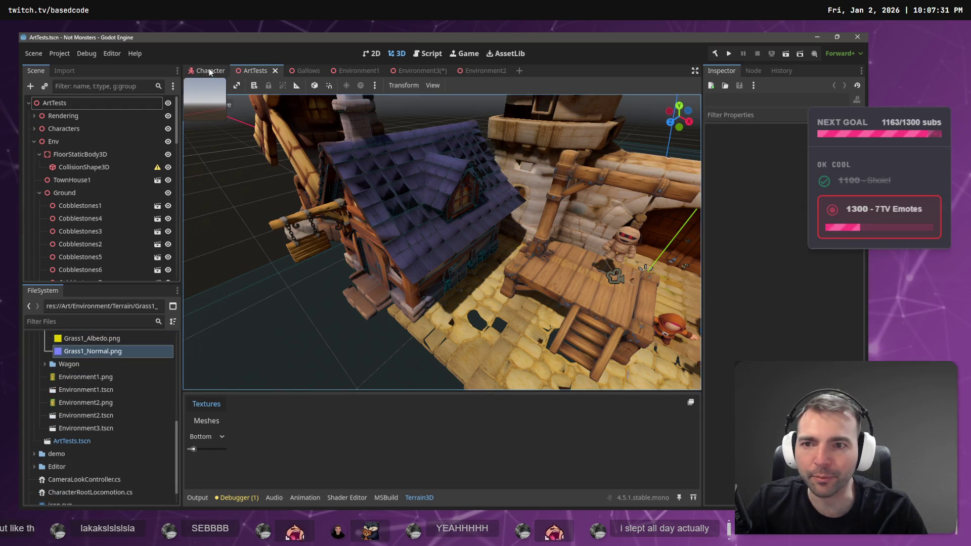
pyautogui.click(485, 71)
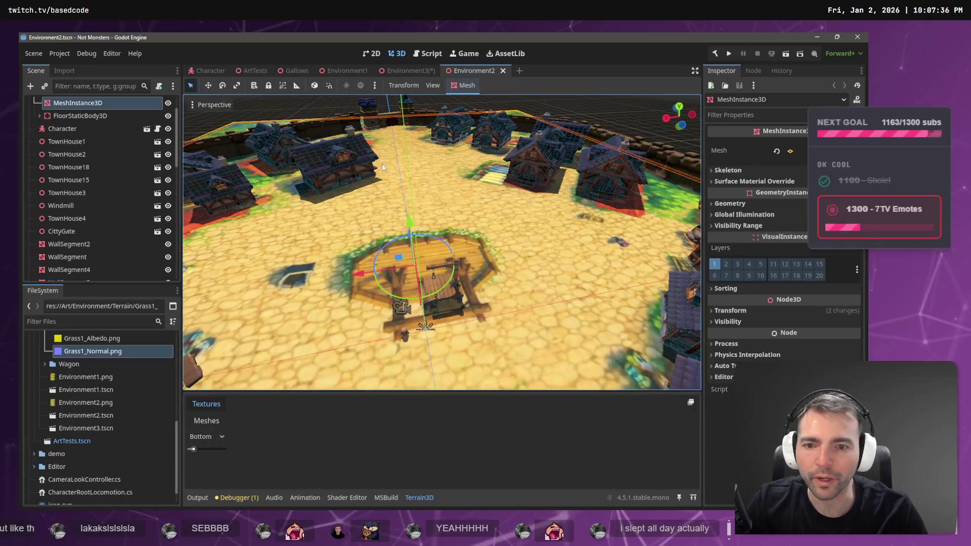
pyautogui.moveTo(407, 70); pyautogui.dragTo(504, 72)
pyautogui.click(89, 172)
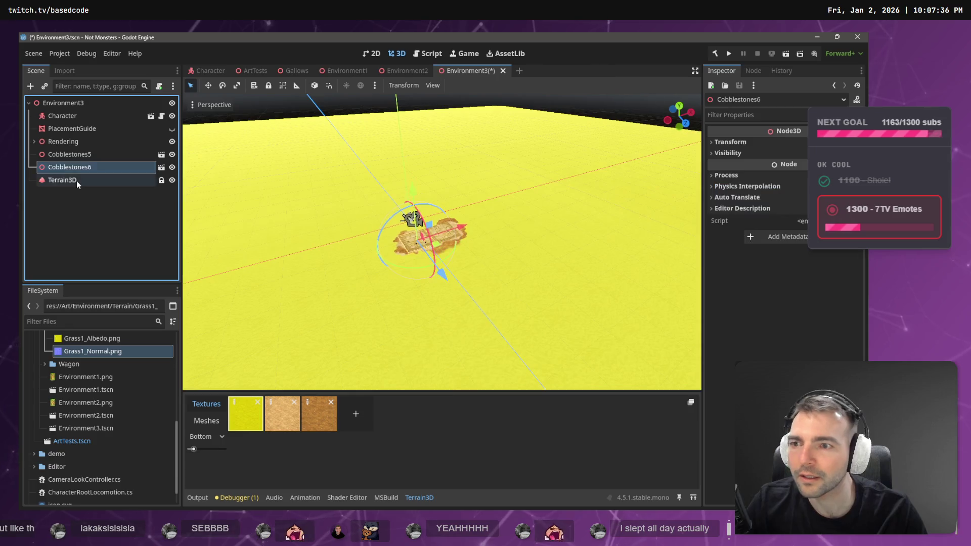
pyautogui.click(77, 182)
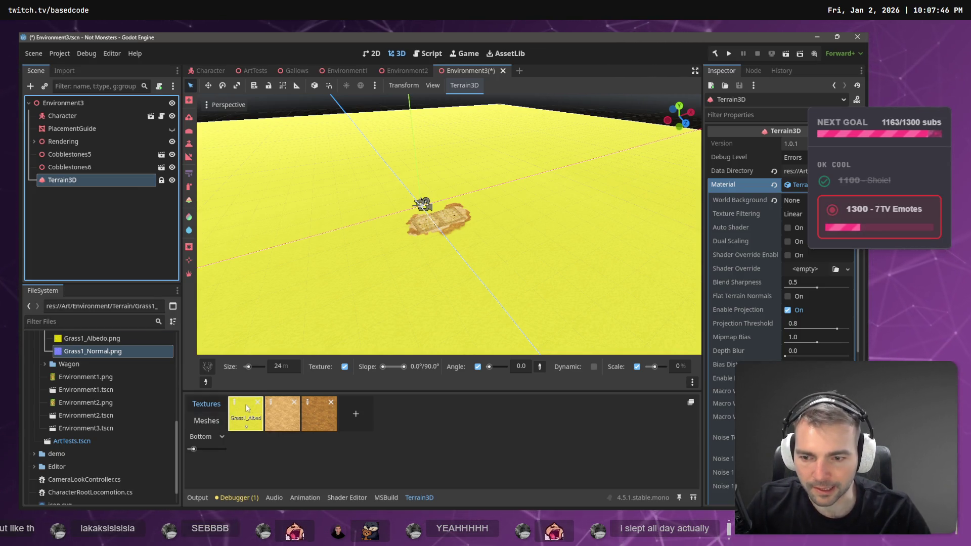
# - Assign Grass1_Normal.png as the Normal Texture of the Grass1 terrain texture
pyautogui.click(233, 403)
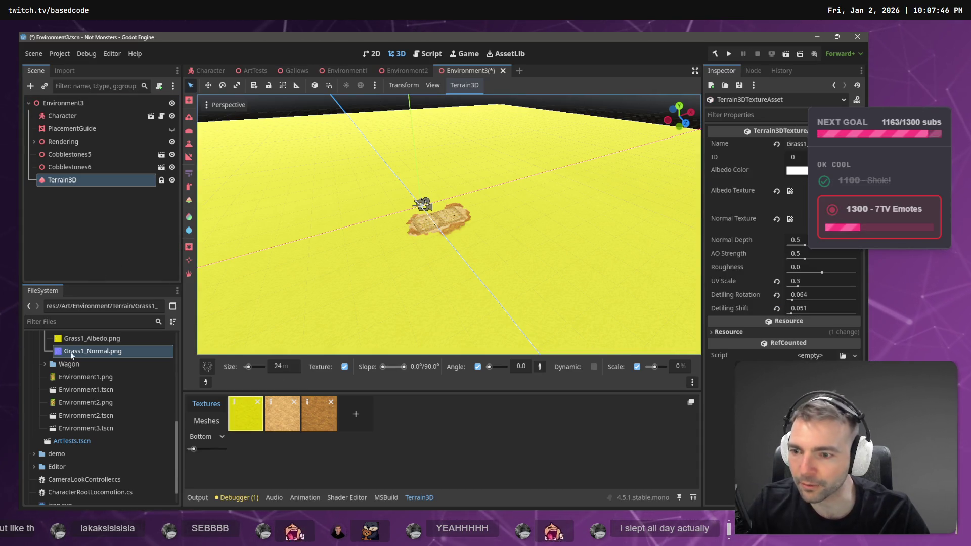
pyautogui.moveTo(86, 354); pyautogui.dragTo(779, 239)
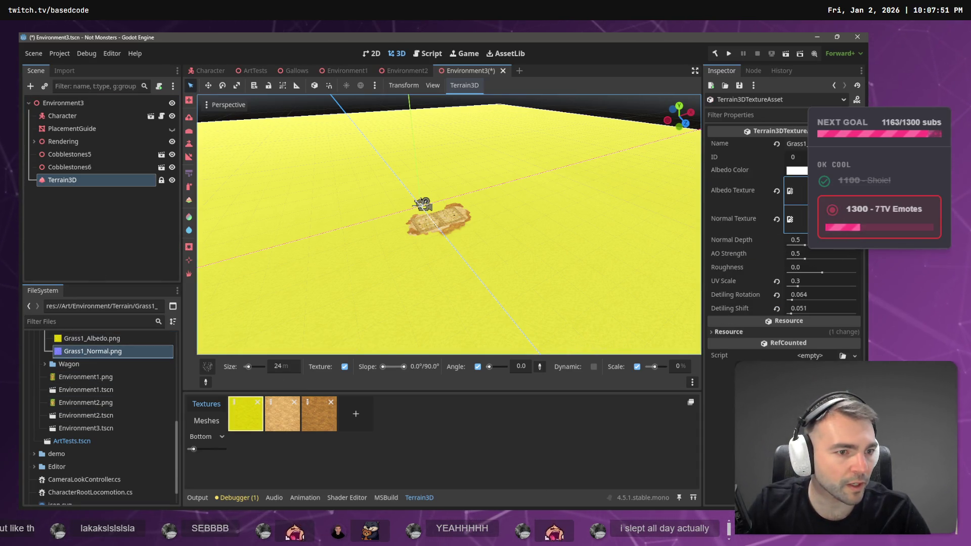
pyautogui.scroll(3, 449, 225)
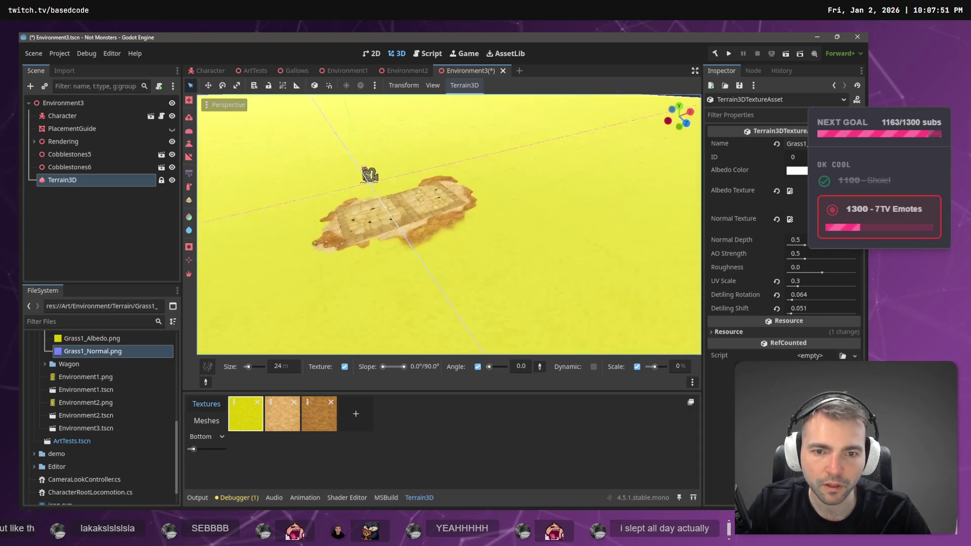
pyautogui.scroll(-3, 449, 225)
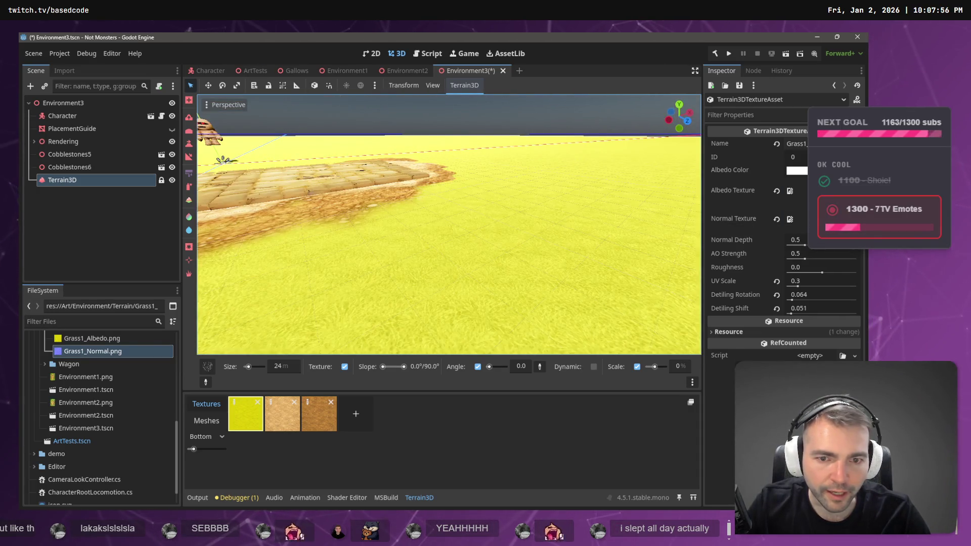
pyautogui.scroll(-5, 450, 225)
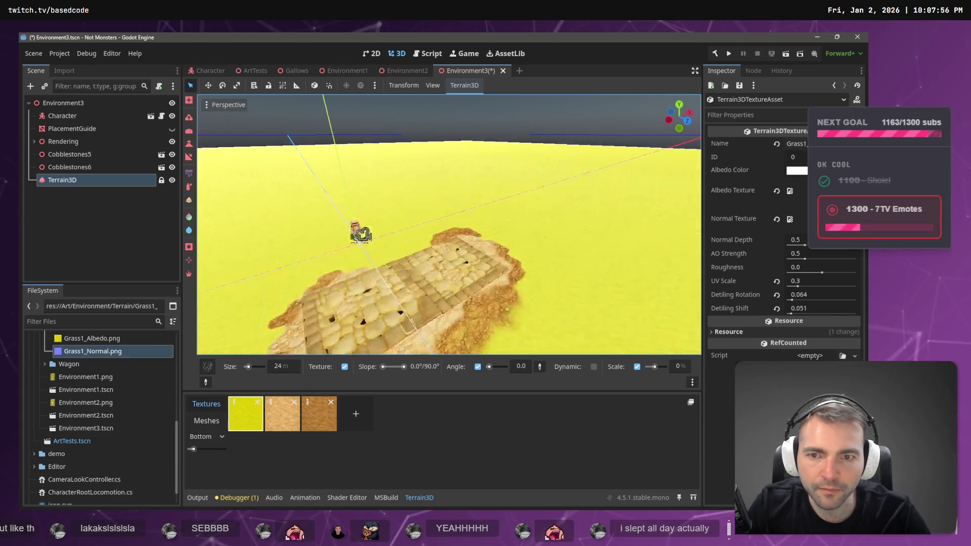
pyautogui.scroll(-2, 530, 210)
pyautogui.scroll(4, 529, 209)
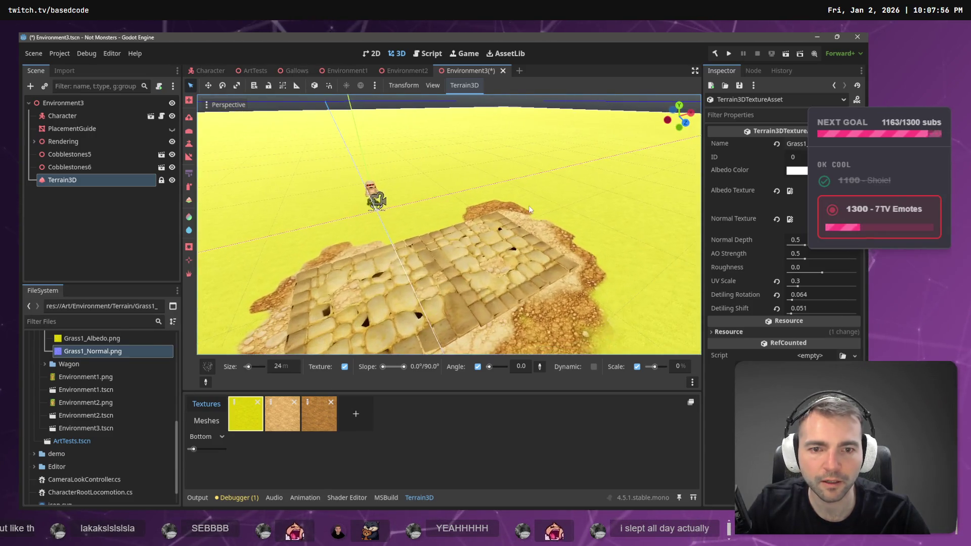
# - Glance at the village reference whiteboard, then return to the ChatGPT cottage chat
pyautogui.hotkey('alt', 'Tab')
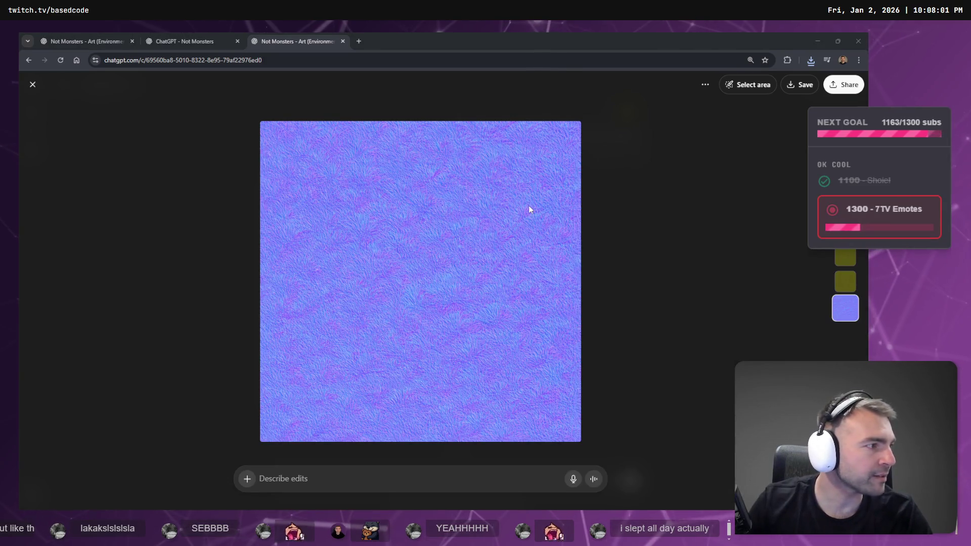
pyautogui.hotkey('alt', 'Tab')
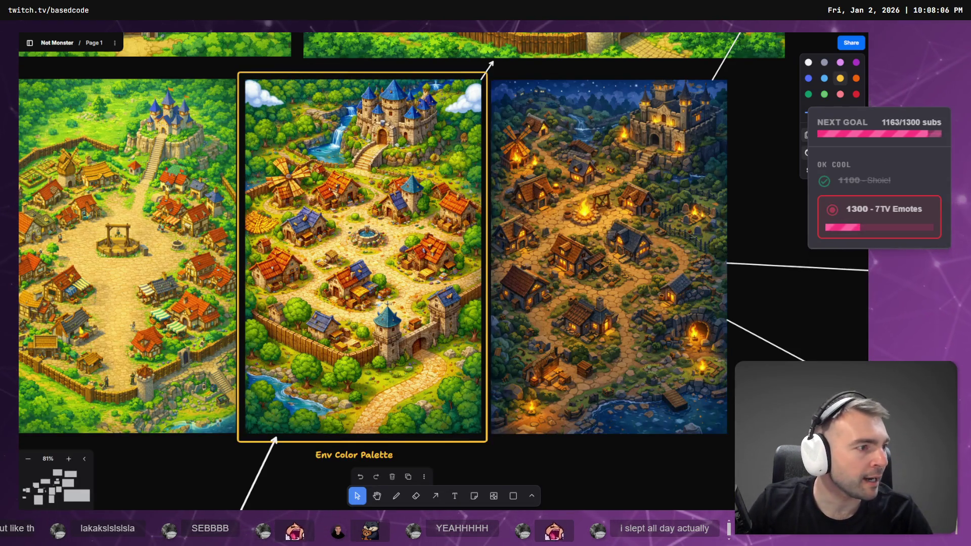
pyautogui.hotkey('alt', 'Tab')
pyautogui.press('Escape')
pyautogui.click(177, 39)
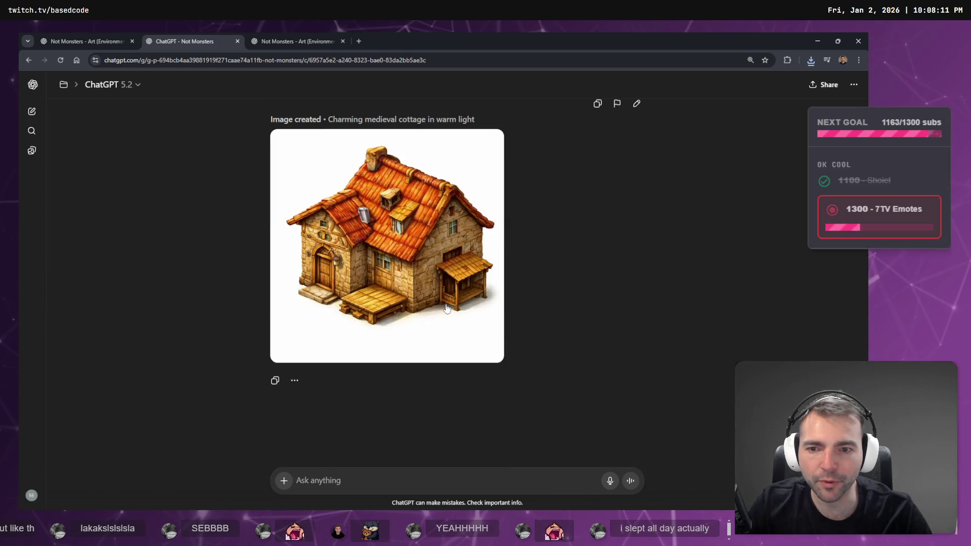
# - Compare the two cottage versions full size and settle on the second one
pyautogui.click(421, 266)
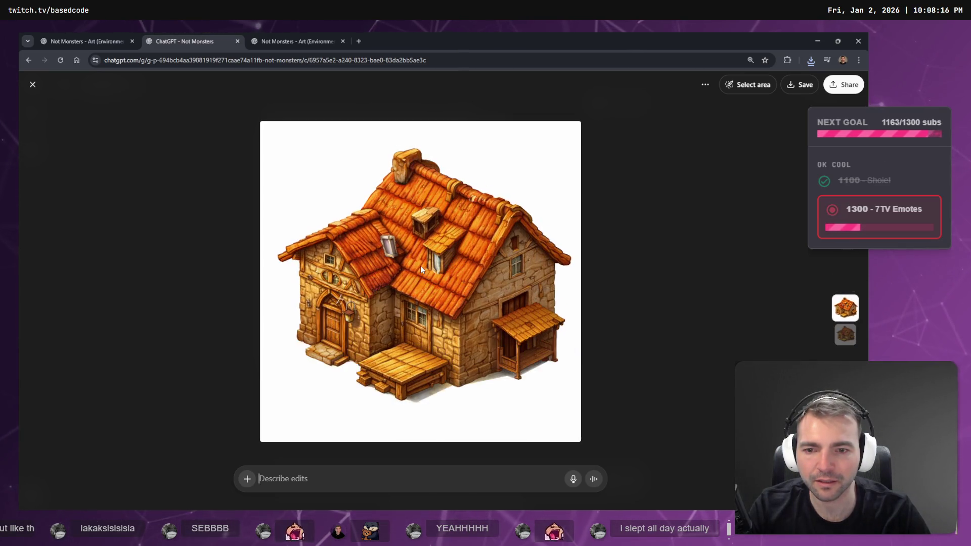
pyautogui.press('Down')
pyautogui.press('Up')
pyautogui.press('Down')
pyautogui.press('Up')
pyautogui.press('Down')
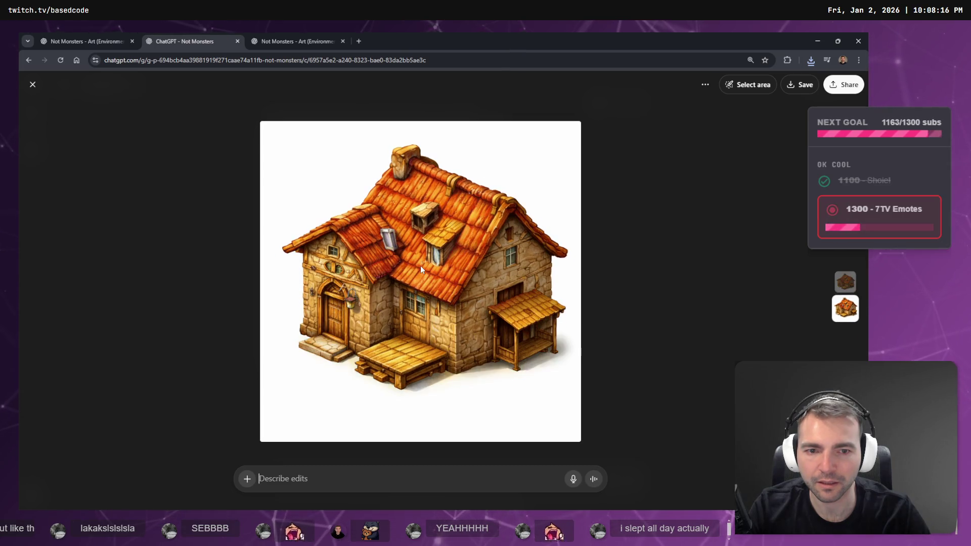
pyautogui.press('Up')
pyautogui.press('Down')
pyautogui.press('Up')
pyautogui.press('Down')
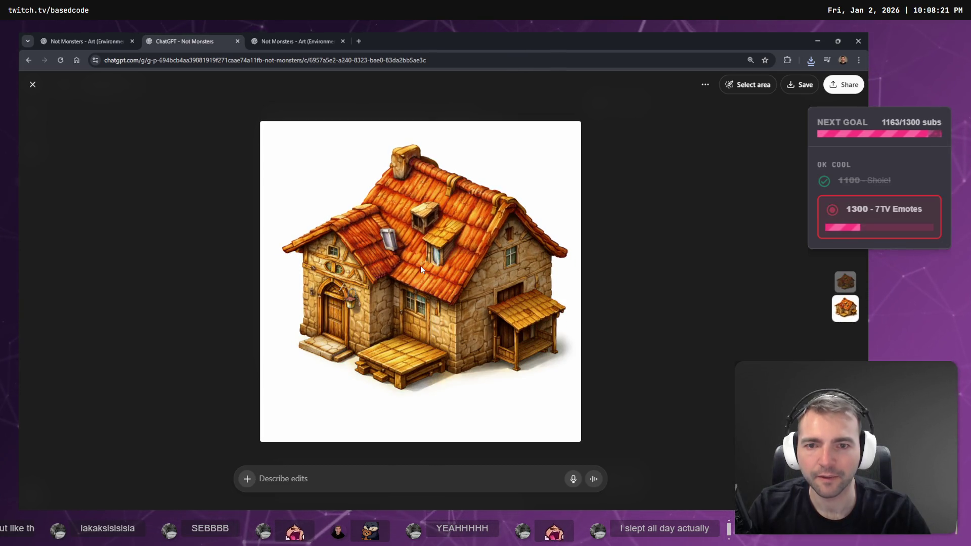
pyautogui.press('Up')
pyautogui.press('Down')
pyautogui.press('Up')
pyautogui.press('Down')
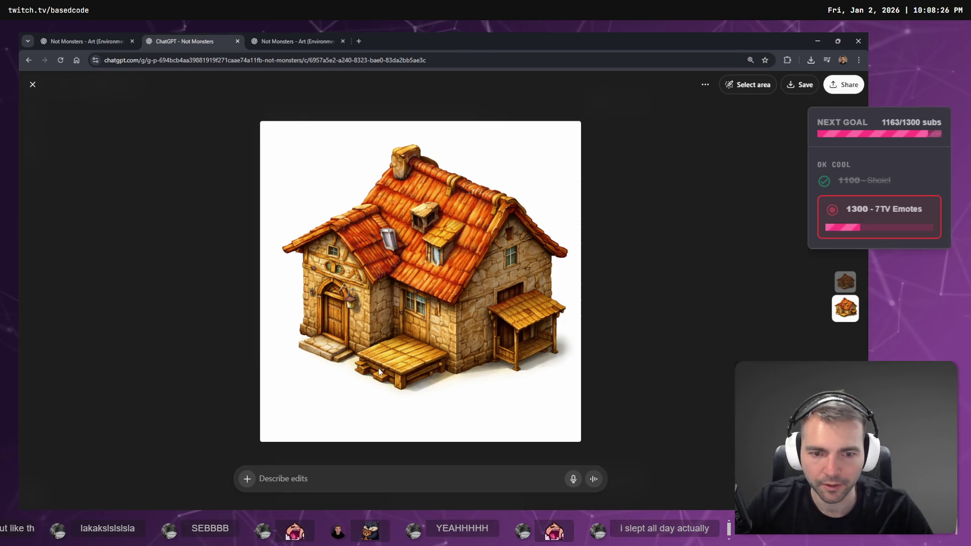
pyautogui.press('Up')
pyautogui.press('Down')
pyautogui.press('Up')
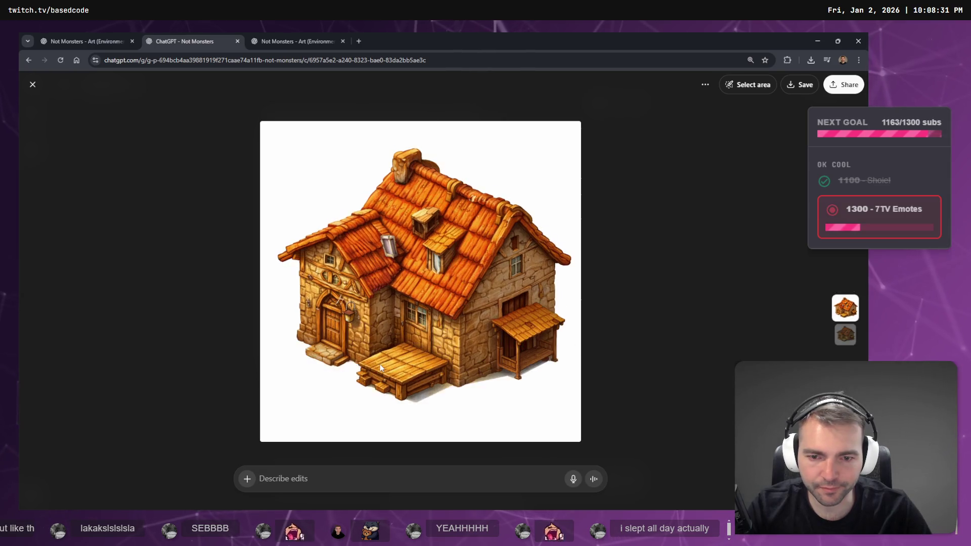
pyautogui.press('Down')
pyautogui.press('Up')
pyautogui.press('Down')
pyautogui.press('Up')
pyautogui.press('Down')
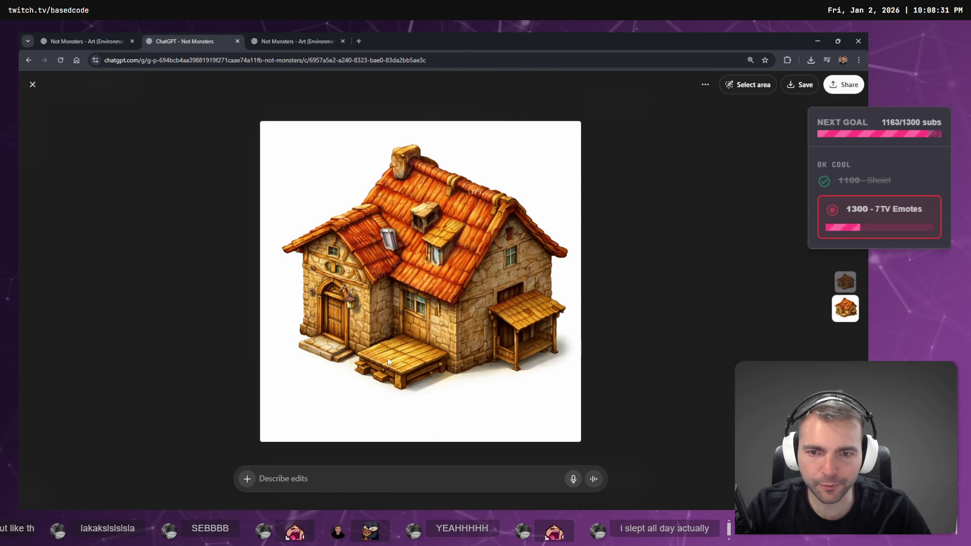
pyautogui.press('Up')
pyautogui.press('Down')
pyautogui.press('Up')
pyautogui.press('Down')
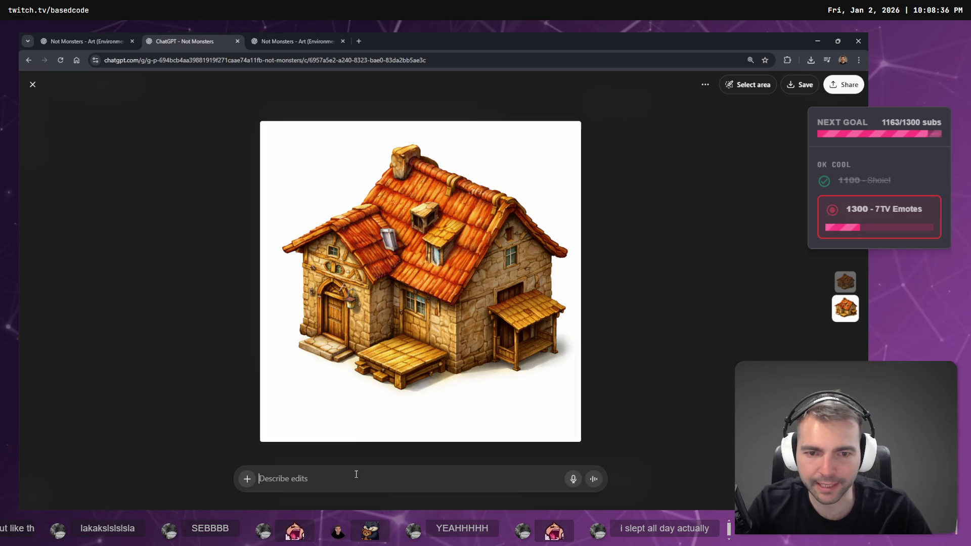
# - Dictate and send a request for straighter architectural edges, dropping the word 'smooth'
pyautogui.press('super+h')
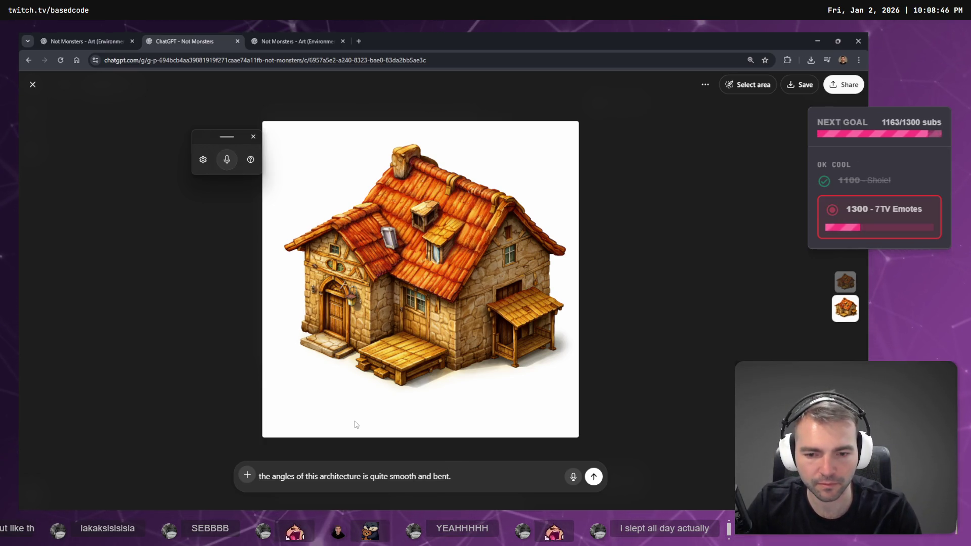
pyautogui.hotkey('ctrl', 'Left')
pyautogui.hotkey('ctrl', 'Left')
pyautogui.hotkey('ctrl', 'Left')
pyautogui.hotkey('ctrl', 'BackSpace')
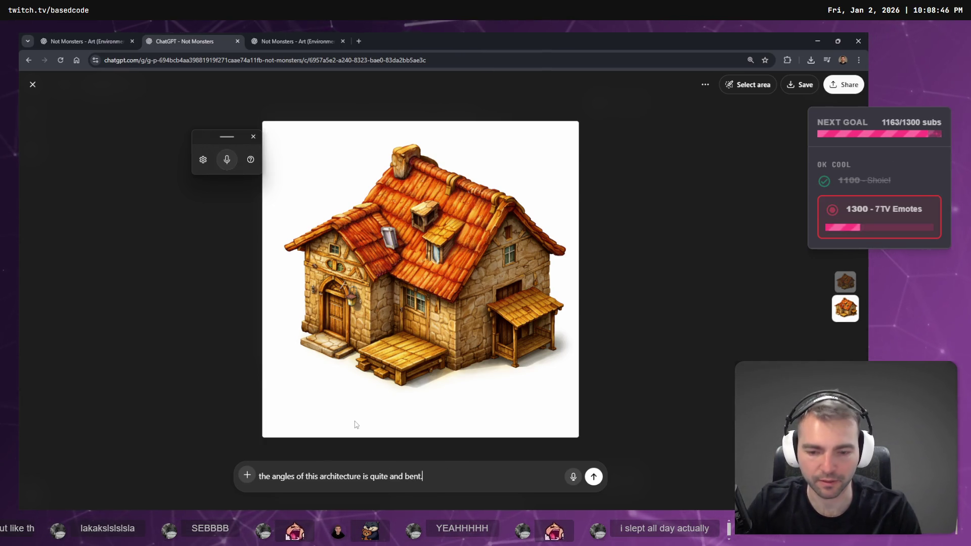
pyautogui.press('super+h')
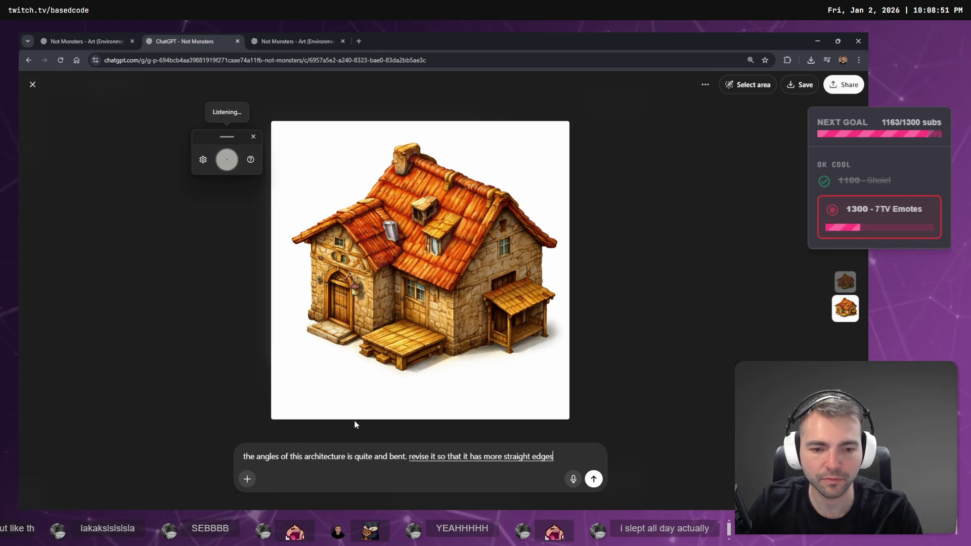
pyautogui.press('Return')
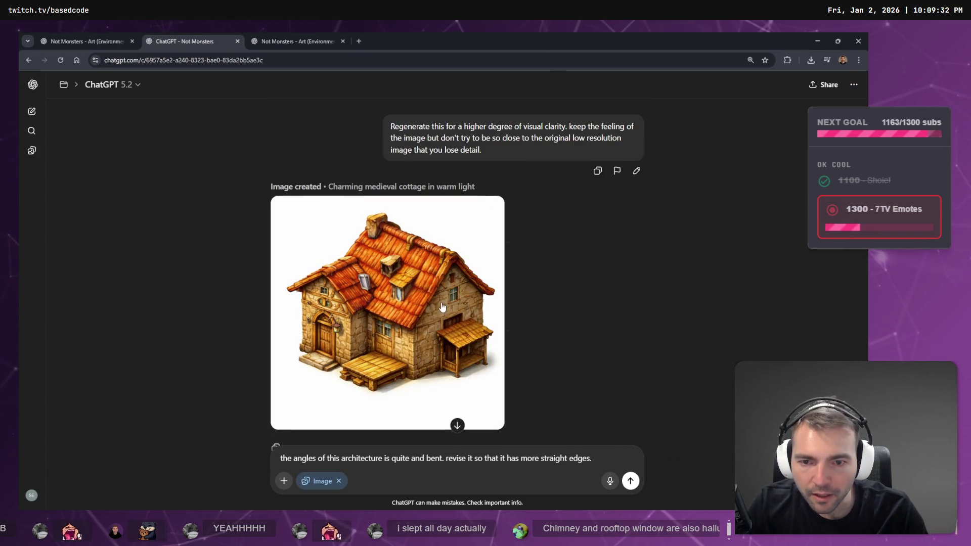
# - Inspect the cottage image full size, then go to the Not Monsters project page
pyautogui.click(431, 311)
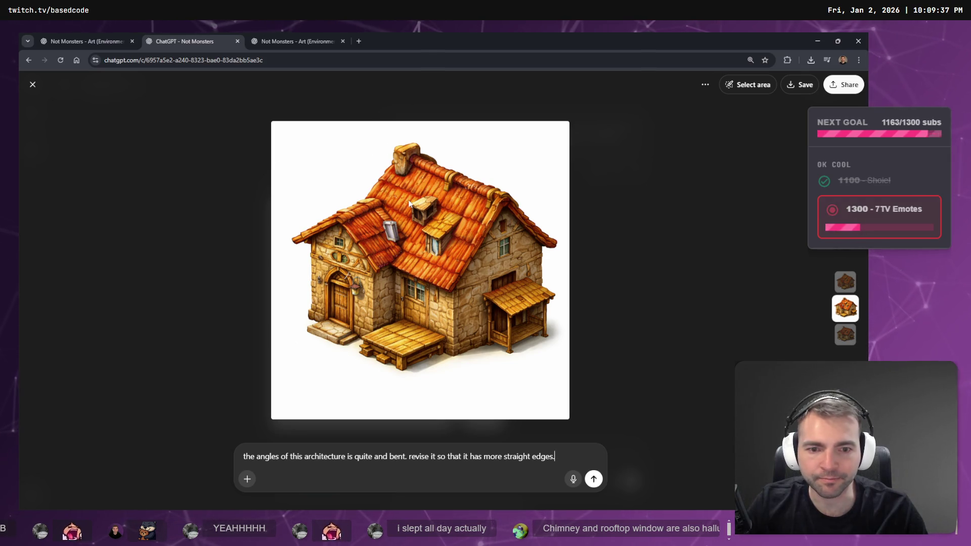
pyautogui.click(580, 245)
pyautogui.scroll(-10, 555, 242)
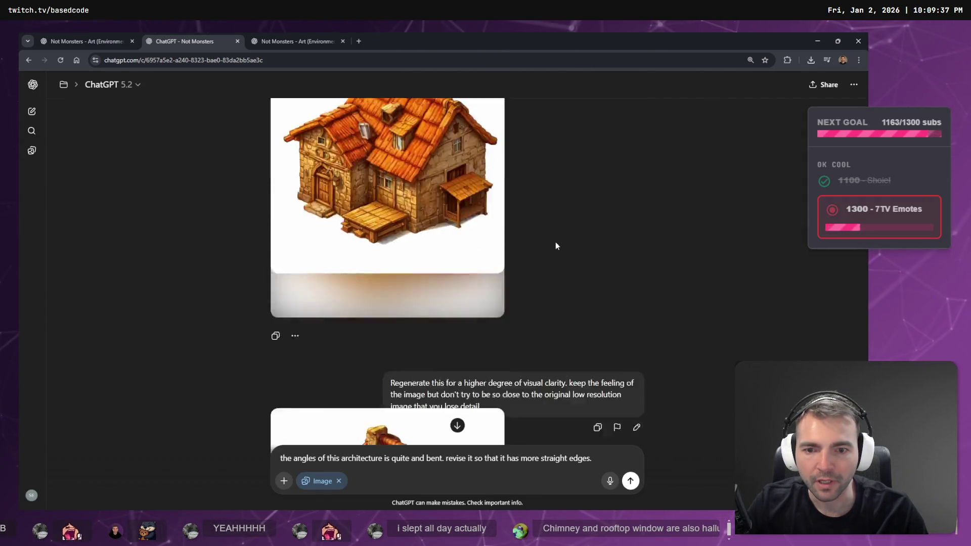
pyautogui.scroll(5, 523, 303)
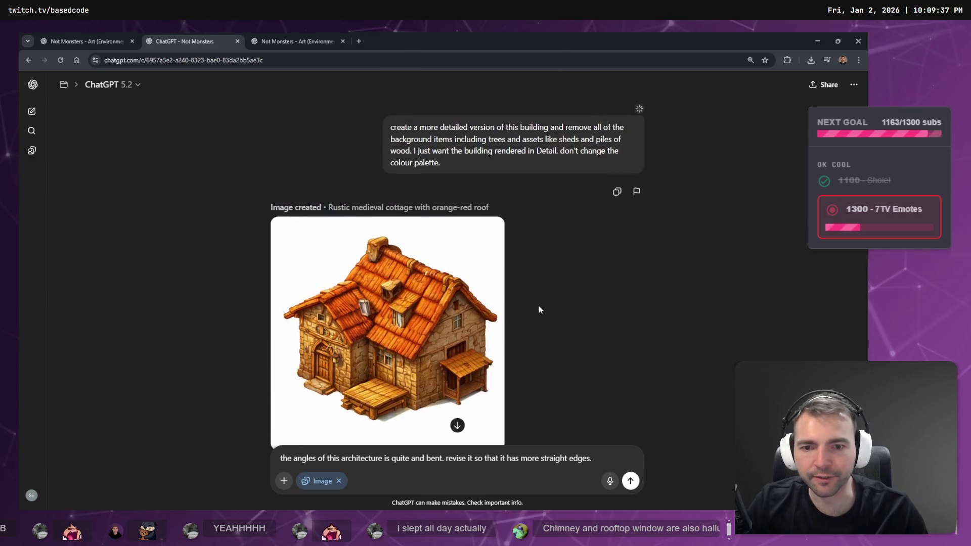
pyautogui.scroll(-5, 512, 284)
pyautogui.scroll(10, 494, 302)
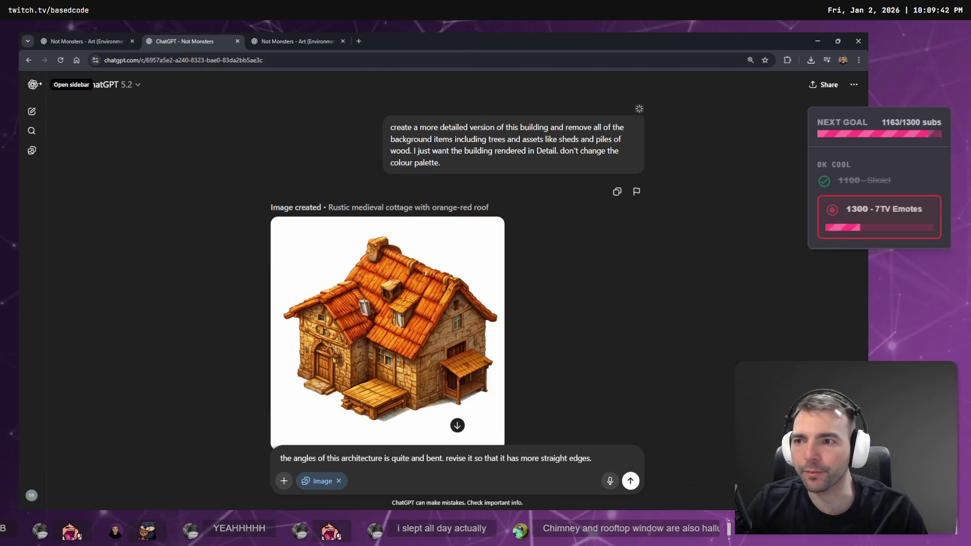
pyautogui.click(57, 85)
# - Open the Art (Environment 2) chat from the Not Monsters project in a new tab
pyautogui.click(81, 42)
pyautogui.click(222, 43)
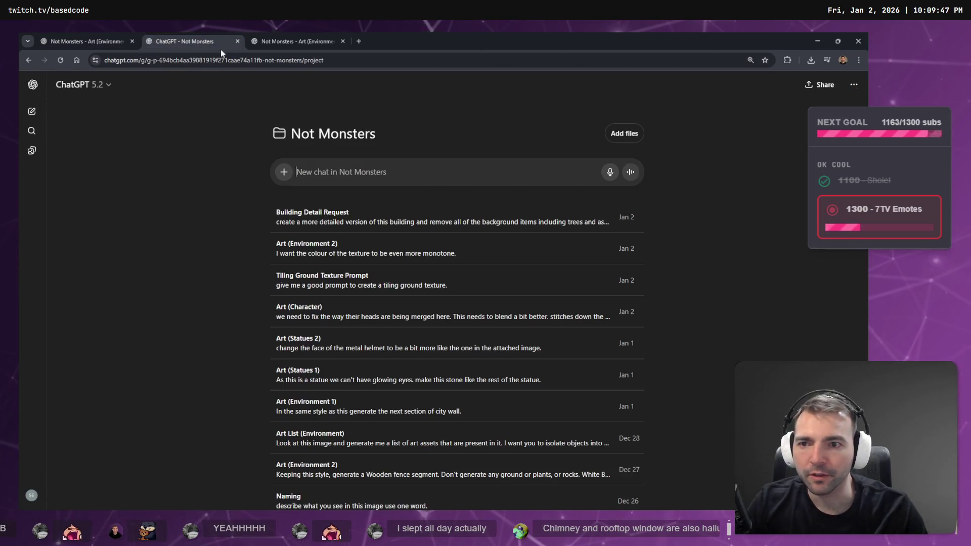
pyautogui.click(119, 43)
pyautogui.click(162, 42)
pyautogui.middleClick(352, 247)
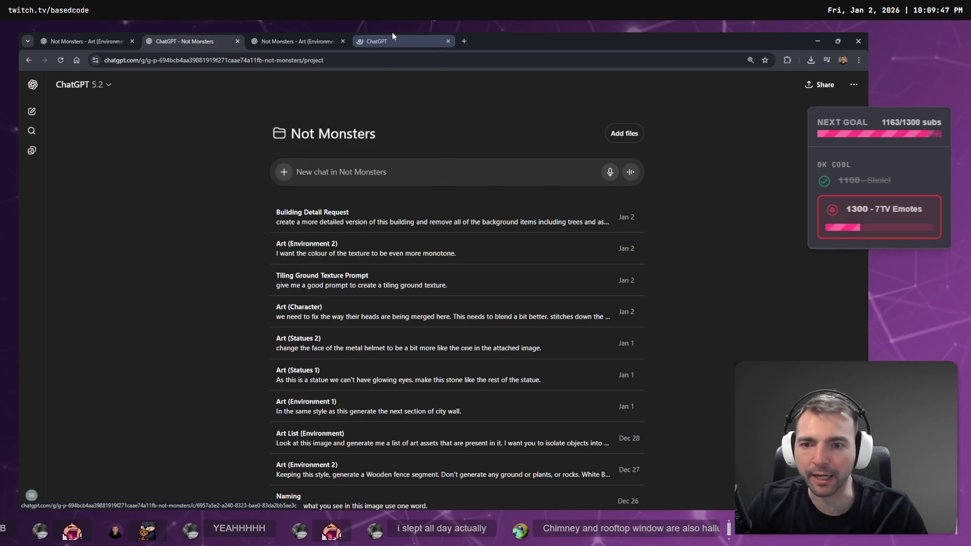
pyautogui.click(393, 36)
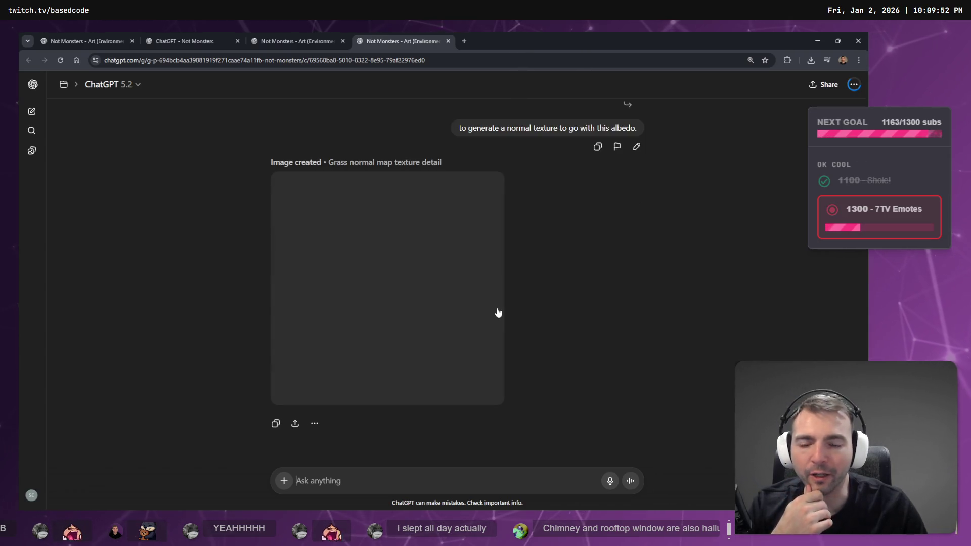
# - Scroll the chat to the 'Re imagine this town' town-layout prompt
pyautogui.scroll(3, 477, 303)
pyautogui.scroll(15, 520, 287)
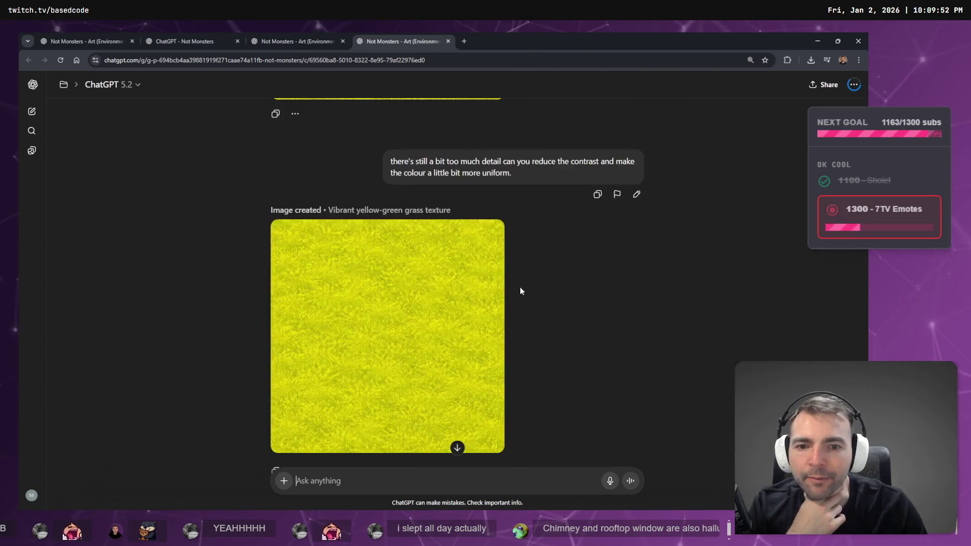
pyautogui.scroll(15, 627, 332)
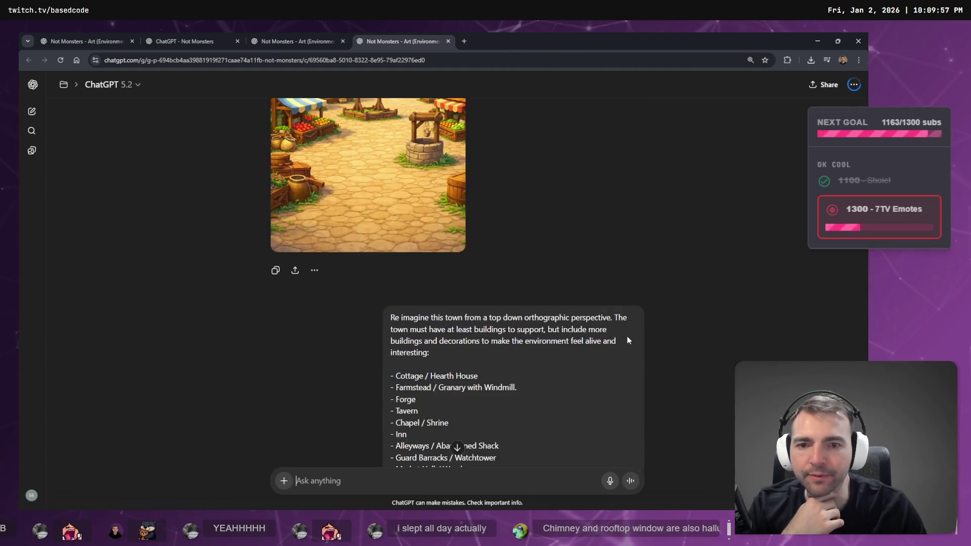
pyautogui.scroll(8, 580, 297)
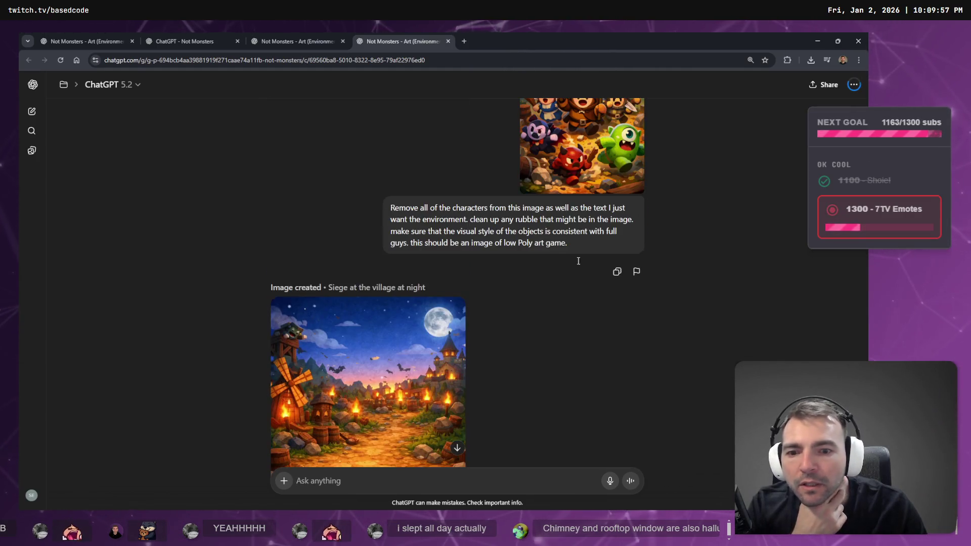
pyautogui.scroll(-5, 401, 187)
pyautogui.scroll(-7, 400, 187)
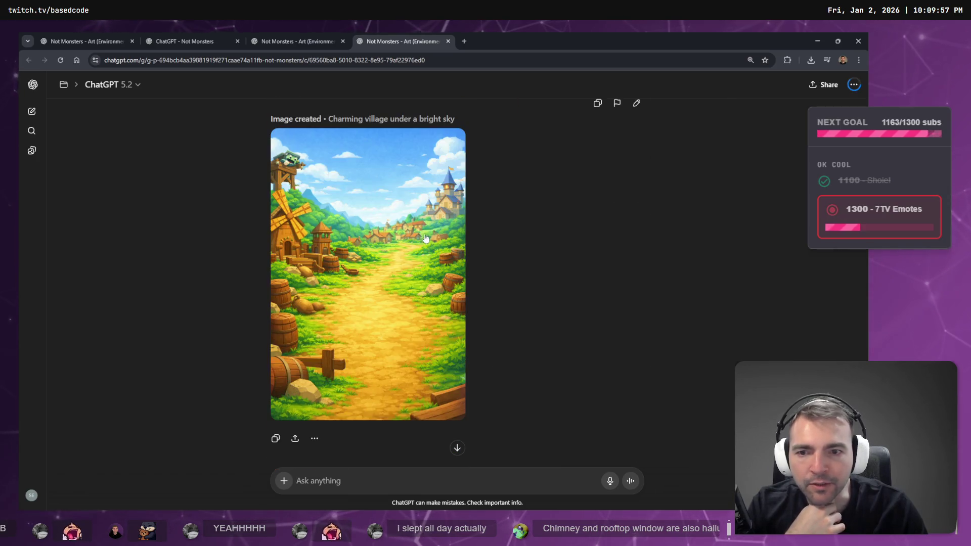
pyautogui.scroll(-7, 409, 226)
pyautogui.scroll(-20, 356, 290)
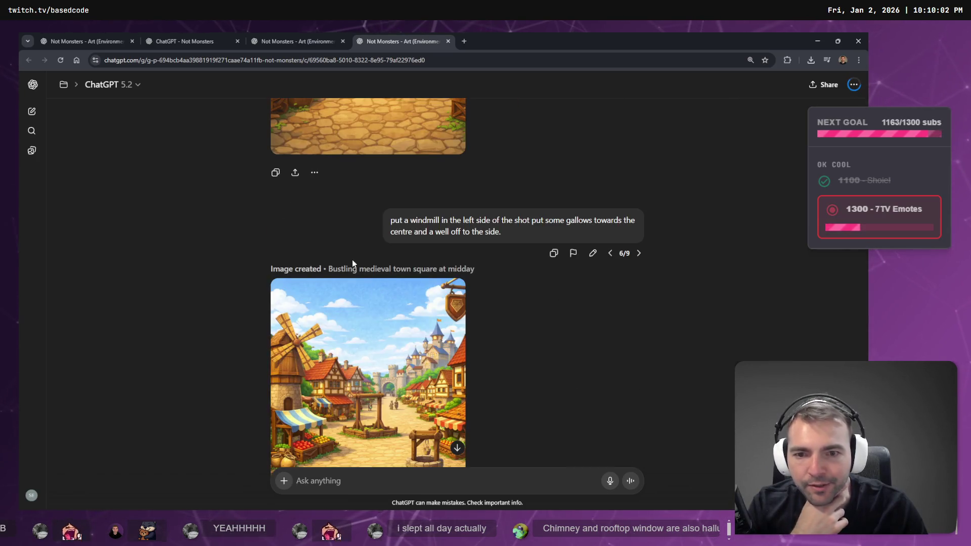
pyautogui.scroll(-10, 372, 161)
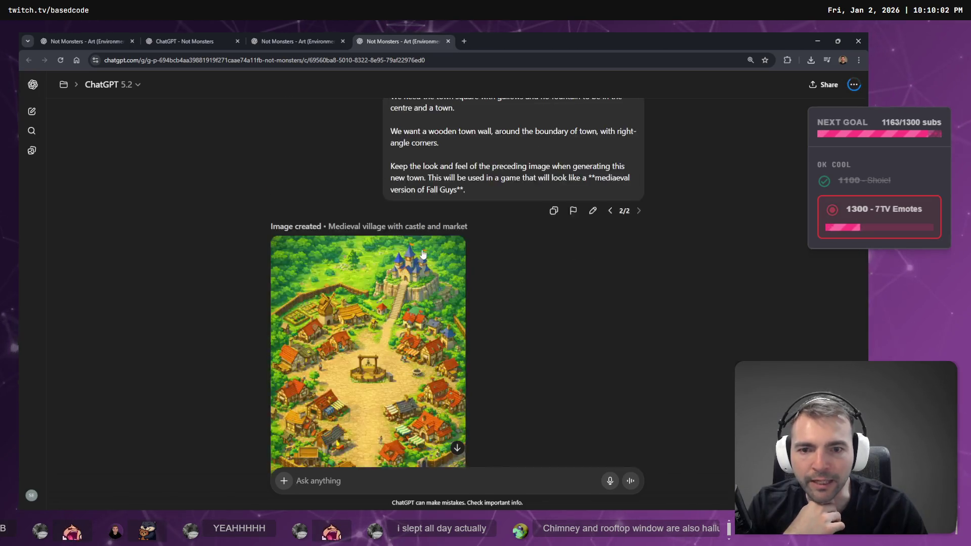
pyautogui.scroll(4, 410, 310)
pyautogui.scroll(-3, 410, 309)
pyautogui.scroll(10, 410, 309)
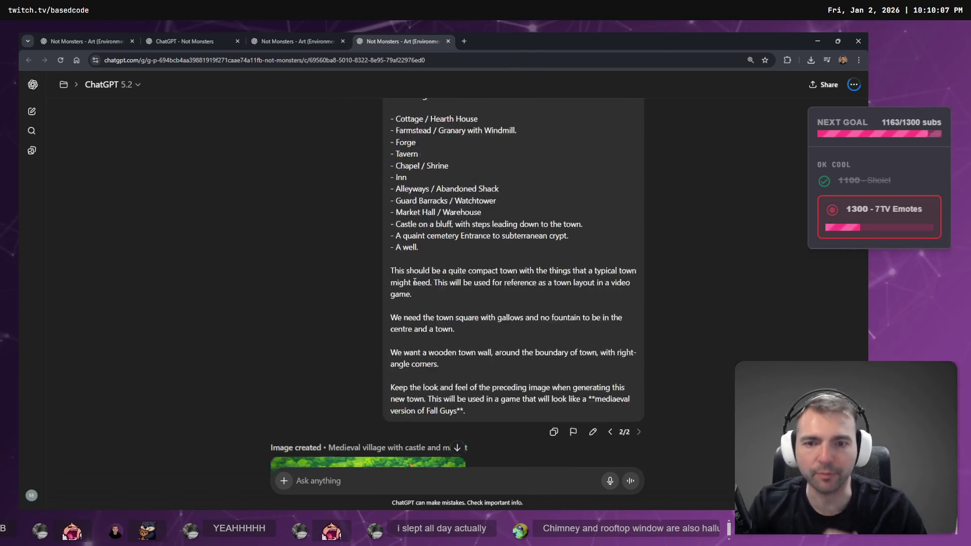
pyautogui.scroll(-2, 382, 255)
pyautogui.scroll(6, 381, 255)
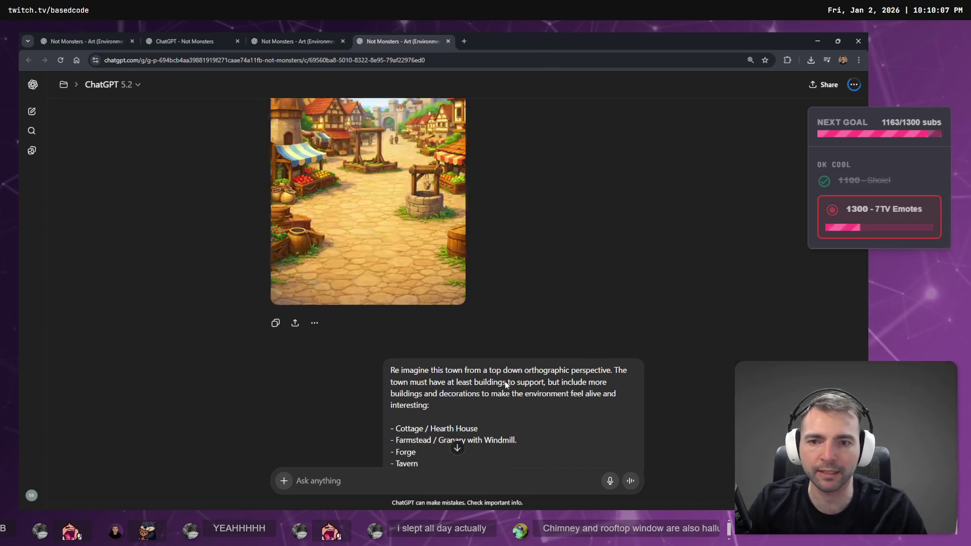
pyautogui.scroll(-10, 460, 306)
pyautogui.scroll(4, 461, 305)
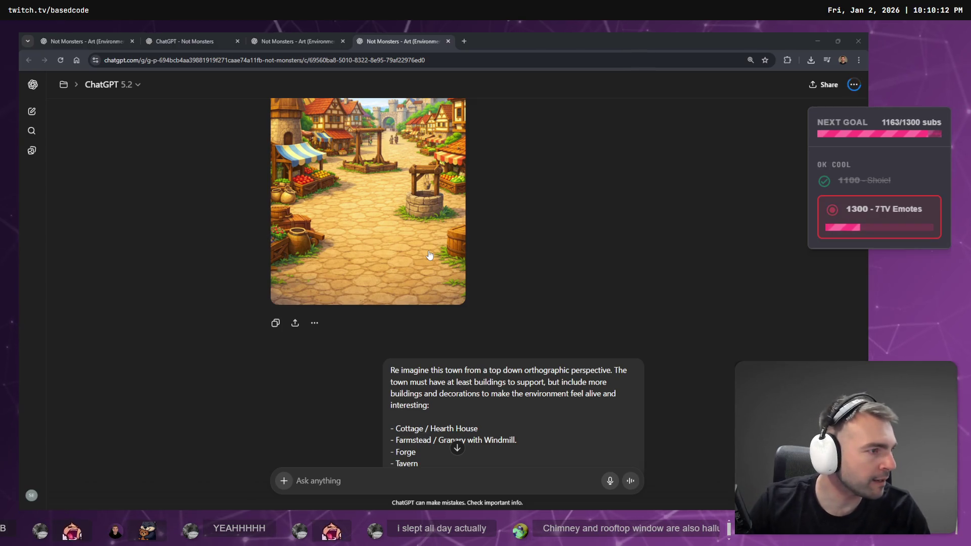
pyautogui.scroll(-10, 560, 285)
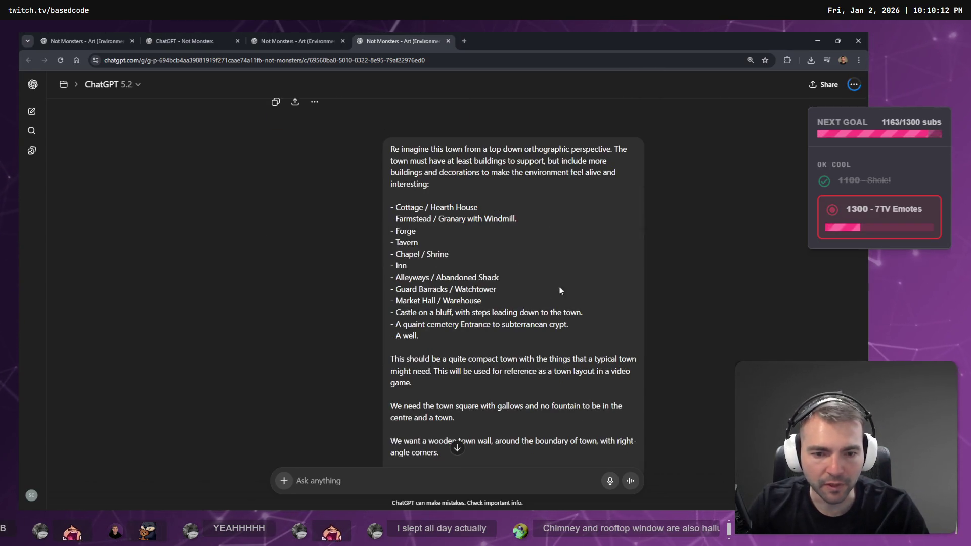
# - Put the town-layout prompt into edit mode and clear its old text
pyautogui.click(592, 254)
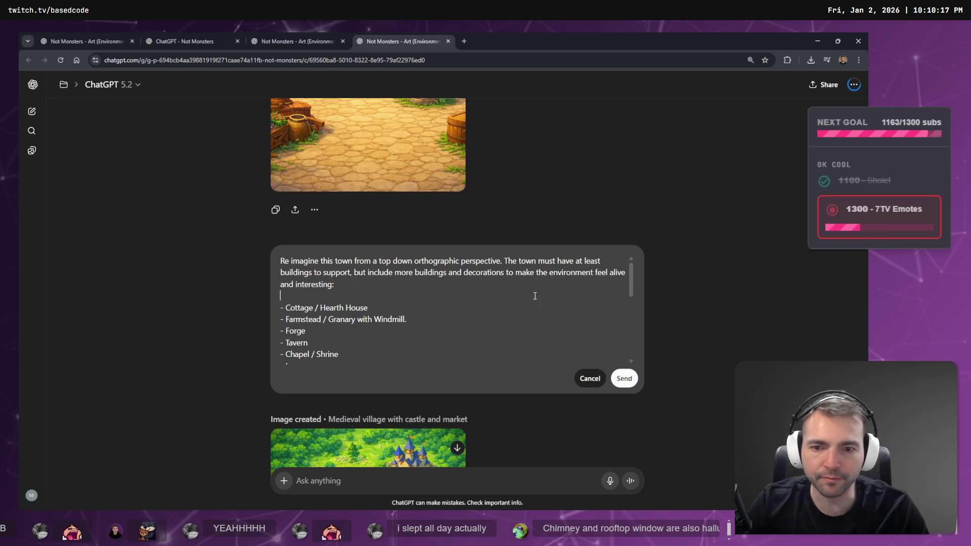
pyautogui.hotkey('ctrl', 'a')
pyautogui.write('G')
pyautogui.press('BackSpace')
# - Dictate and send a request for one building alone on a white background as modelling reference
pyautogui.press('super+h')
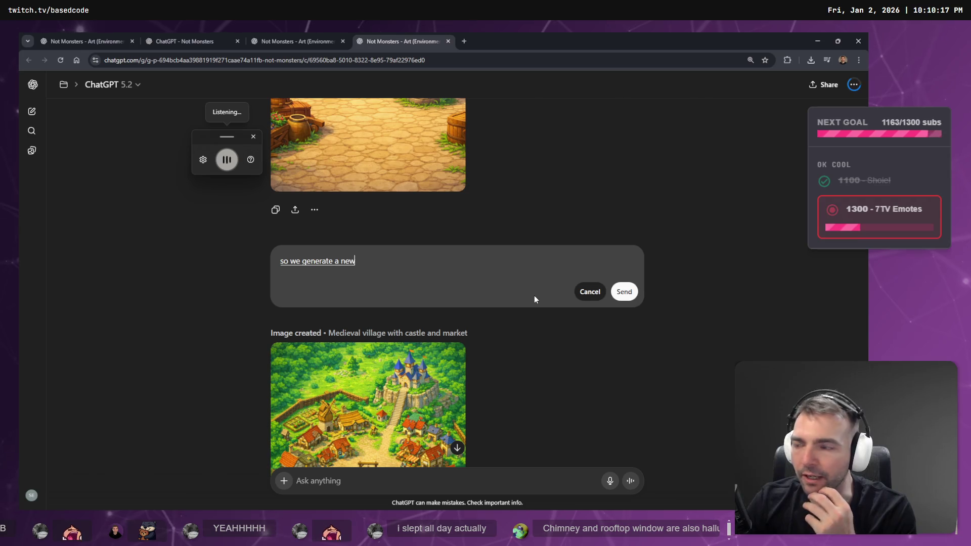
pyautogui.hotkey('ctrl', 'a')
pyautogui.press('BackSpace')
pyautogui.press('super+h')
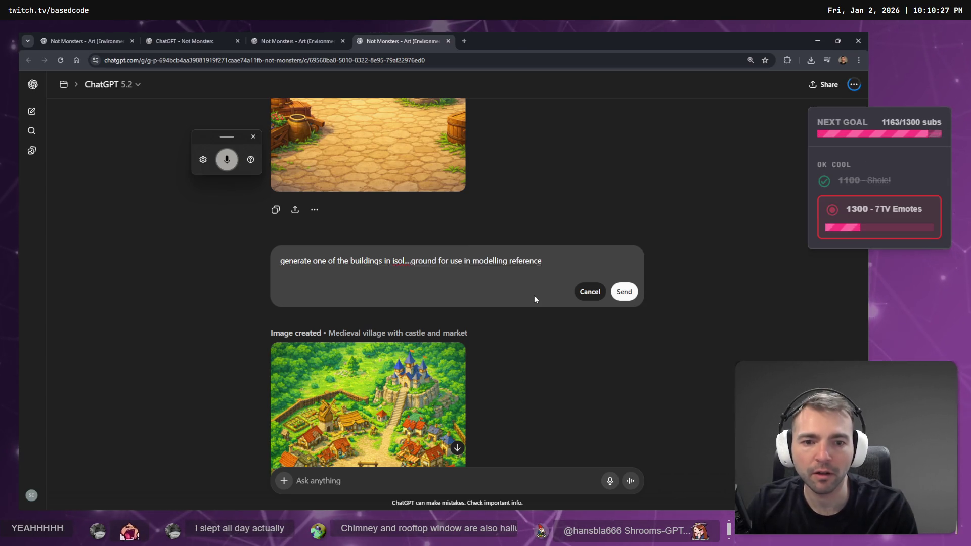
pyautogui.press('Return')
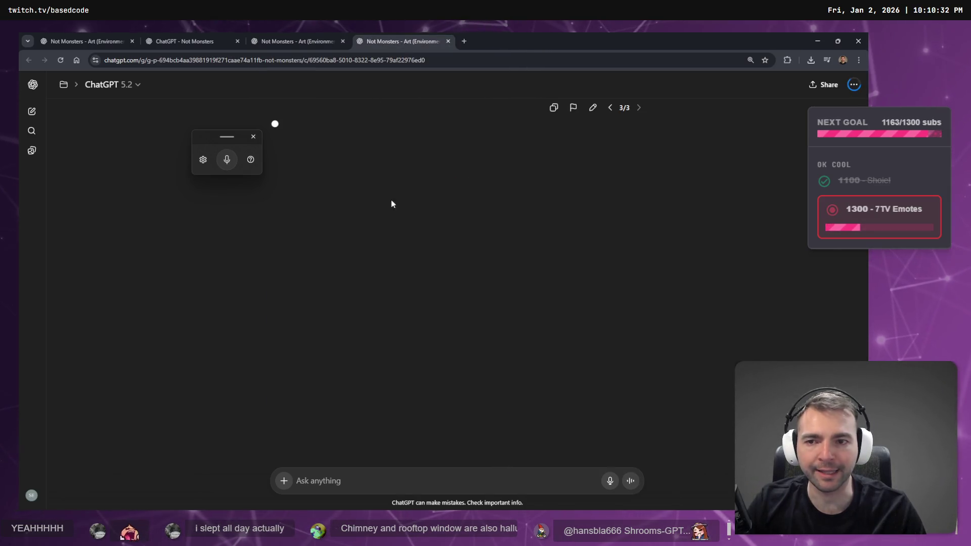
pyautogui.scroll(10, 400, 215)
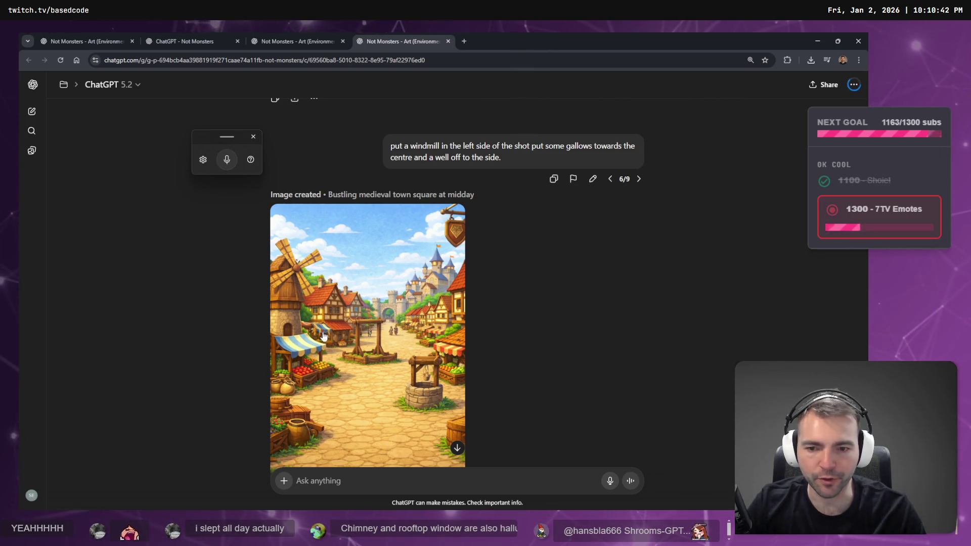
pyautogui.scroll(-5, 351, 343)
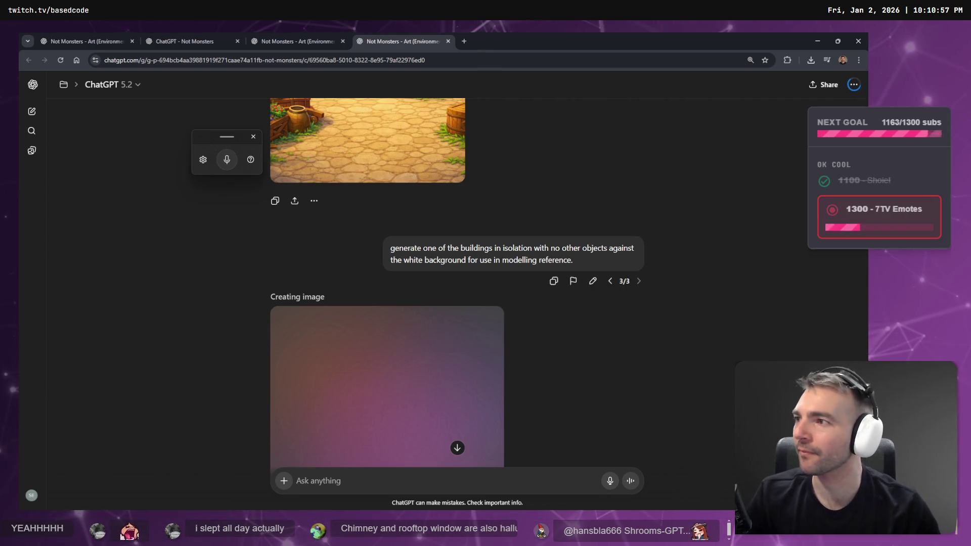
pyautogui.scroll(-3, 466, 253)
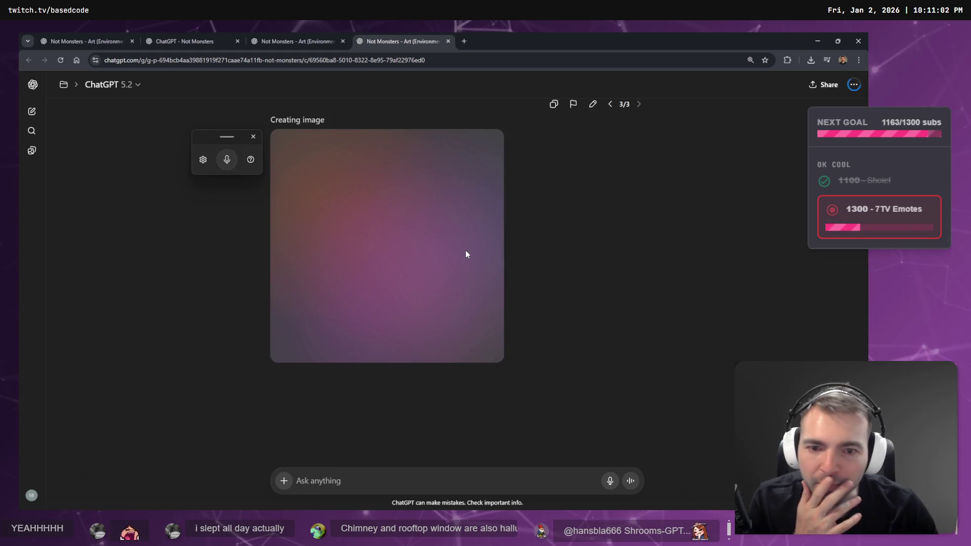
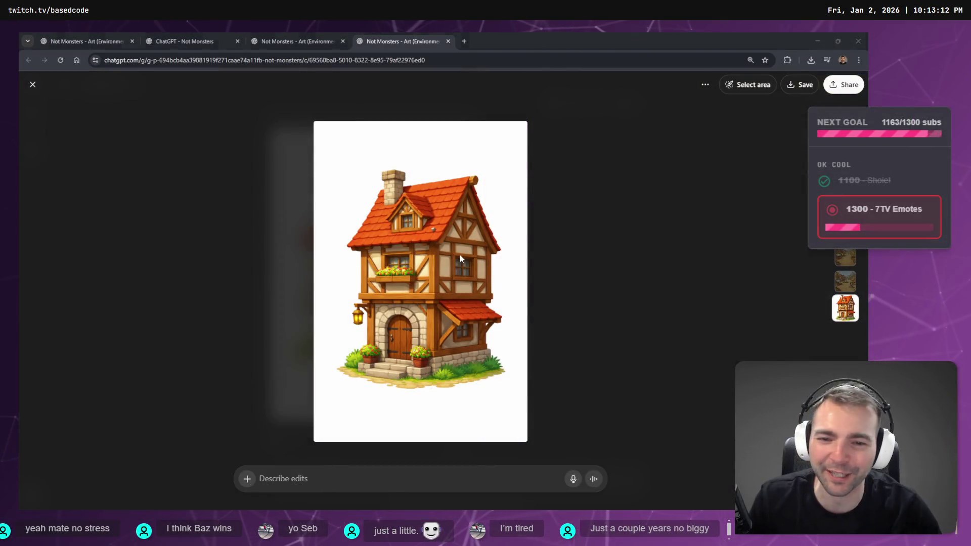
# - Copy the timber-framed house image, then deselect Terrain3D in Godot to hide its tools
pyautogui.rightClick(460, 254)
pyautogui.click(487, 287)
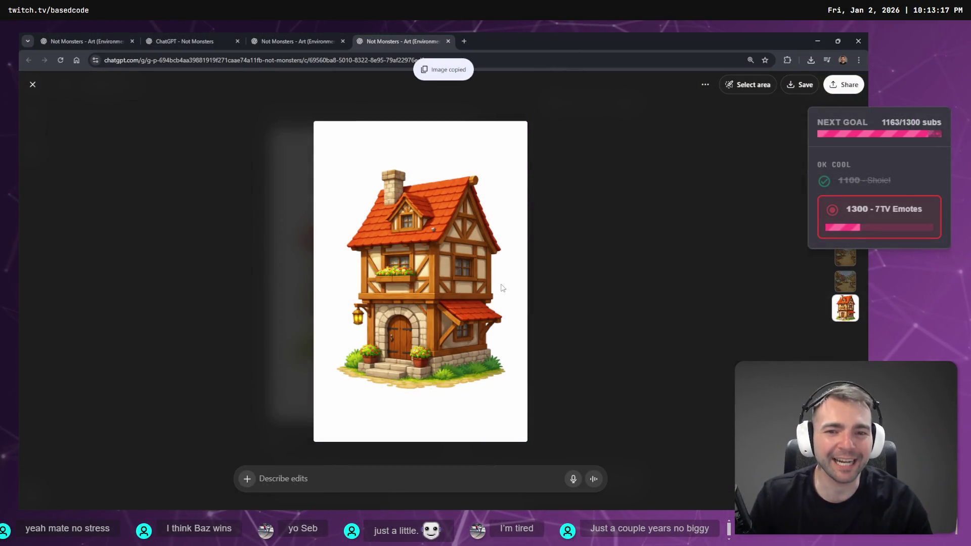
pyautogui.hotkey('alt', 'Tab')
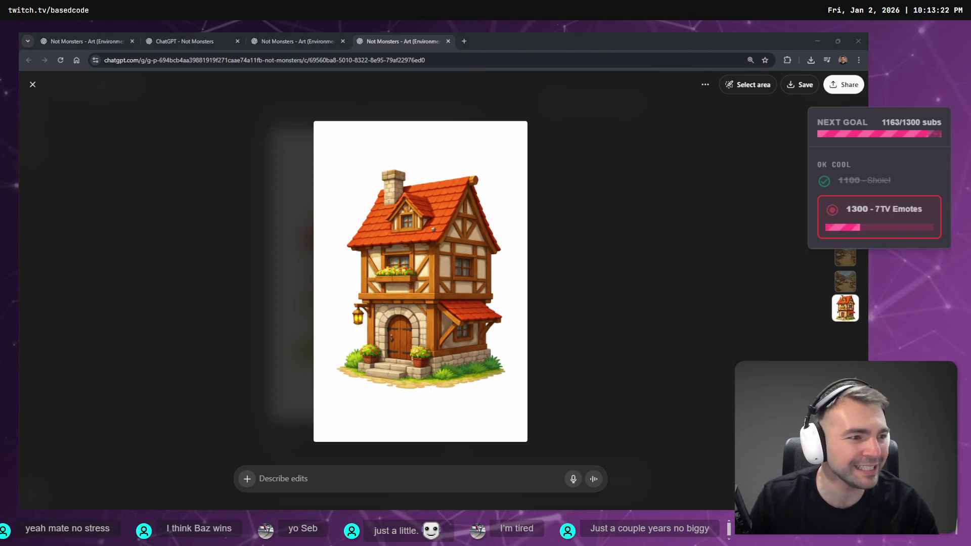
pyautogui.hotkey('alt', 'Tab')
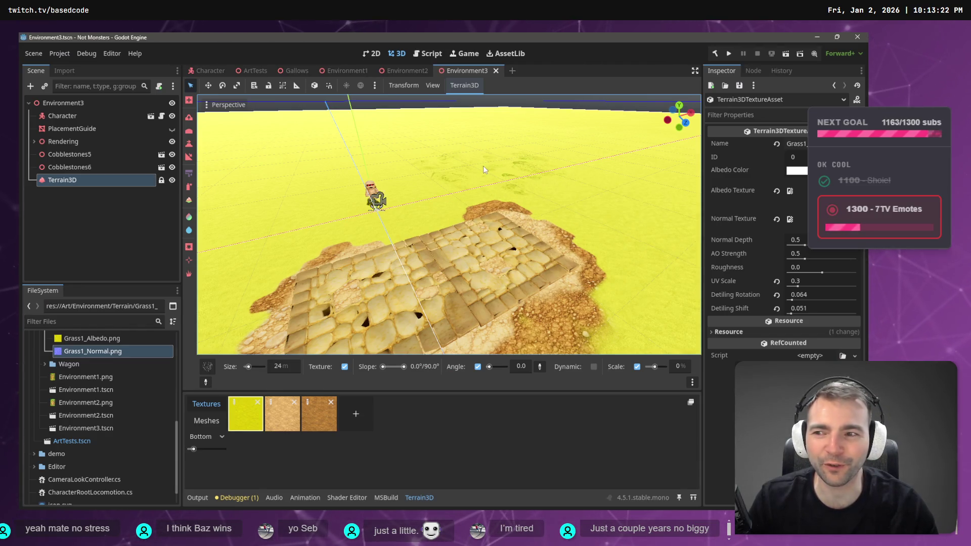
pyautogui.click(65, 209)
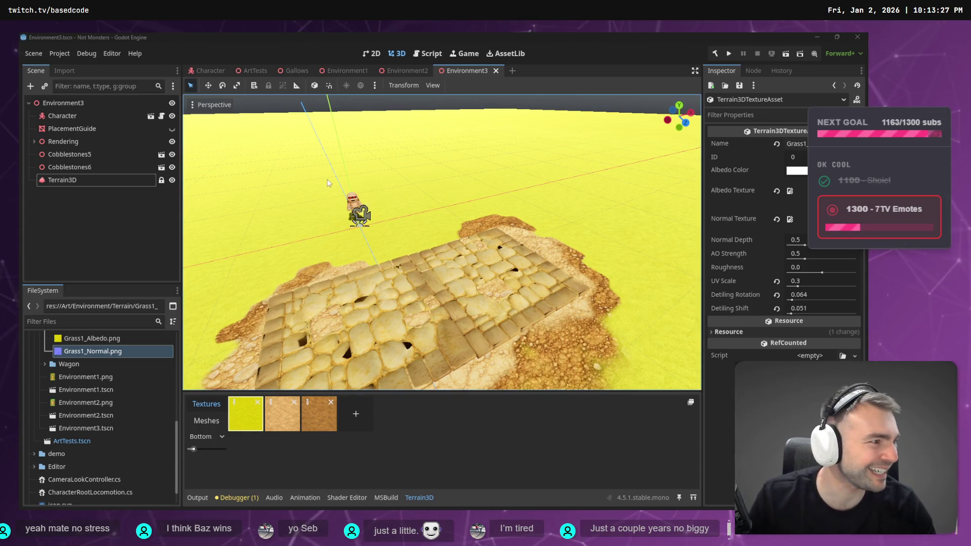
# - Close ChatGPT's full-size house image view and go to the tldraw moodboard
pyautogui.hotkey('alt', 'Tab')
pyautogui.press('Escape')
pyautogui.keyDown('ctrl'); pyautogui.scroll(-8, 490, 162); pyautogui.keyUp('ctrl')
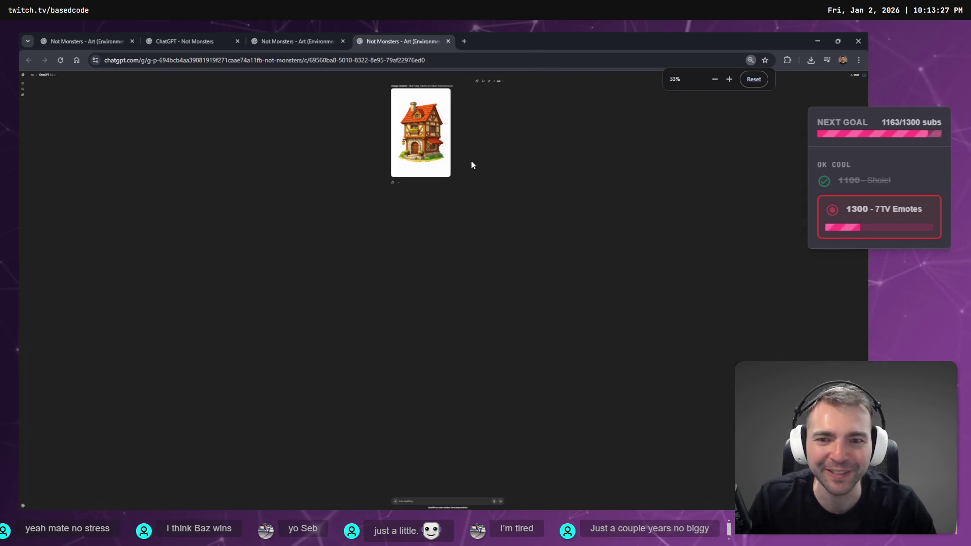
pyautogui.keyDown('ctrl'); pyautogui.scroll(8, 472, 162); pyautogui.keyUp('ctrl')
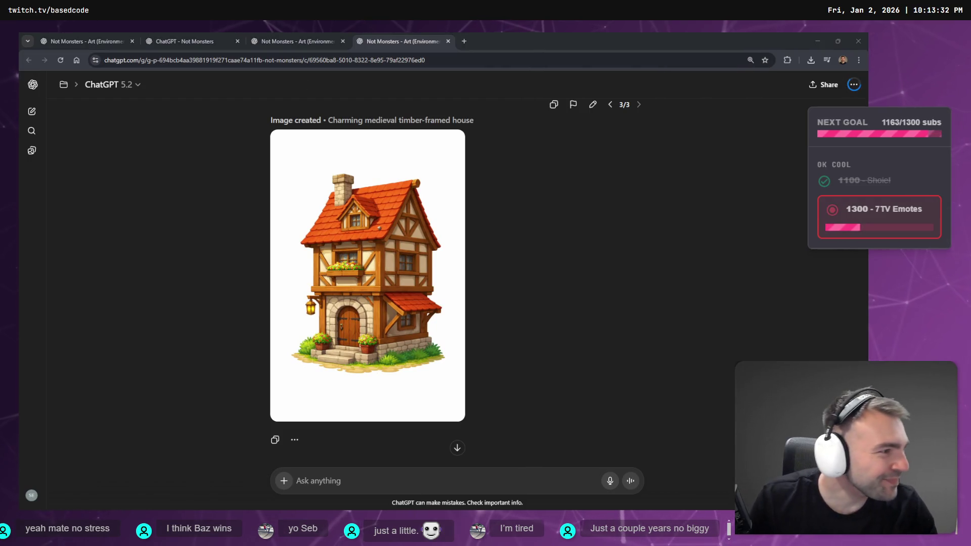
pyautogui.hotkey('alt', 'Tab')
pyautogui.keyDown('ctrl'); pyautogui.scroll(-10, 555, 172); pyautogui.keyUp('ctrl')
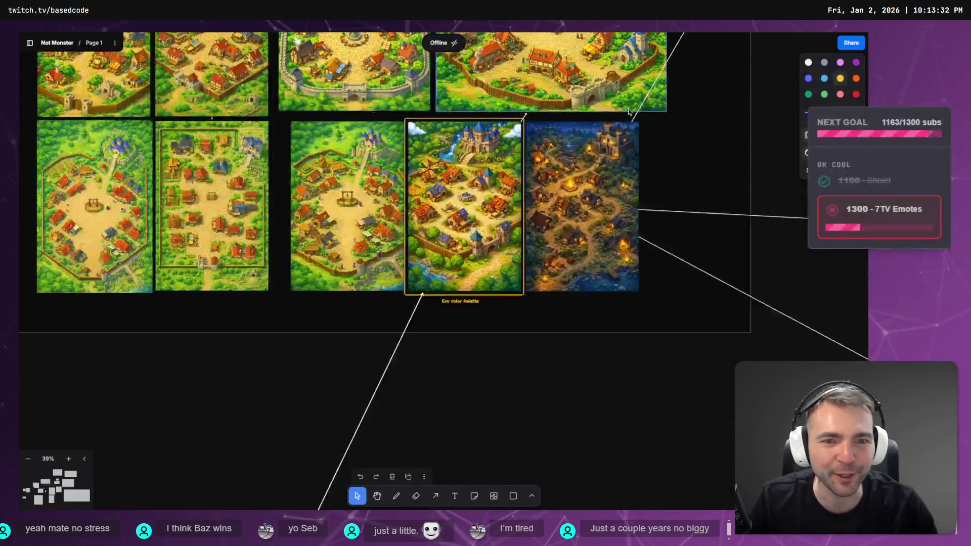
# - Paste the timber-framed house image into the Architecture frame
pyautogui.scroll(5, 665, 216)
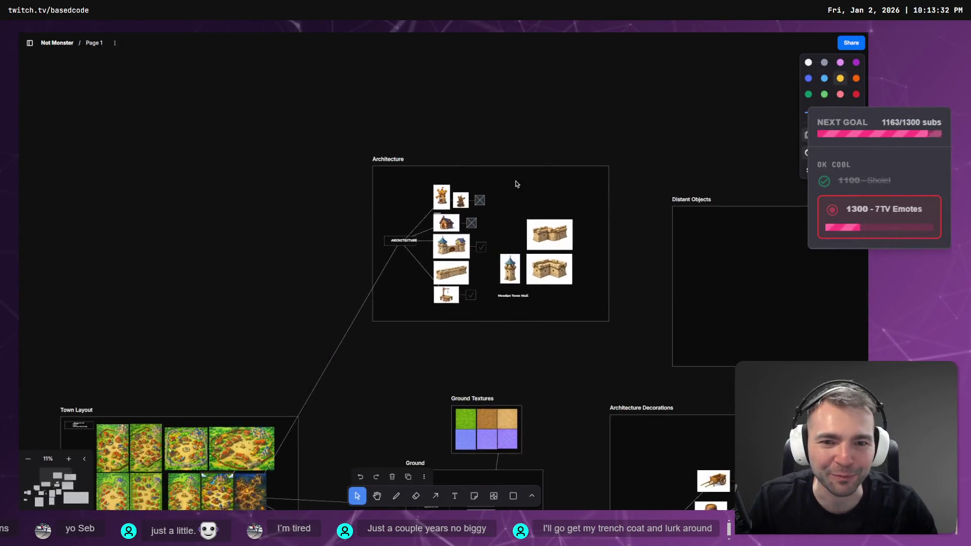
pyautogui.keyDown('ctrl'); pyautogui.scroll(8, 512, 202); pyautogui.keyUp('ctrl')
pyautogui.hotkey('ctrl', 'v')
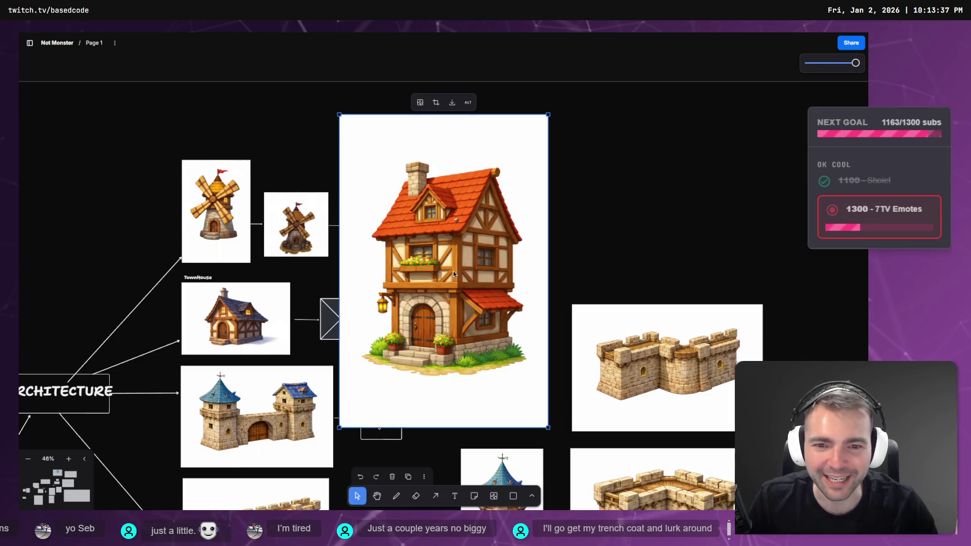
pyautogui.moveTo(453, 271)
pyautogui.mouseDown()
pyautogui.moveTo(481, 254)
pyautogui.moveTo(548, 243)
pyautogui.moveTo(552, 255)
pyautogui.mouseUp()
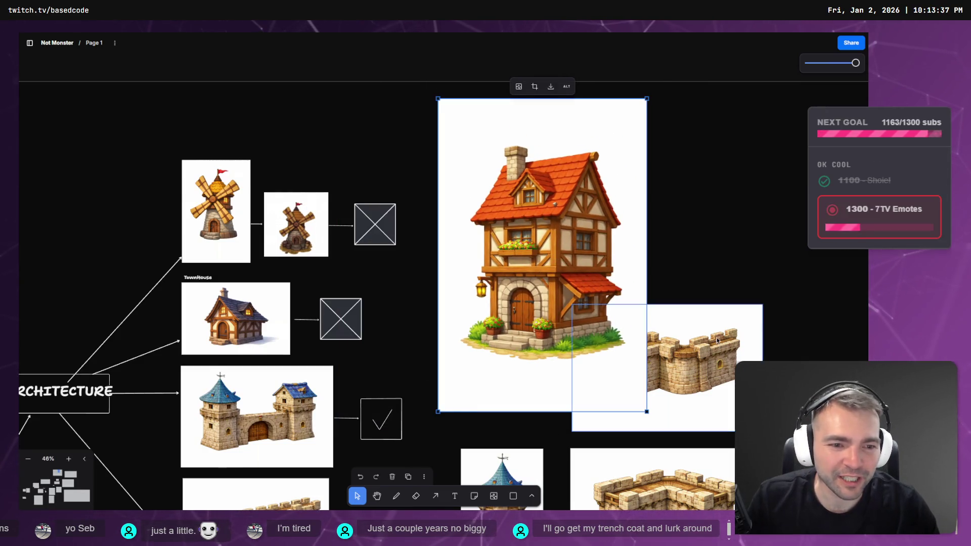
# - Stack the two wall images lower right and move the small tower above them
pyautogui.keyDown('ctrl'); pyautogui.scroll(-6, 717, 340); pyautogui.keyUp('ctrl')
pyautogui.click(655, 337)
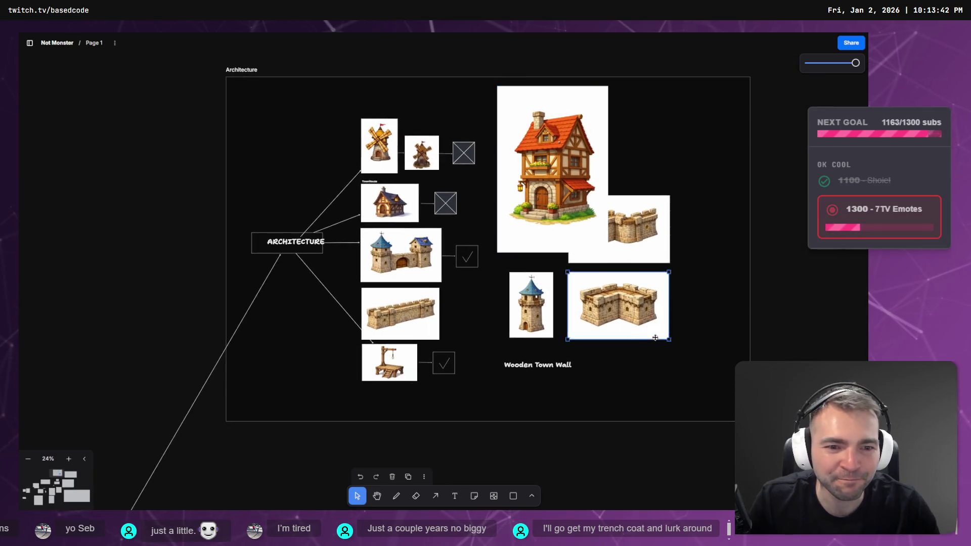
pyautogui.moveTo(655, 337)
pyautogui.mouseDown()
pyautogui.moveTo(701, 356)
pyautogui.moveTo(701, 384)
pyautogui.mouseUp()
pyautogui.moveTo(650, 232)
pyautogui.mouseDown()
pyautogui.moveTo(683, 289)
pyautogui.moveTo(697, 282)
pyautogui.mouseUp()
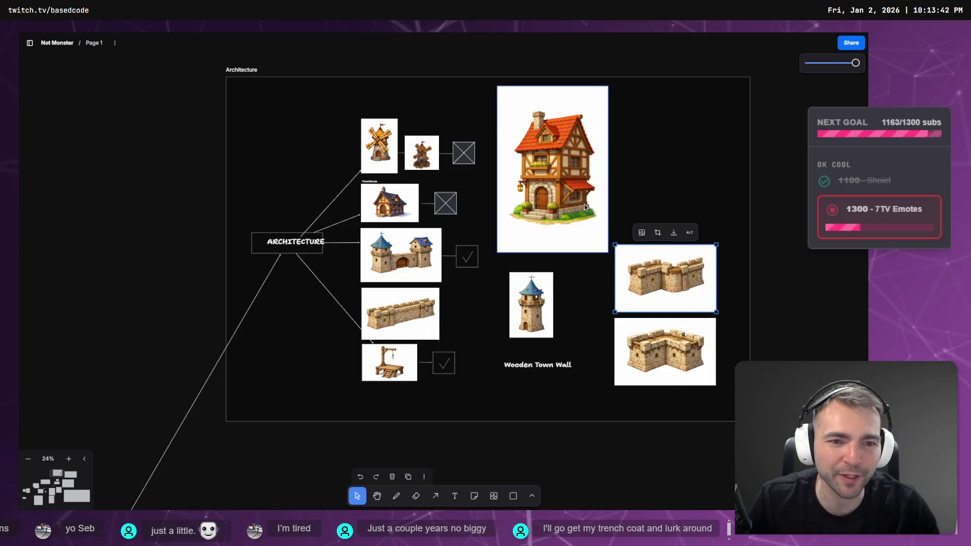
pyautogui.moveTo(538, 296); pyautogui.dragTo(701, 191)
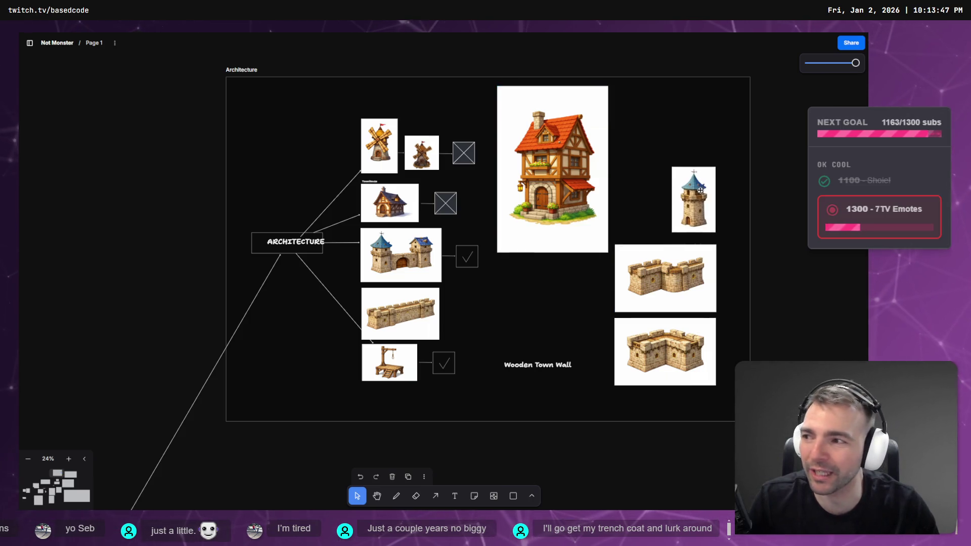
# - Shrink the house image and position it beside the blue-roofed tower
pyautogui.moveTo(578, 160); pyautogui.dragTo(574, 221)
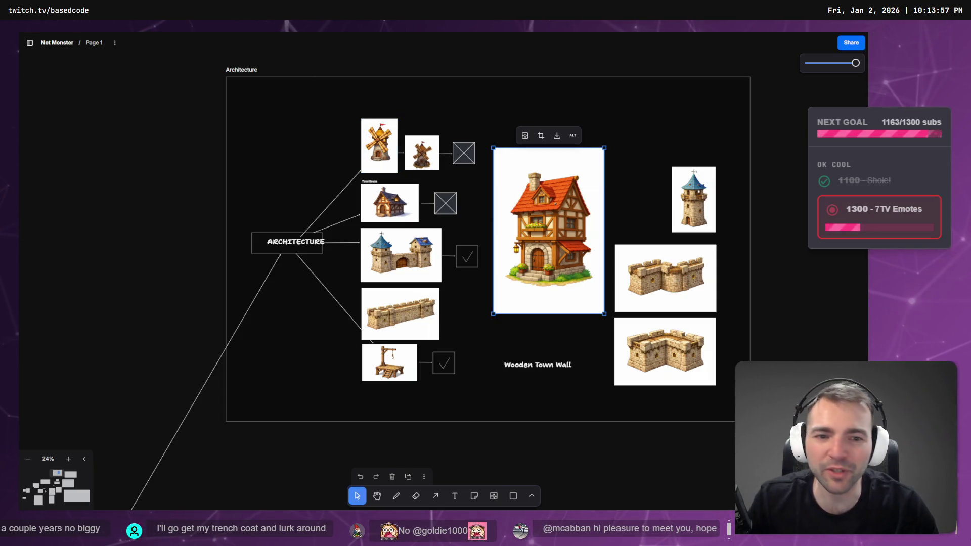
pyautogui.moveTo(574, 238); pyautogui.dragTo(576, 278)
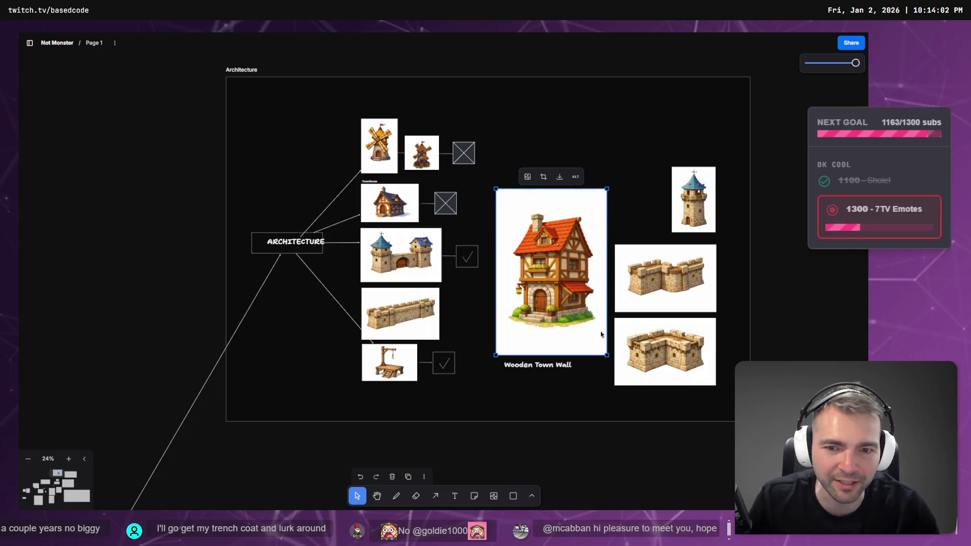
pyautogui.moveTo(607, 354); pyautogui.dragTo(564, 300)
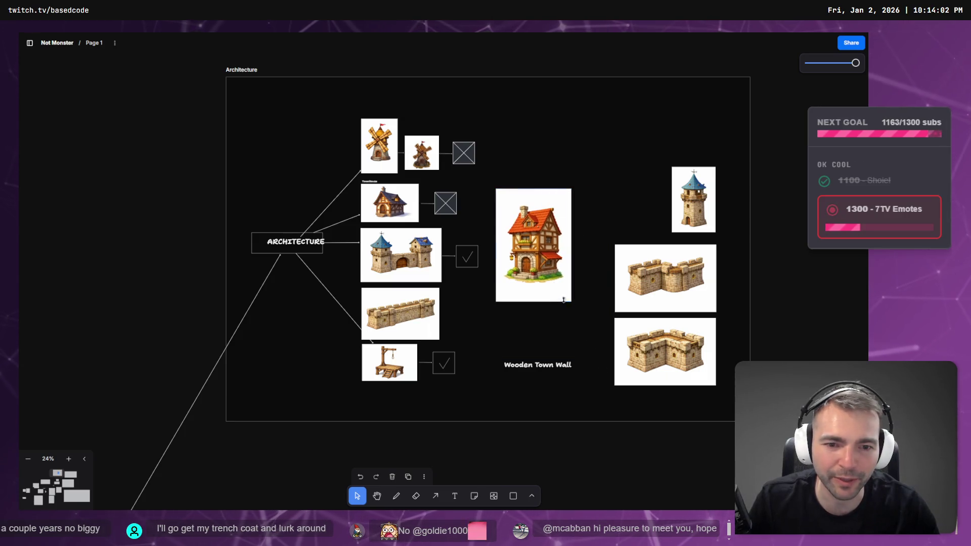
pyautogui.moveTo(539, 264)
pyautogui.mouseDown()
pyautogui.moveTo(564, 188)
pyautogui.moveTo(575, 180)
pyautogui.mouseUp()
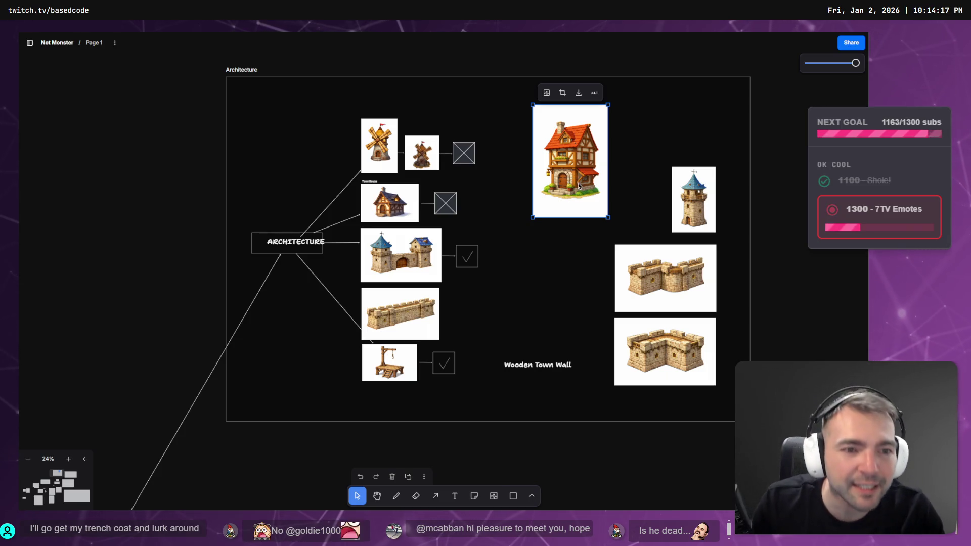
pyautogui.scroll(5, 569, 179)
pyautogui.moveTo(553, 261)
pyautogui.mouseDown()
pyautogui.moveTo(618, 266)
pyautogui.moveTo(669, 291)
pyautogui.moveTo(653, 301)
pyautogui.mouseUp()
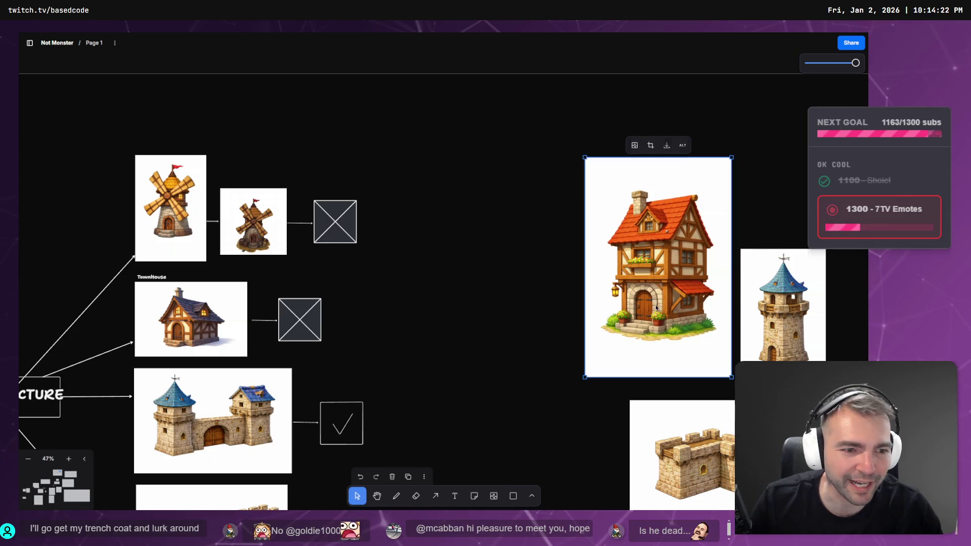
pyautogui.moveTo(584, 159); pyautogui.dragTo(614, 202)
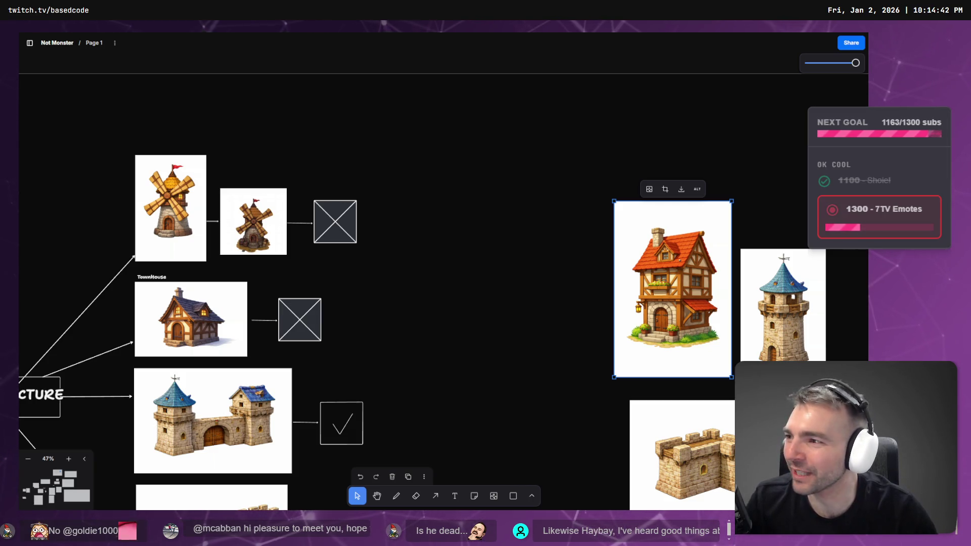
pyautogui.scroll(-3, 550, 271)
pyautogui.hscroll(3, 550, 271)
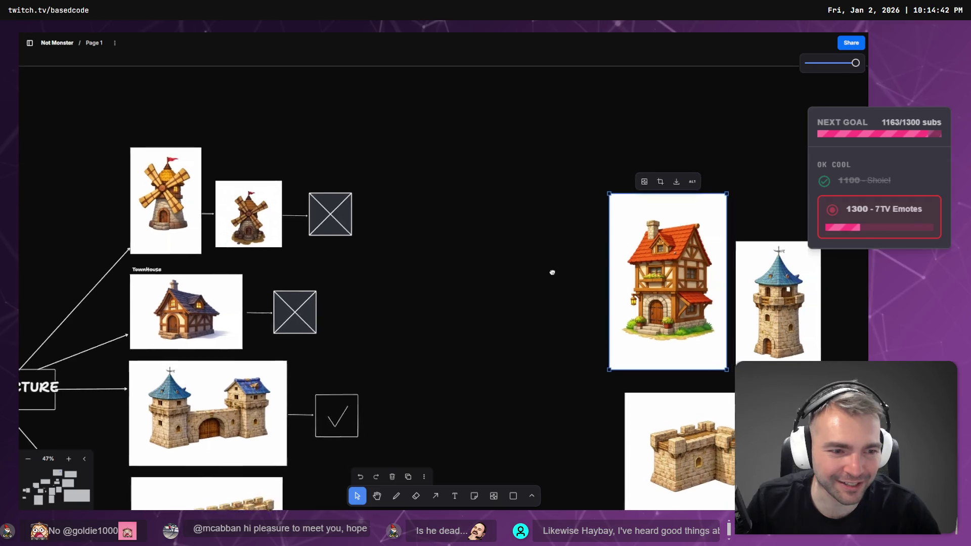
pyautogui.scroll(-2, 498, 238)
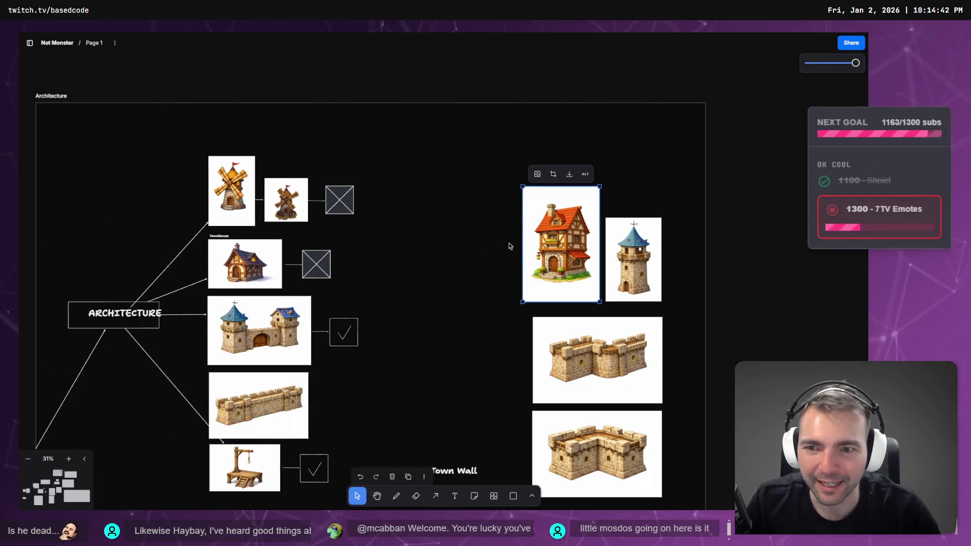
pyautogui.hscroll(-2, 444, 254)
pyautogui.click(319, 261)
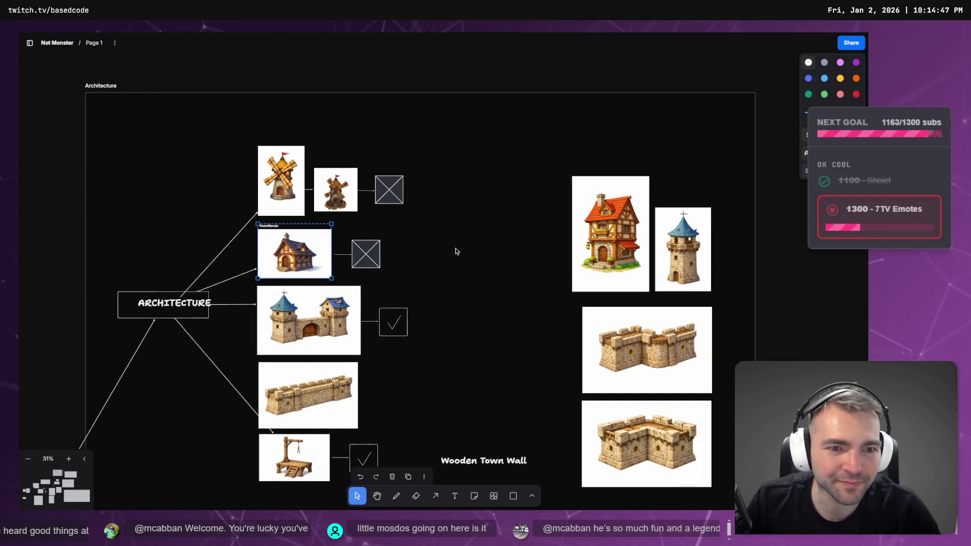
# - Reread the house prompt in ChatGPT, then show the PlacementGuide village image in Godot
pyautogui.hotkey('alt', 'Tab')
pyautogui.scroll(8, 531, 236)
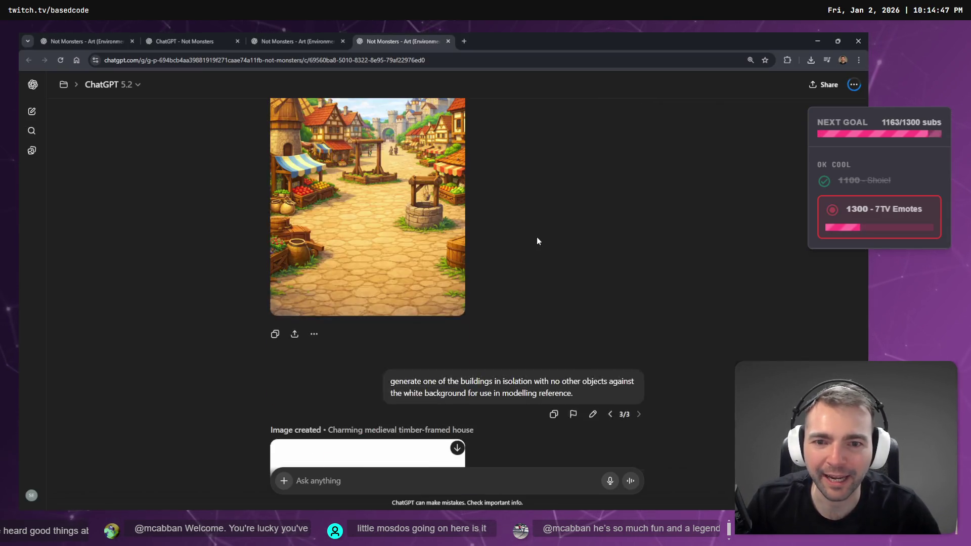
pyautogui.scroll(-3, 531, 235)
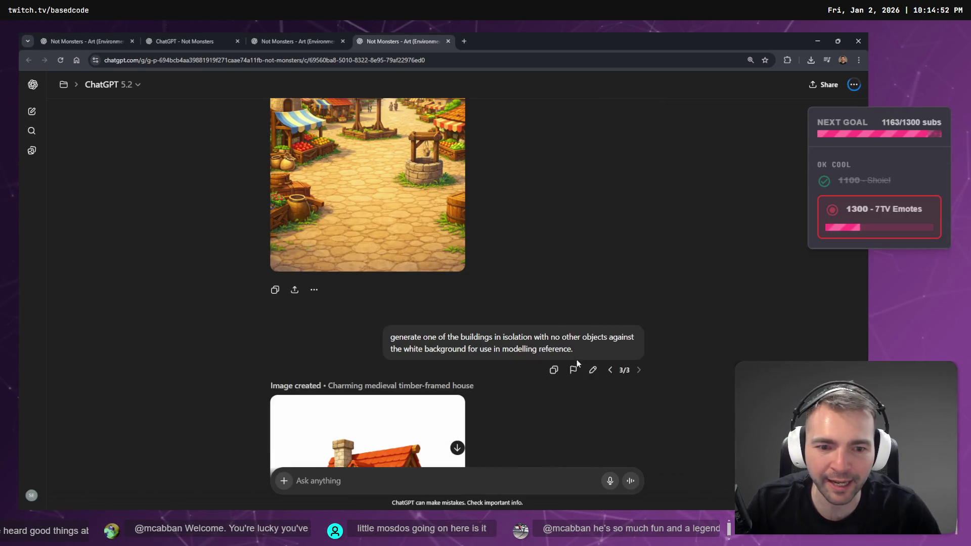
pyautogui.hotkey('alt', 'Tab')
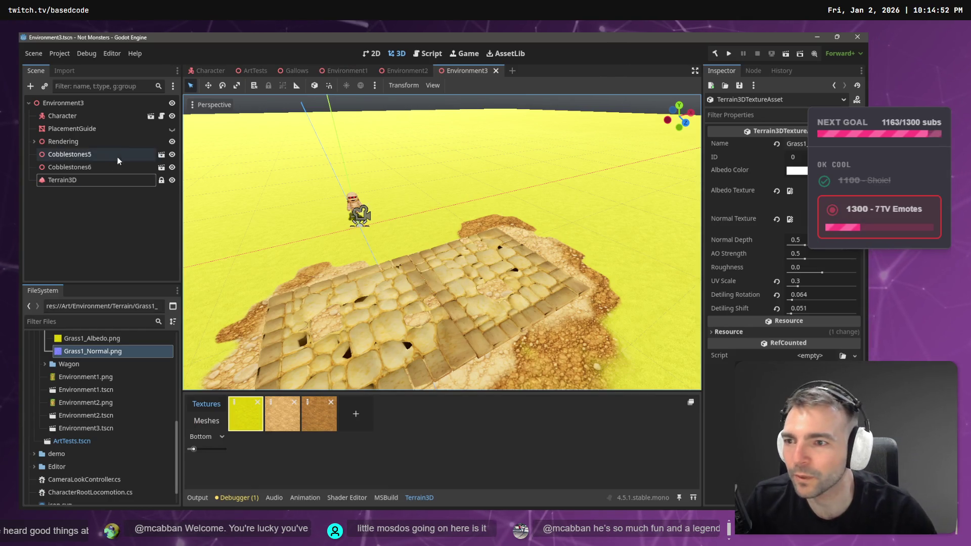
pyautogui.click(172, 130)
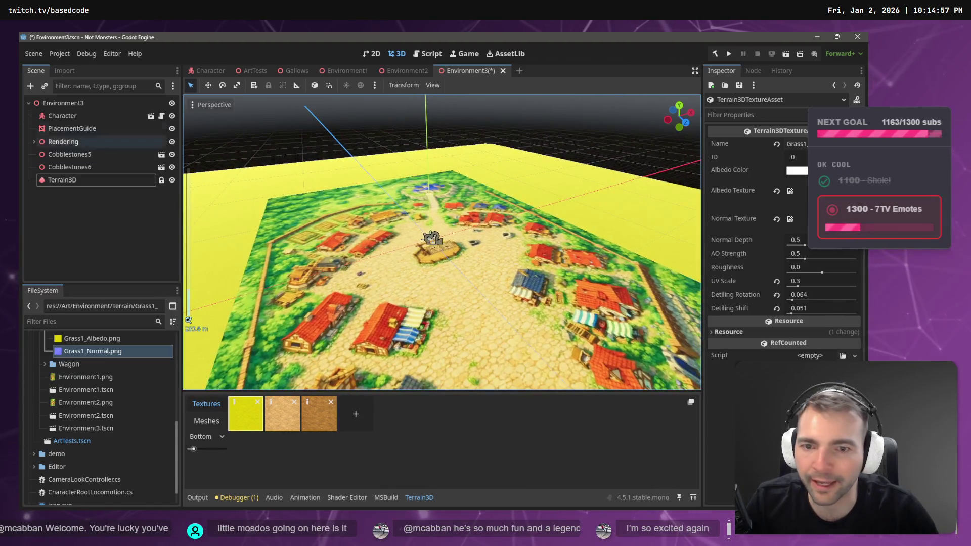
# - Add a Node3D child under Environment3
pyautogui.rightClick(80, 208)
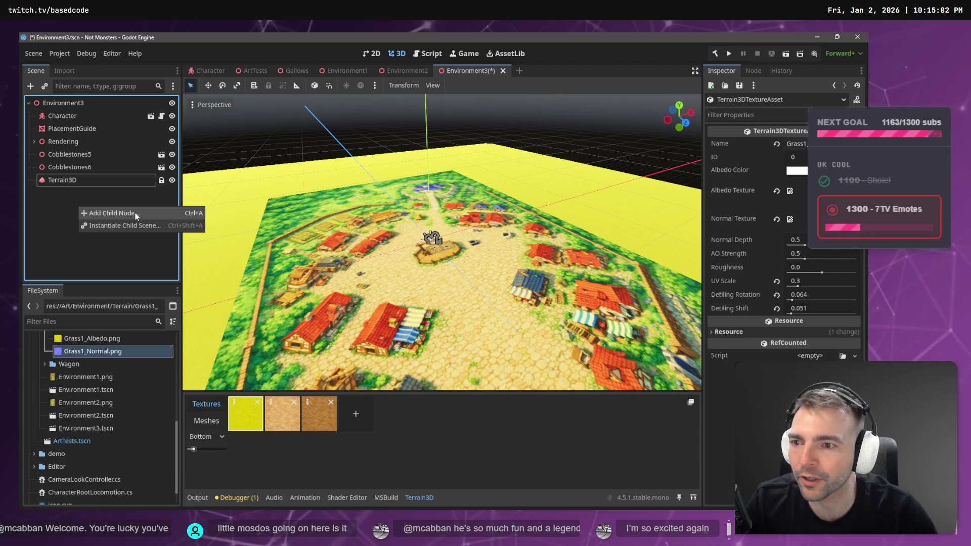
pyautogui.click(139, 215)
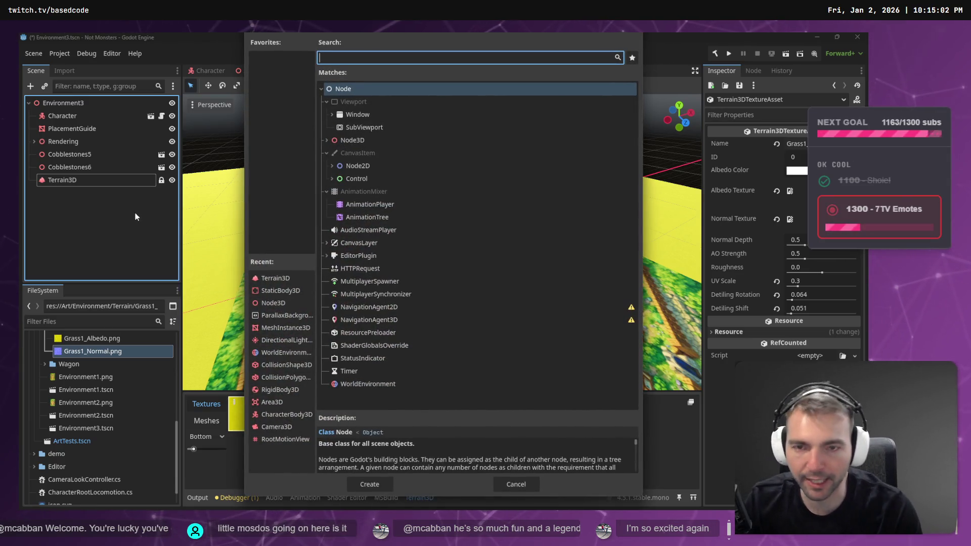
pyautogui.click(384, 139)
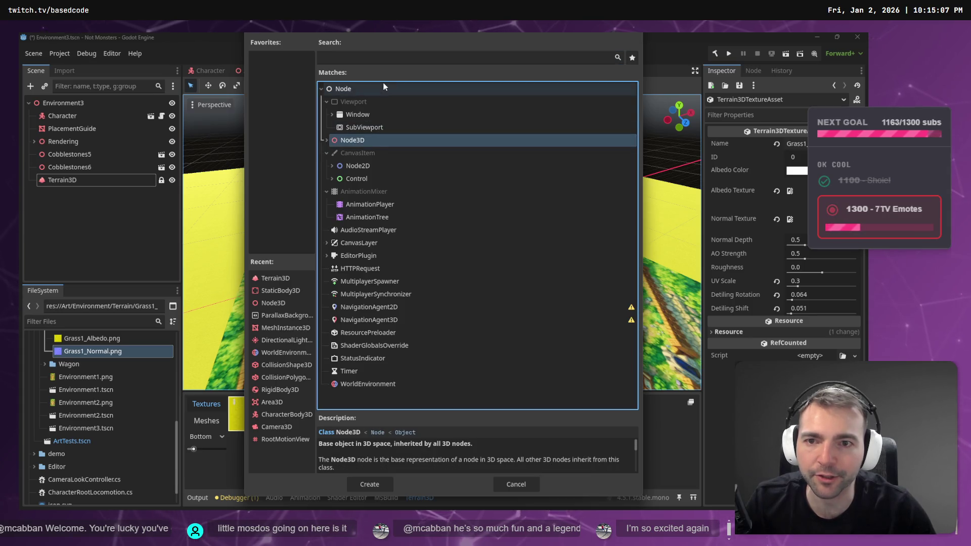
pyautogui.doubleClick(363, 138)
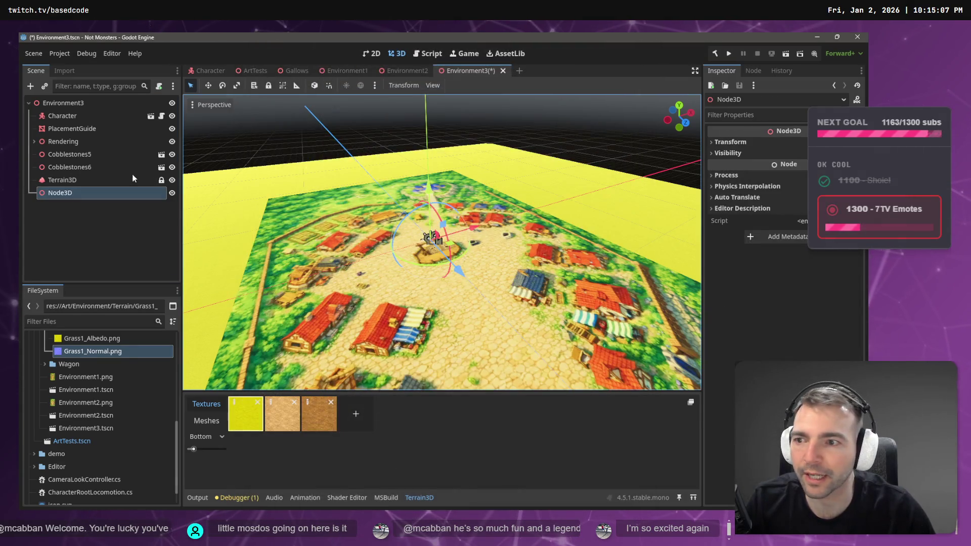
# - Rename the new node to Buildings, then to Architecture
pyautogui.doubleClick(66, 193)
pyautogui.write('A')
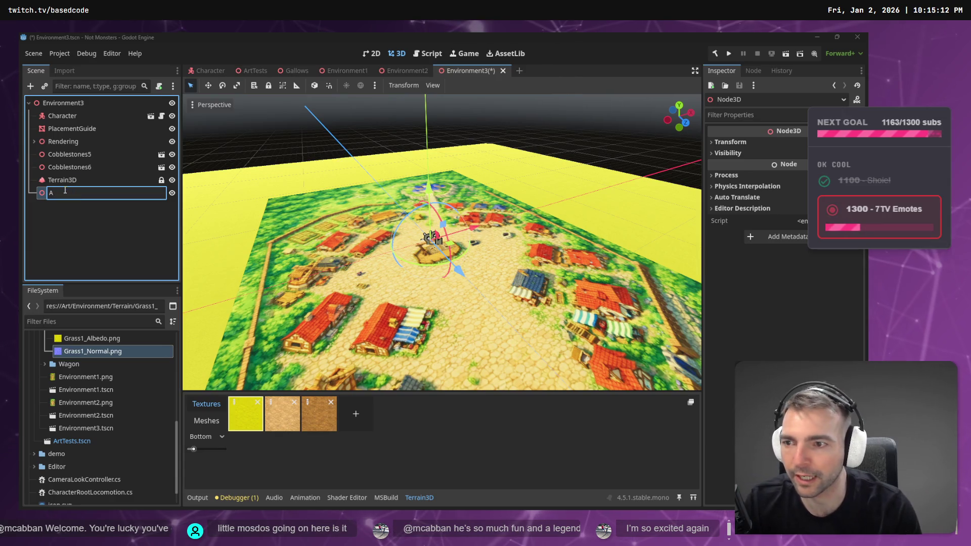
pyautogui.press('BackSpace')
pyautogui.write('Building')
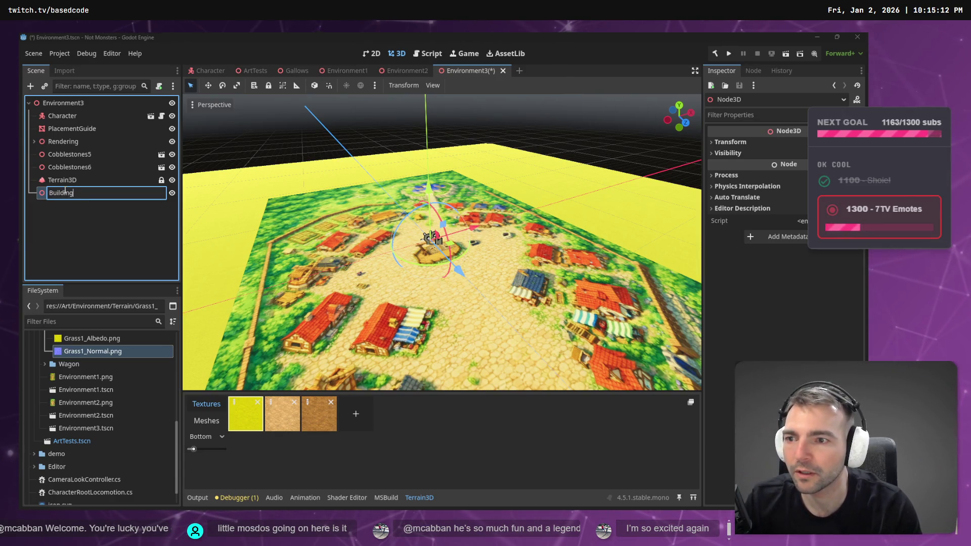
pyautogui.write('s')
pyautogui.press('Return')
pyautogui.doubleClick(89, 197)
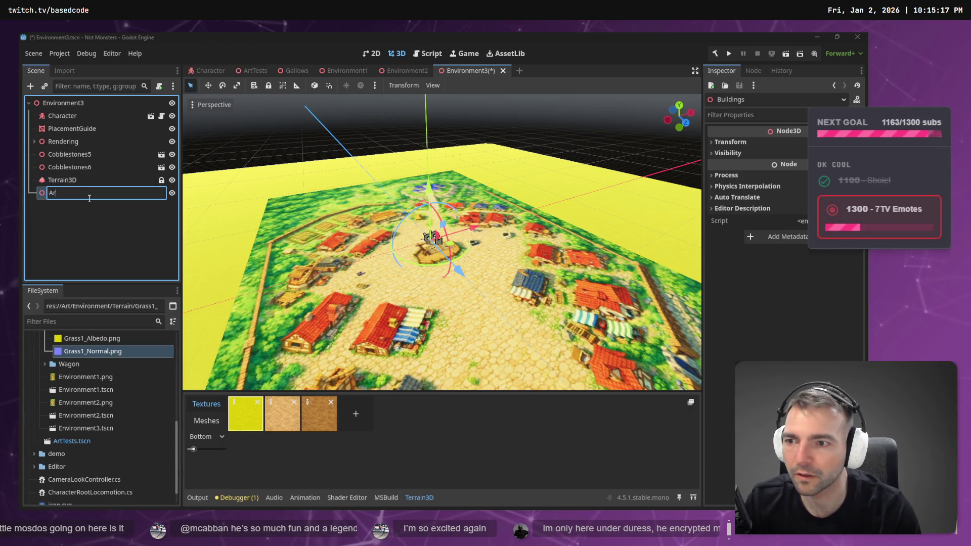
pyautogui.write('chitecture')
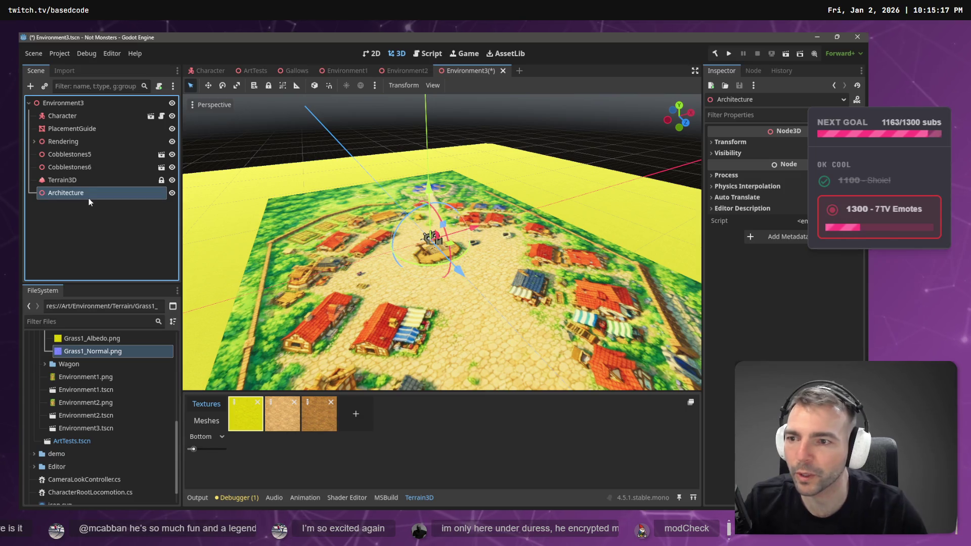
pyautogui.press('Return')
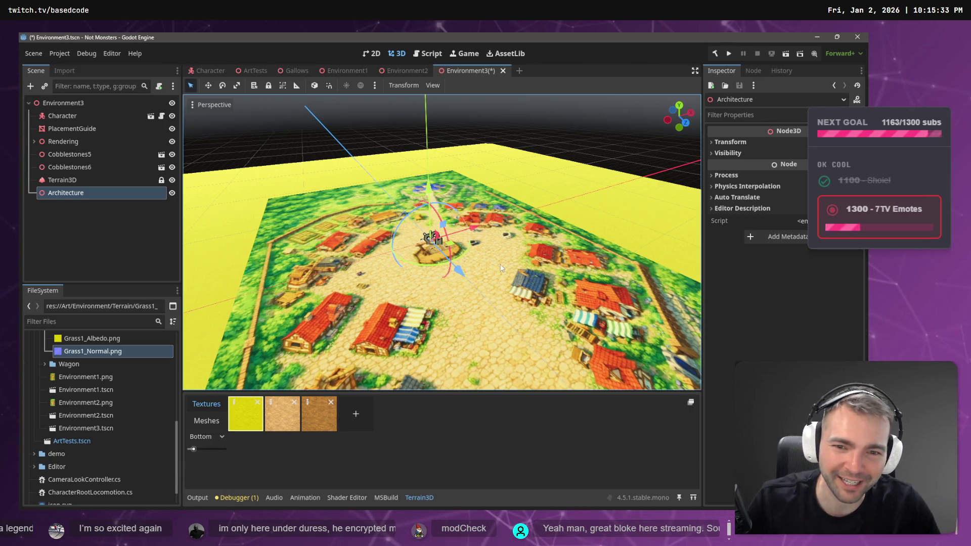
pyautogui.scroll(5, 488, 250)
pyautogui.scroll(-2, 482, 241)
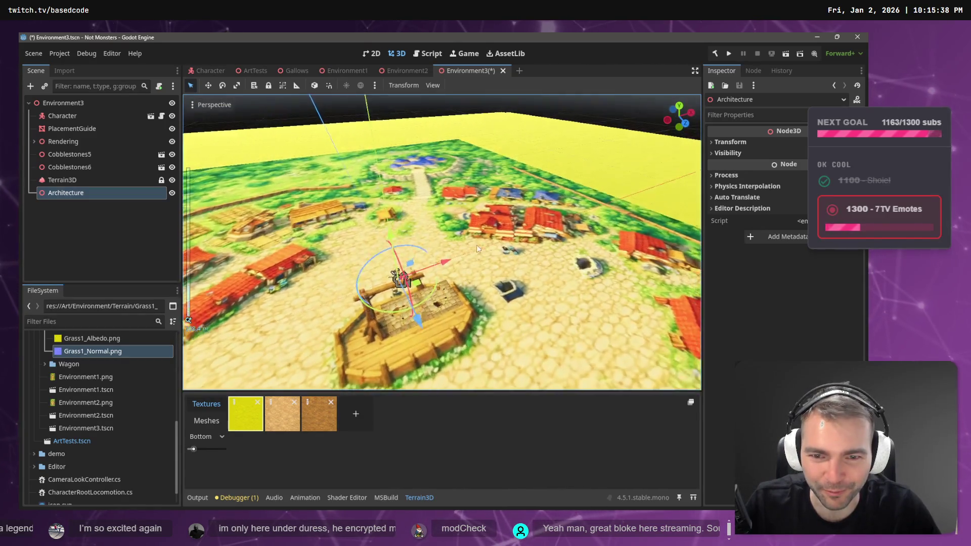
pyautogui.scroll(-5, 434, 261)
pyautogui.scroll(5, 390, 253)
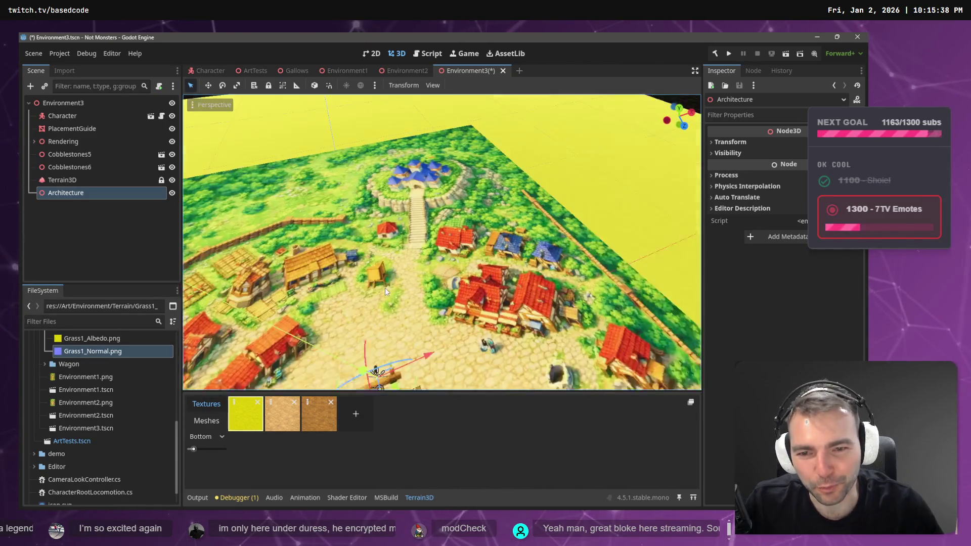
pyautogui.press('f')
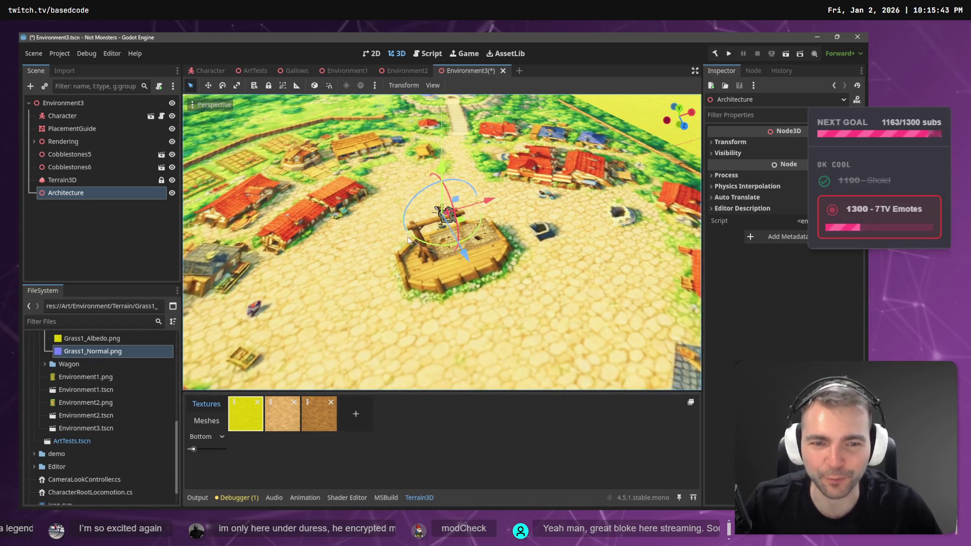
pyautogui.click(640, 102)
pyautogui.press('w')
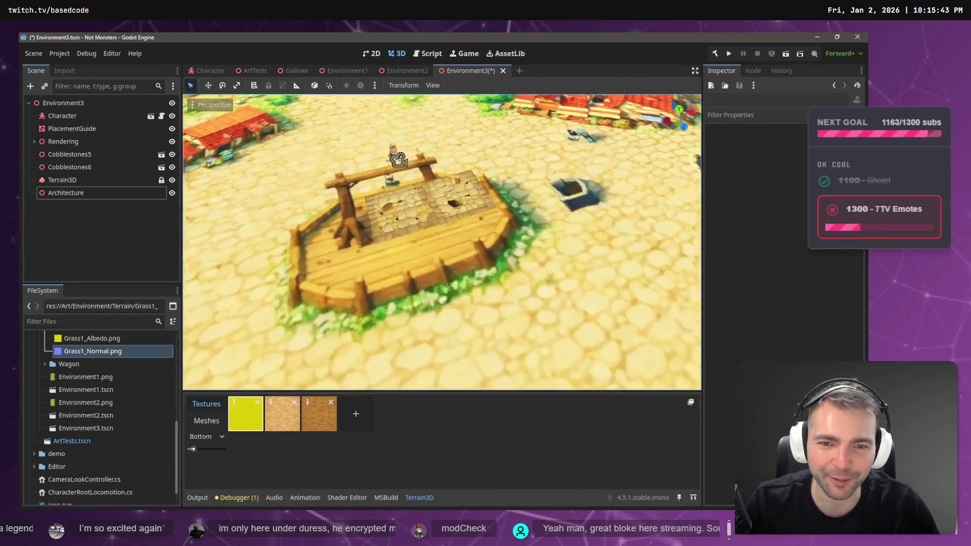
pyautogui.press('s')
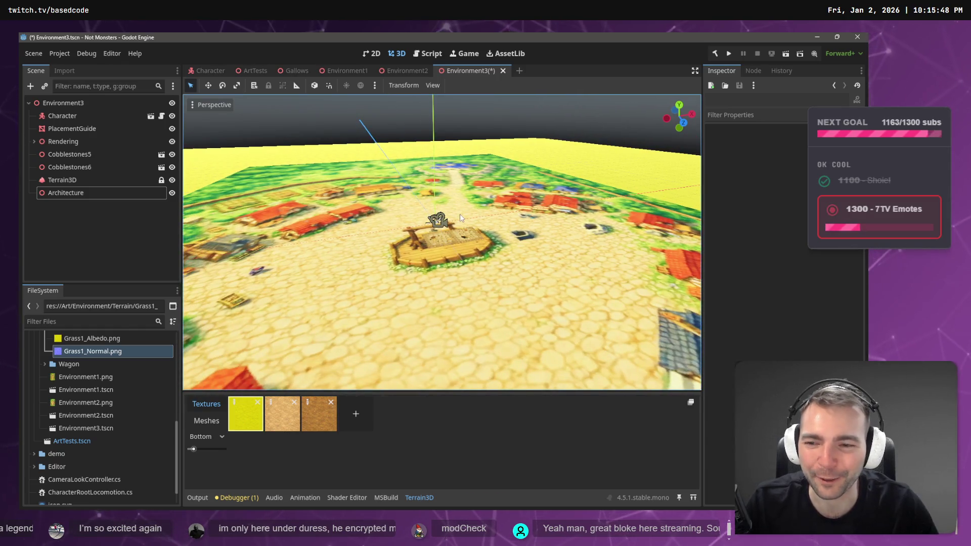
pyautogui.click(66, 194)
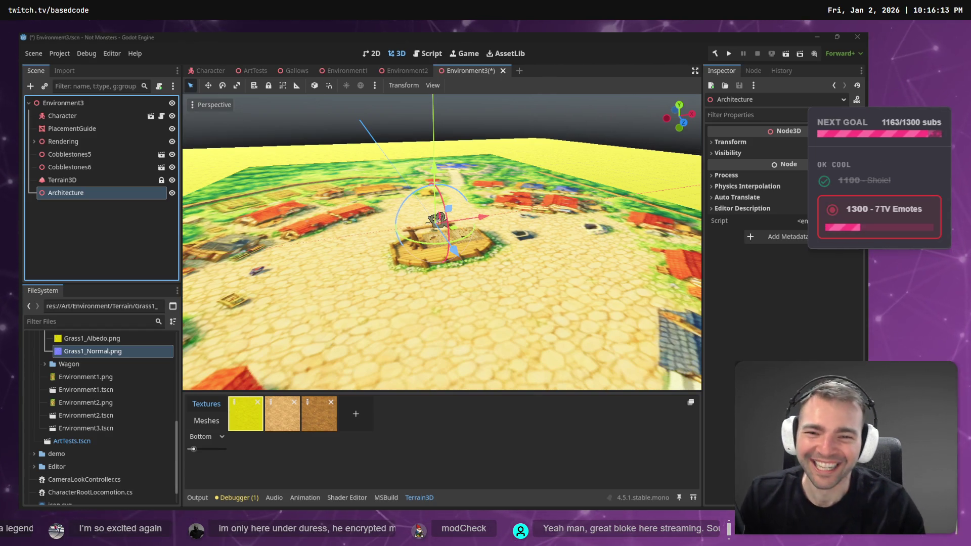
pyautogui.click(409, 145)
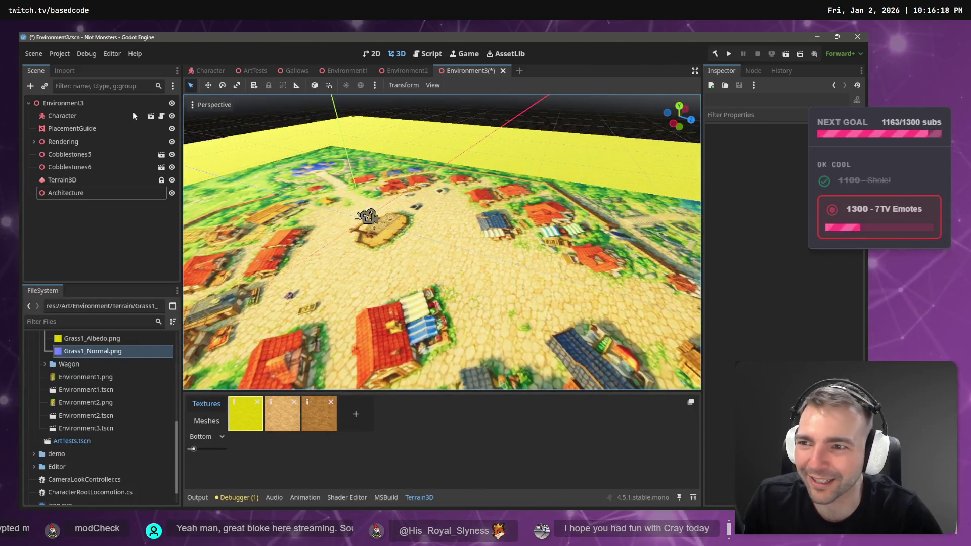
pyautogui.rightClick(59, 235)
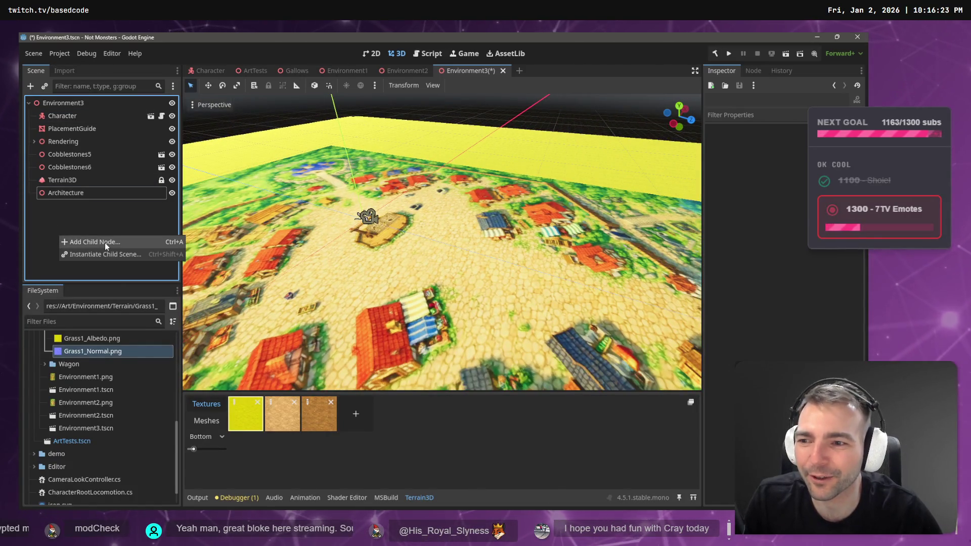
# - Search the Create New Node list for 'mesh3' and create a MeshInstance3D node
pyautogui.click(105, 243)
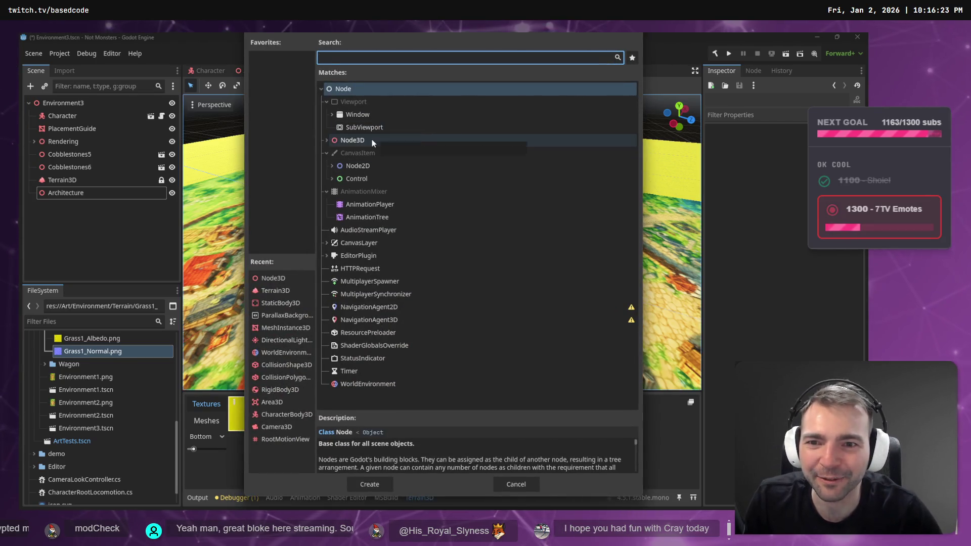
pyautogui.click(372, 139)
pyautogui.click(354, 58)
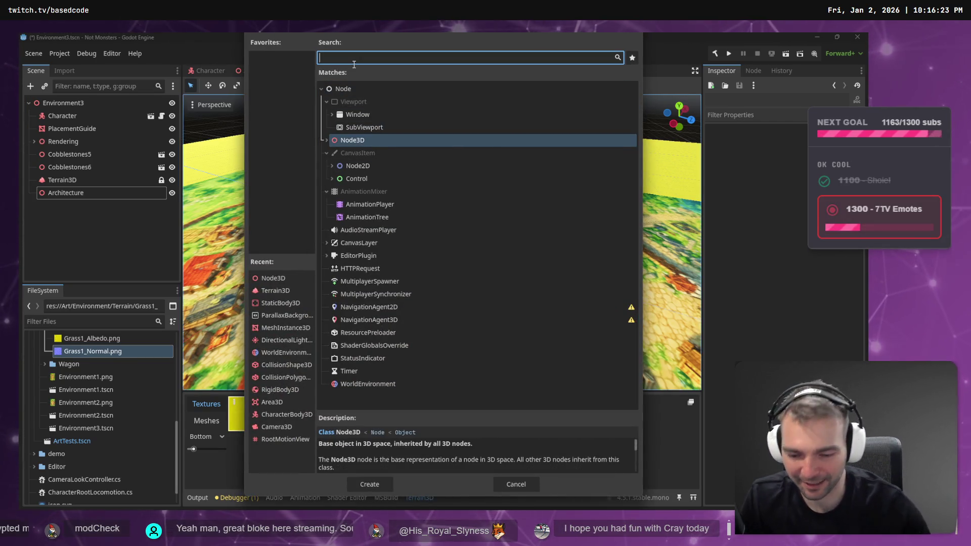
pyautogui.write('Mesh3')
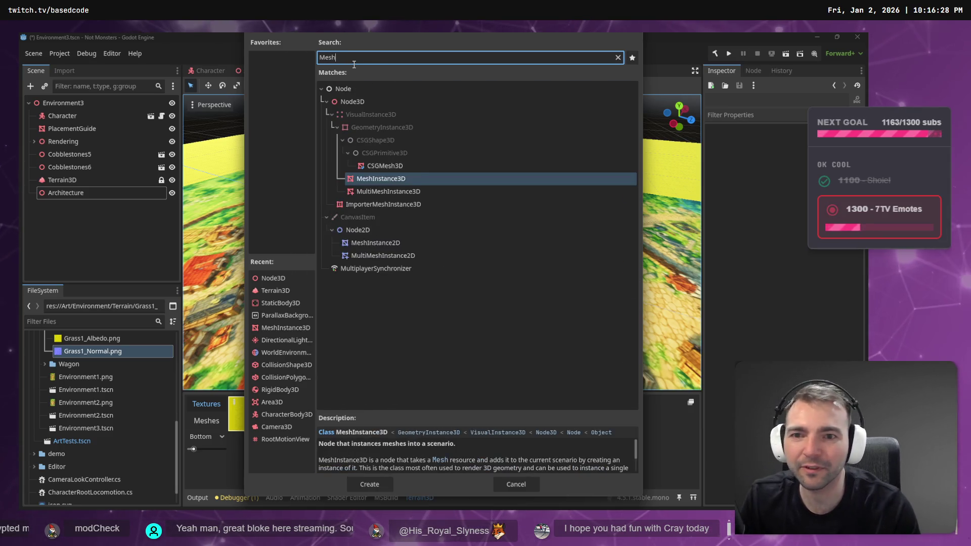
pyautogui.doubleClick(374, 179)
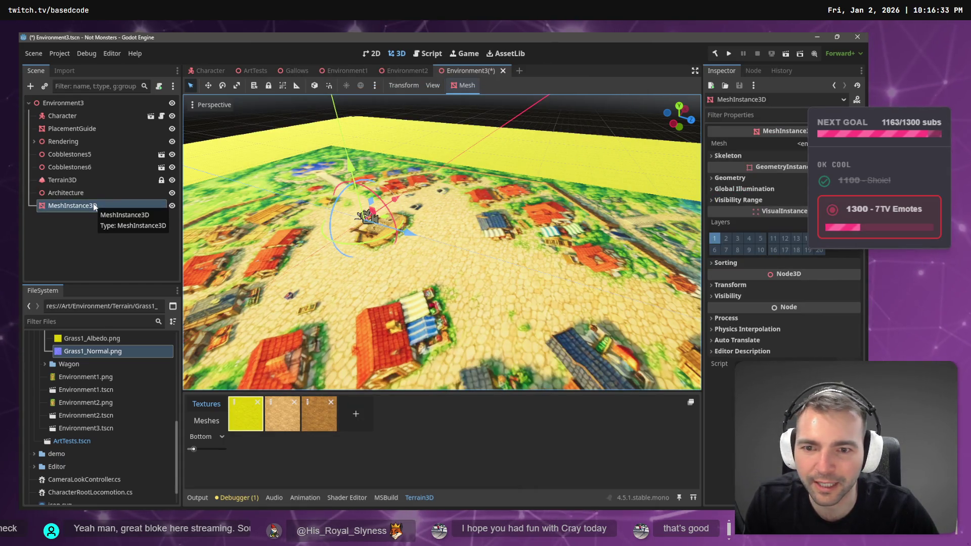
# - Give the MeshInstance3D a New BoxMesh and move it along Z into the town
pyautogui.click(803, 144)
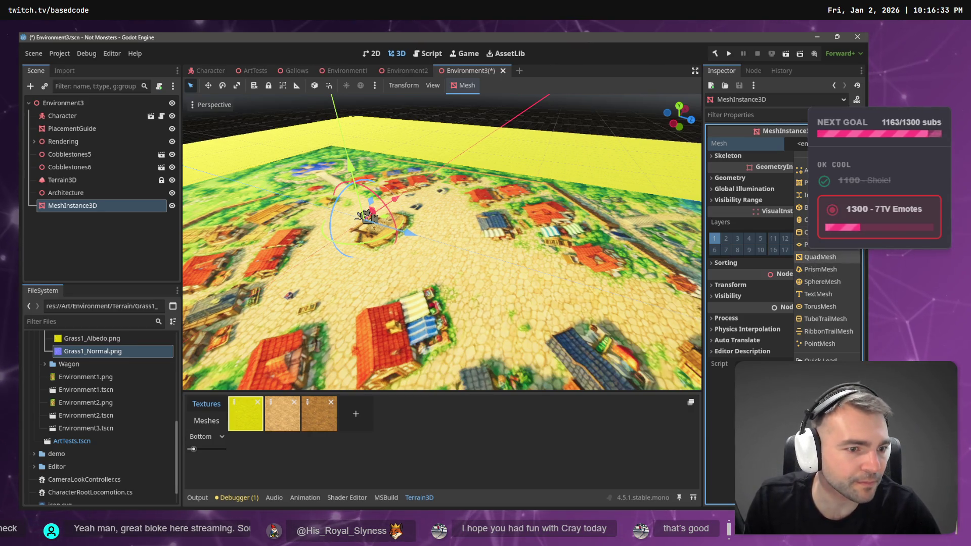
pyautogui.click(814, 207)
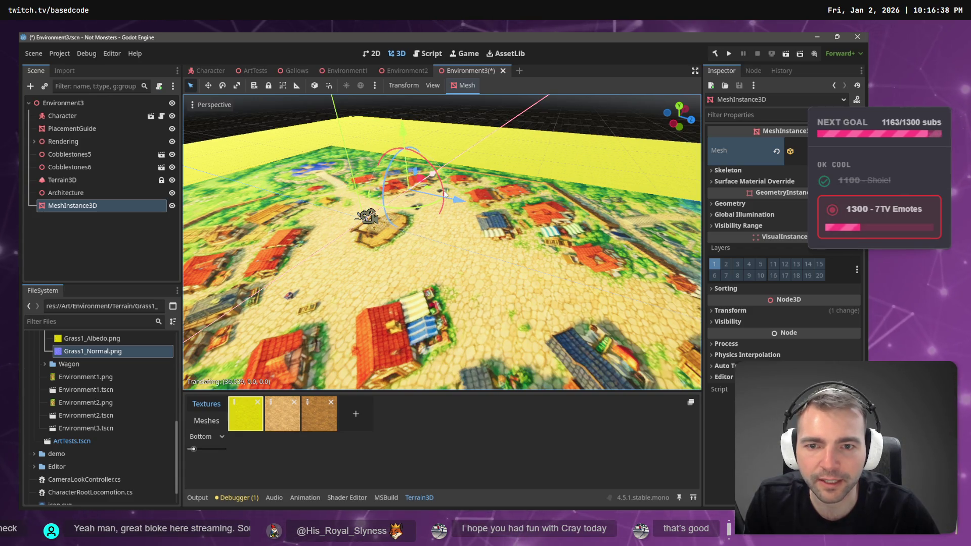
pyautogui.moveTo(407, 231)
pyautogui.mouseDown()
pyautogui.moveTo(522, 256)
pyautogui.moveTo(455, 242)
pyautogui.moveTo(493, 223)
pyautogui.mouseUp()
pyautogui.scroll(-5, 442, 242)
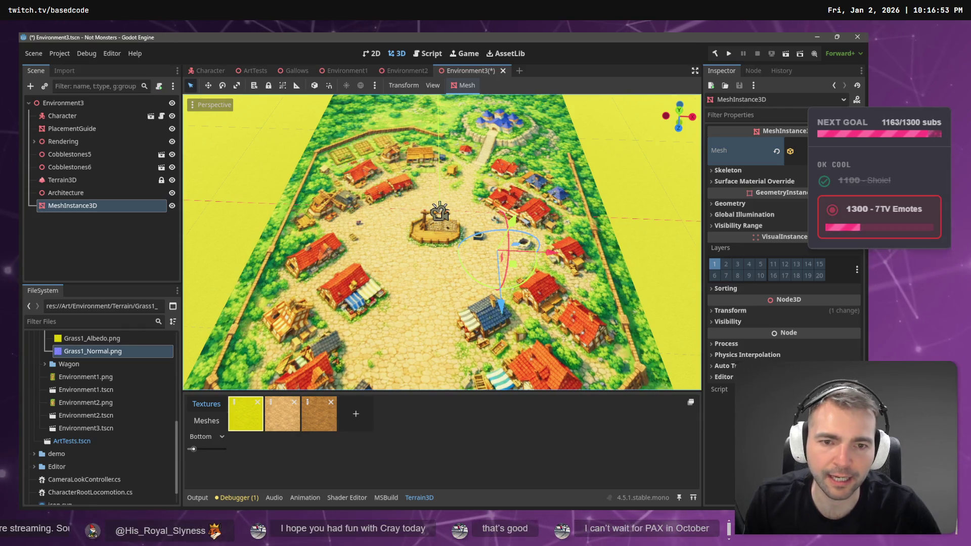
# - Move the box further along Z toward the town wall
pyautogui.moveTo(493, 223); pyautogui.dragTo(483, 225)
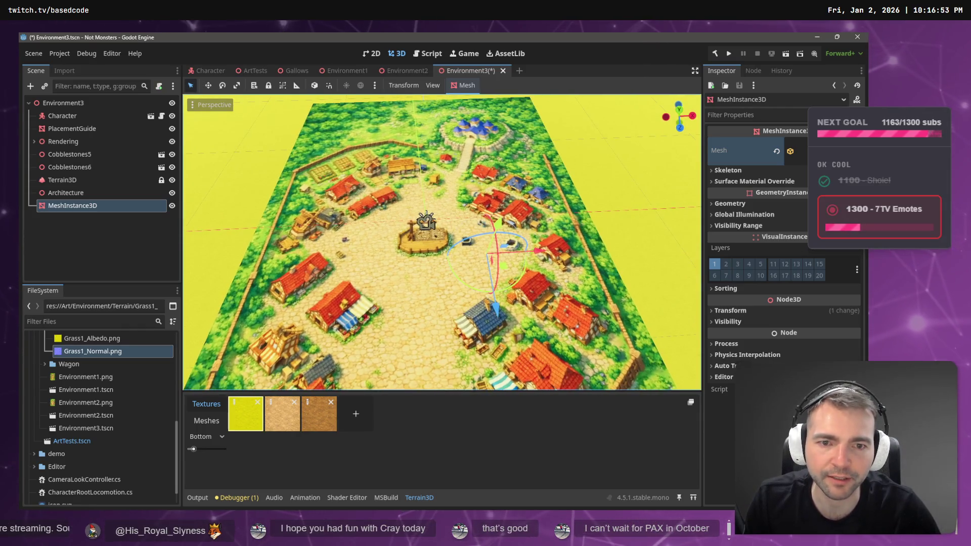
pyautogui.scroll(-5, 483, 306)
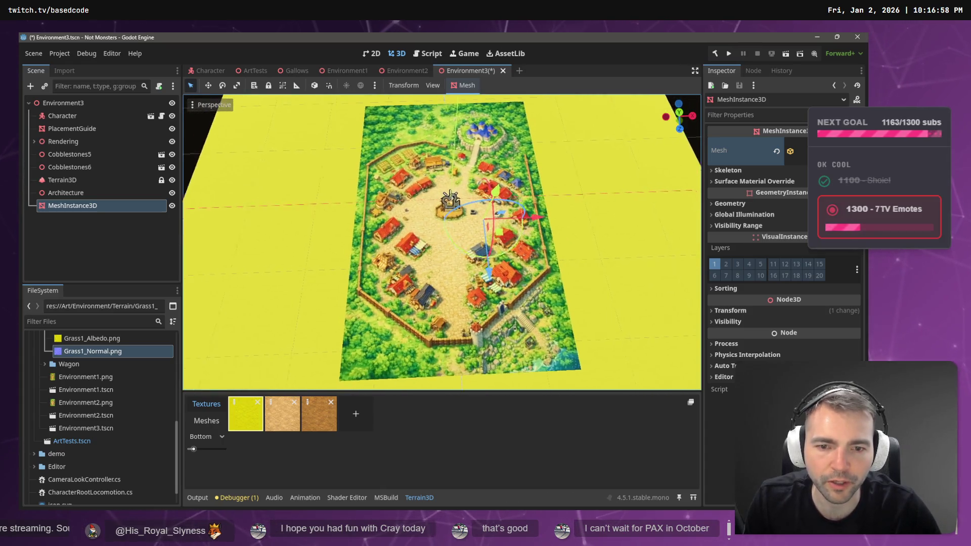
pyautogui.scroll(4, 474, 348)
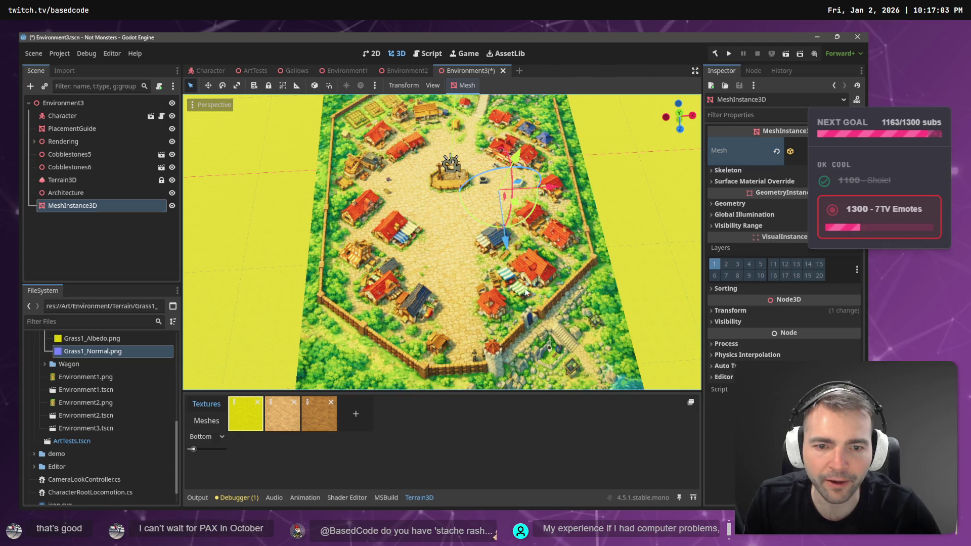
pyautogui.scroll(5, 526, 292)
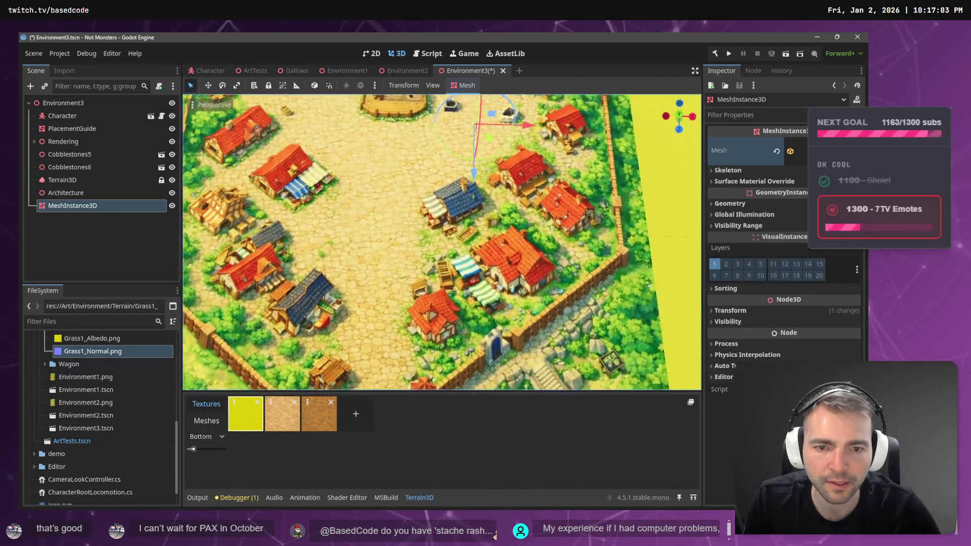
pyautogui.scroll(-5, 535, 249)
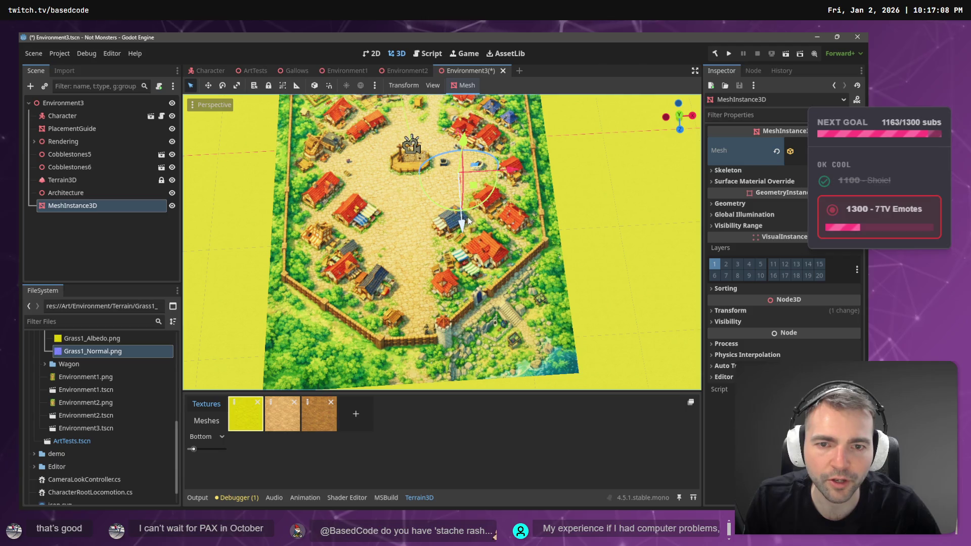
pyautogui.moveTo(468, 217)
pyautogui.mouseDown()
pyautogui.moveTo(497, 298)
pyautogui.moveTo(474, 306)
pyautogui.moveTo(477, 327)
pyautogui.mouseUp()
# - Scale the mesh along X into a flat white plane
pyautogui.press('r')
pyautogui.scroll(-3, 473, 304)
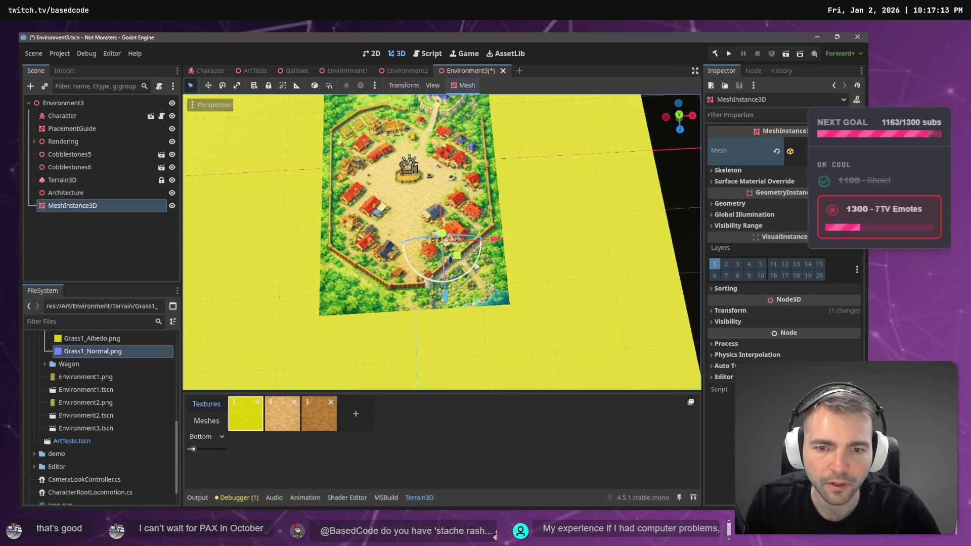
pyautogui.scroll(6, 469, 245)
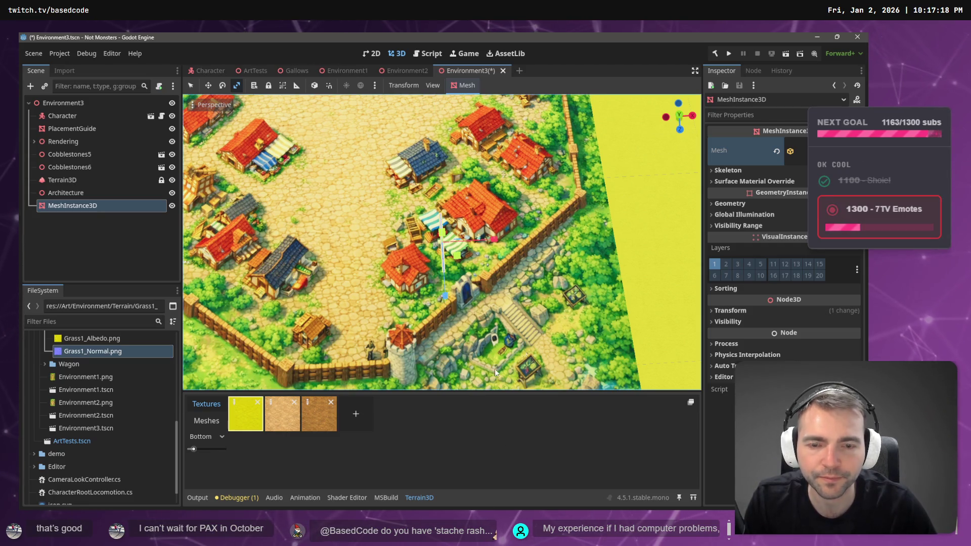
pyautogui.moveTo(494, 239); pyautogui.dragTo(497, 238)
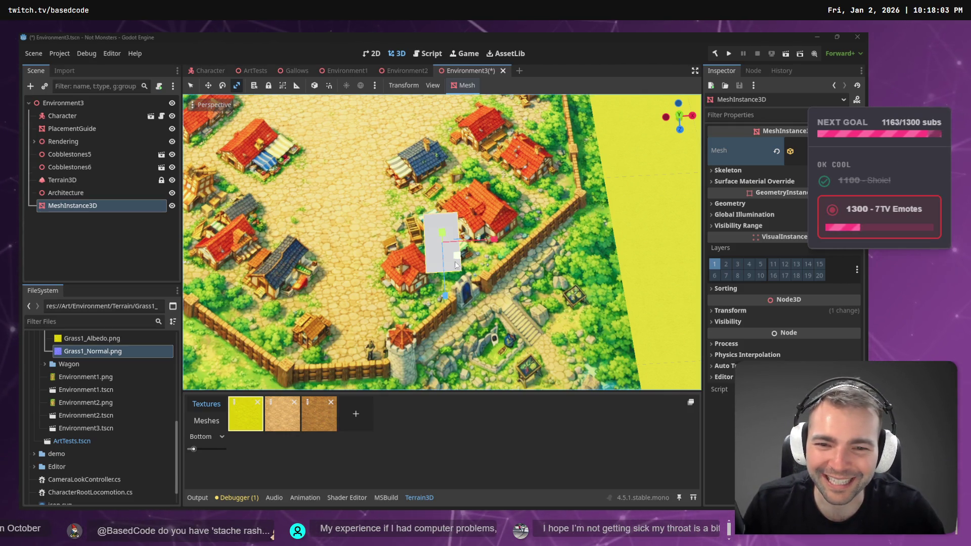
# - Widen the plane and thicken it upward into a box
pyautogui.moveTo(463, 260)
pyautogui.mouseDown()
pyautogui.moveTo(482, 276)
pyautogui.moveTo(496, 264)
pyautogui.moveTo(482, 263)
pyautogui.moveTo(498, 238)
pyautogui.moveTo(506, 249)
pyautogui.mouseUp()
pyautogui.press('e')
pyautogui.press('w')
pyautogui.press('e')
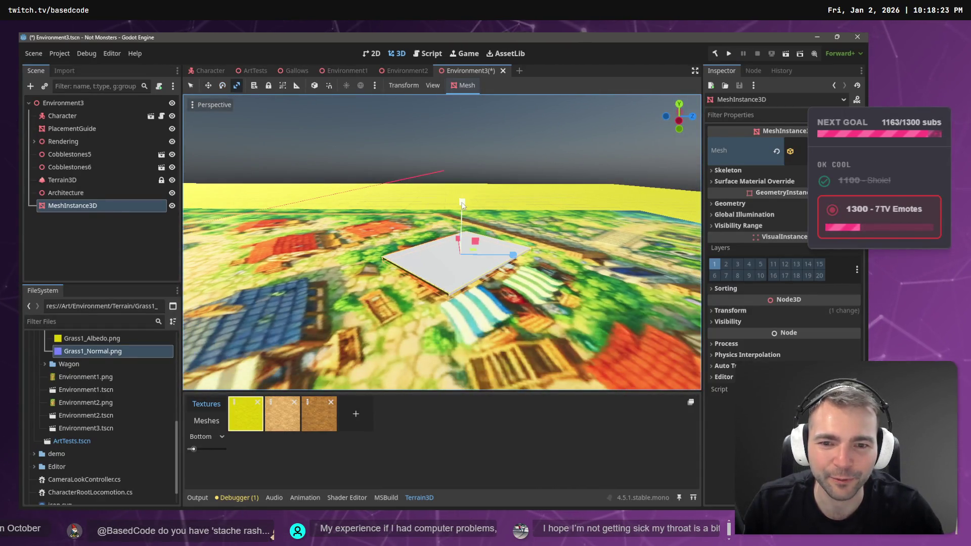
pyautogui.moveTo(462, 205); pyautogui.dragTo(461, 32)
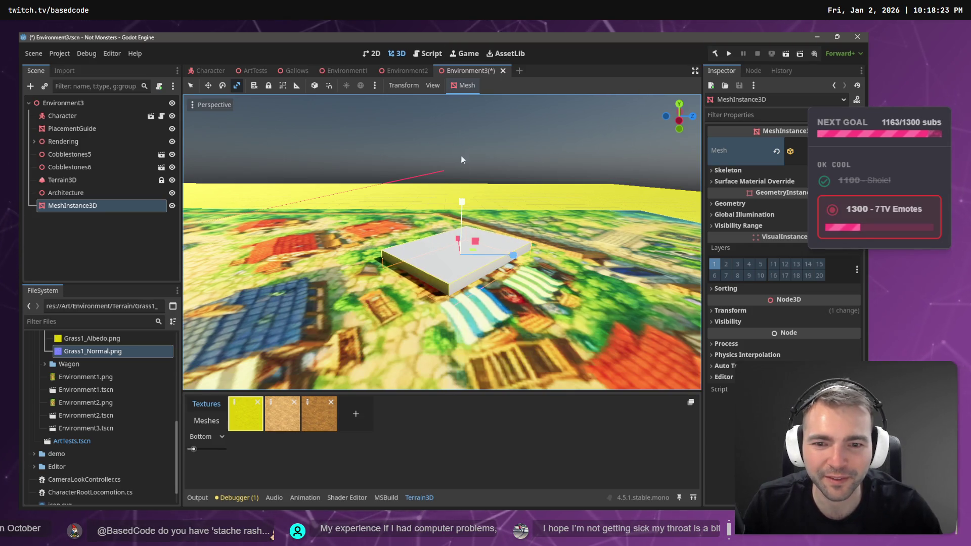
pyautogui.moveTo(462, 202); pyautogui.dragTo(463, 45)
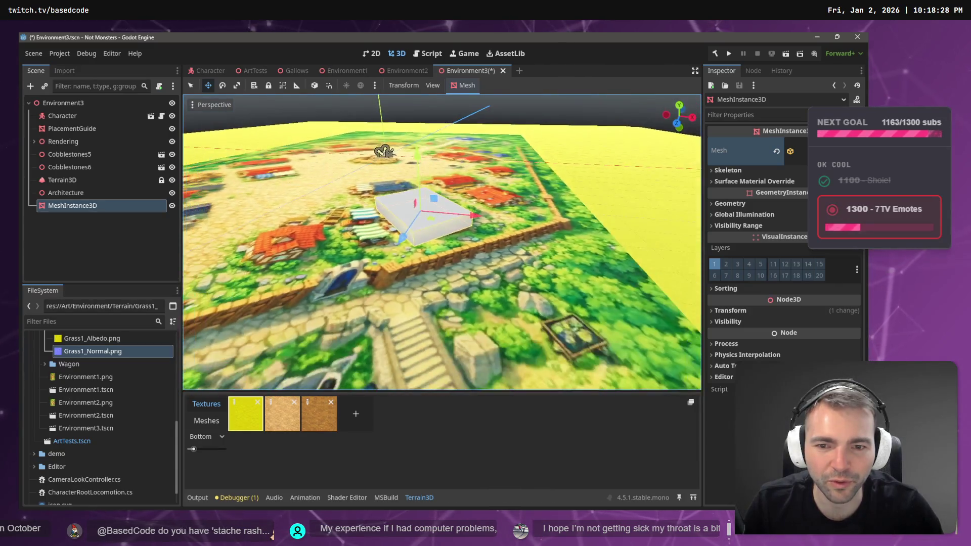
# - Scale the box taller along Y, then return to the Move tool
pyautogui.press('r')
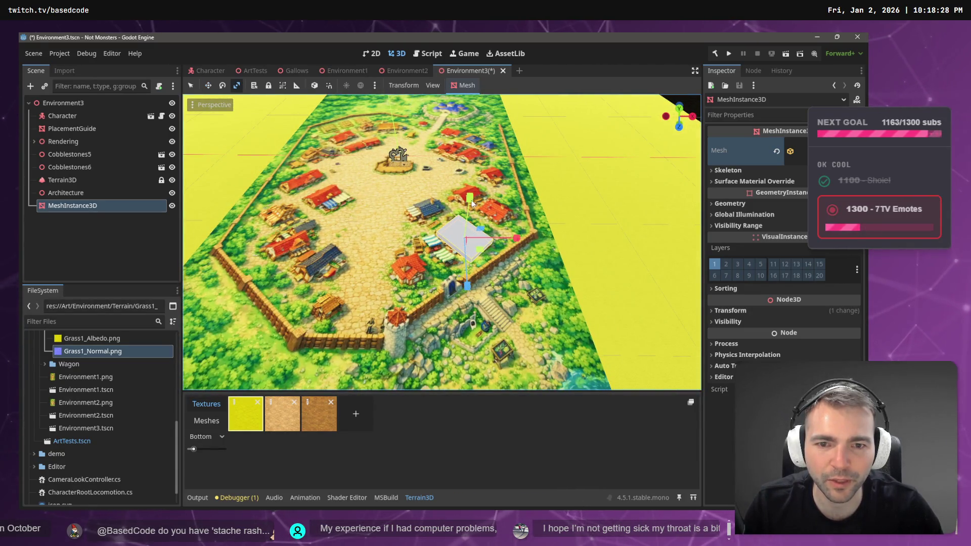
pyautogui.moveTo(470, 196); pyautogui.dragTo(484, 172)
pyautogui.moveTo(490, 117); pyautogui.dragTo(489, 117)
pyautogui.press('w')
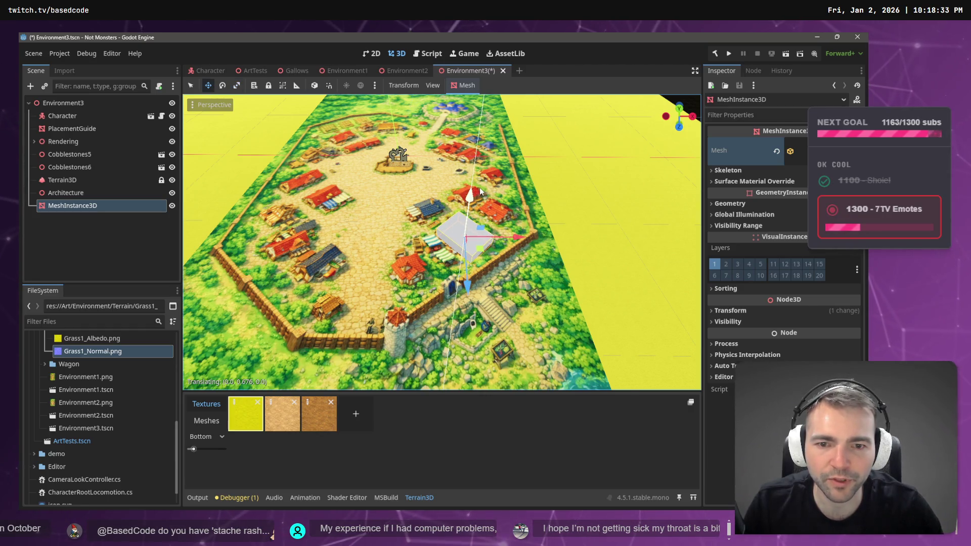
pyautogui.moveTo(382, 73)
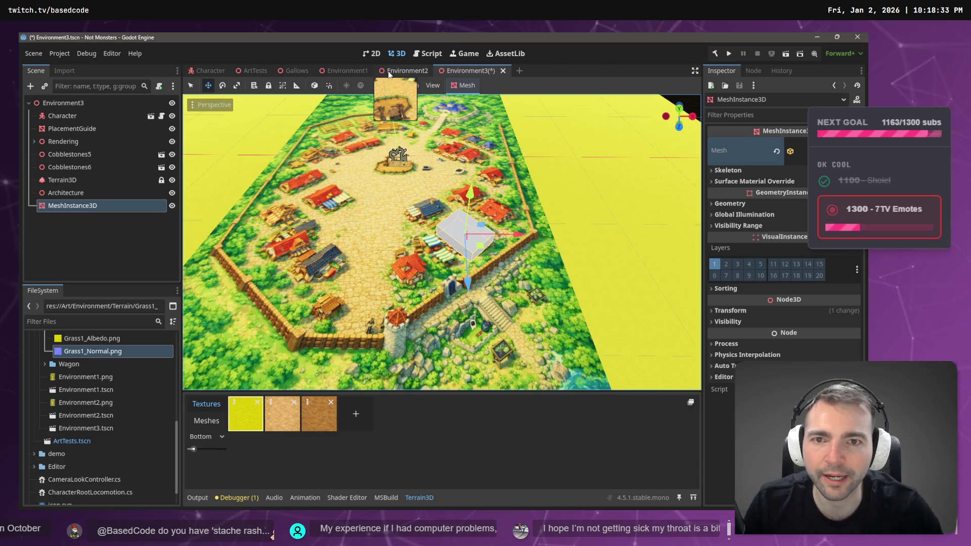
# - Copy the house from the ArtTests scene into Environment3 and place it beside the white box
pyautogui.click(253, 71)
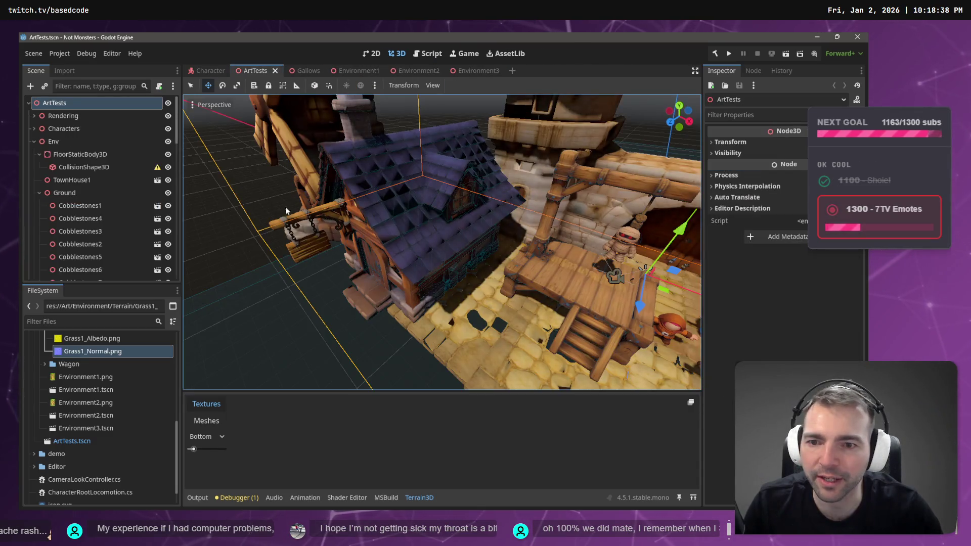
pyautogui.click(400, 233)
pyautogui.click(465, 70)
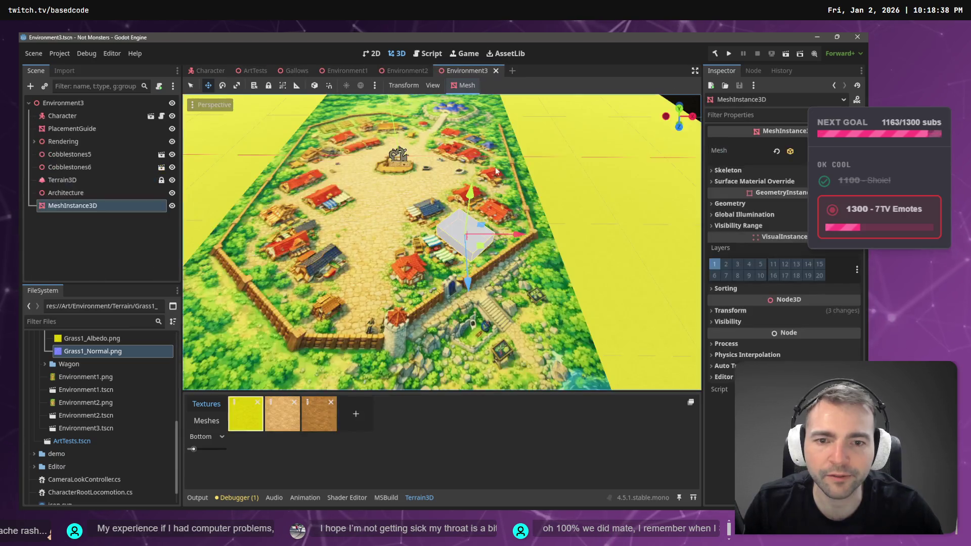
pyautogui.hotkey('ctrl', 'v')
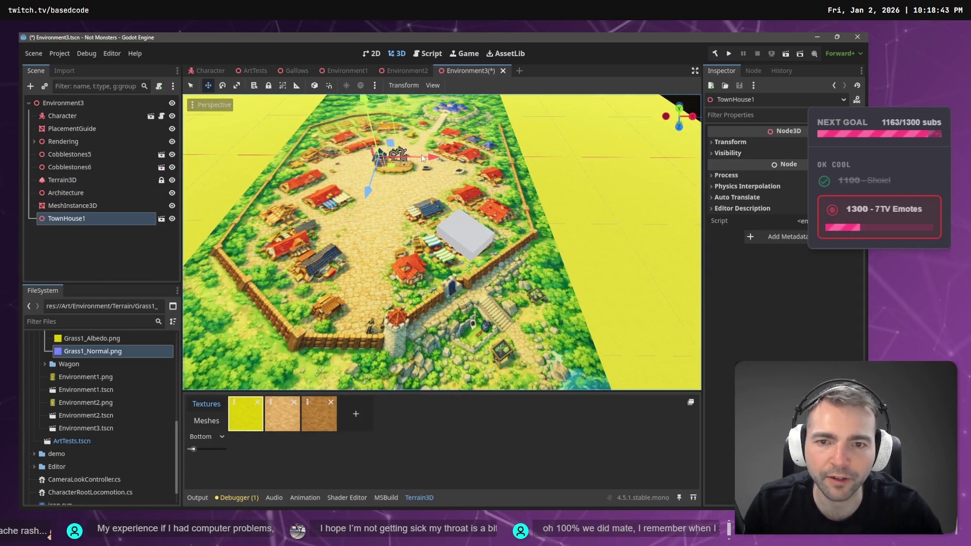
pyautogui.hotkey('ctrl', 'z')
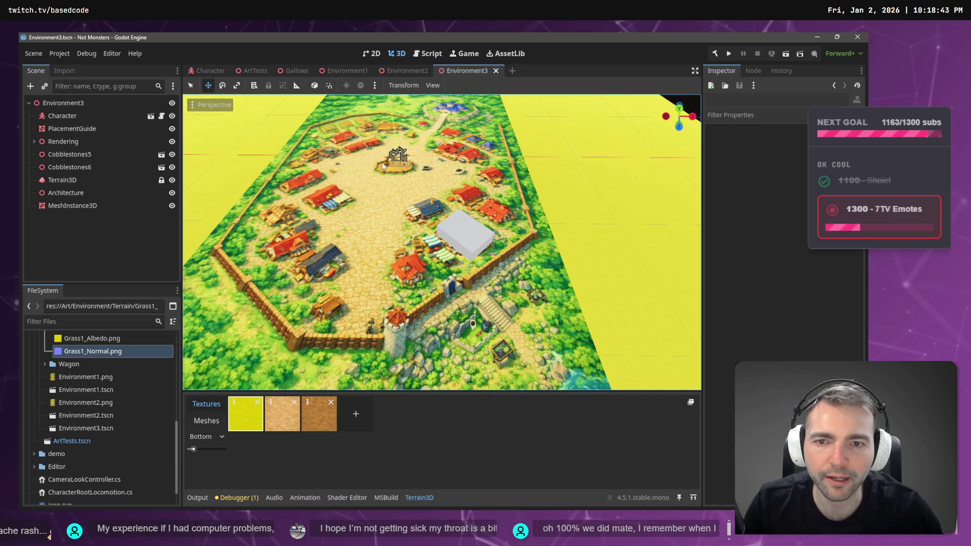
pyautogui.hotkey('ctrl', 'v')
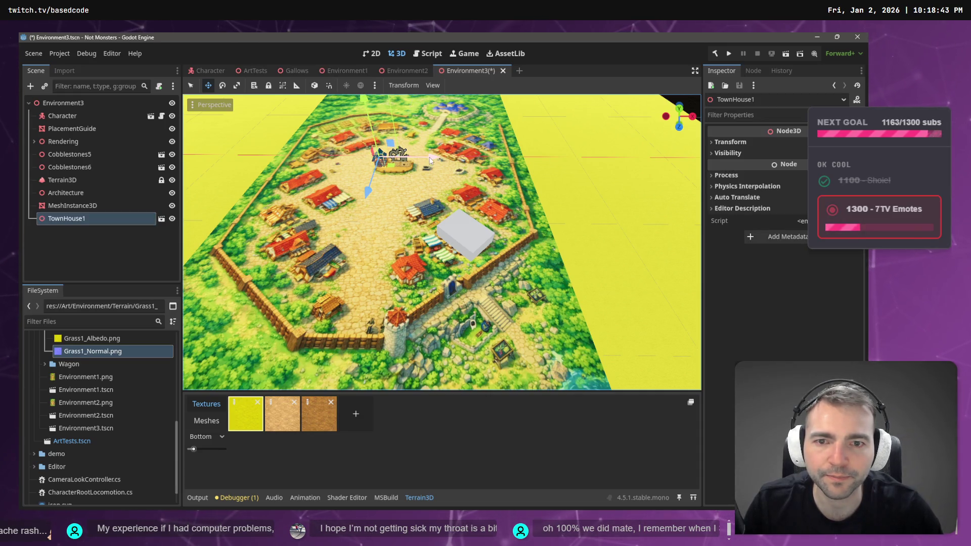
pyautogui.moveTo(430, 160)
pyautogui.mouseDown()
pyautogui.moveTo(451, 183)
pyautogui.moveTo(444, 277)
pyautogui.mouseUp()
pyautogui.scroll(8, 444, 277)
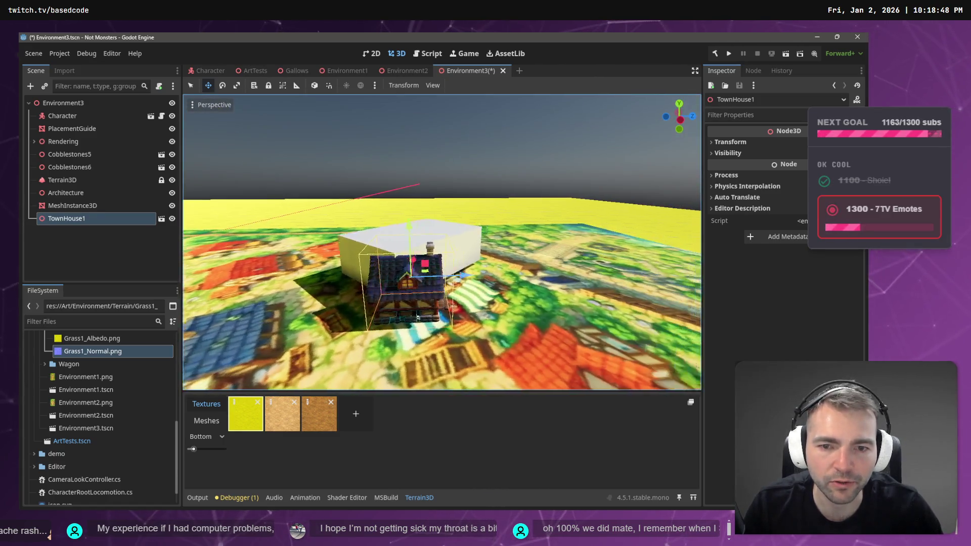
pyautogui.moveTo(418, 318); pyautogui.dragTo(452, 290)
# - Raise the white box, check its transform values in the Inspector, then switch to ChatGPT
pyautogui.click(494, 287)
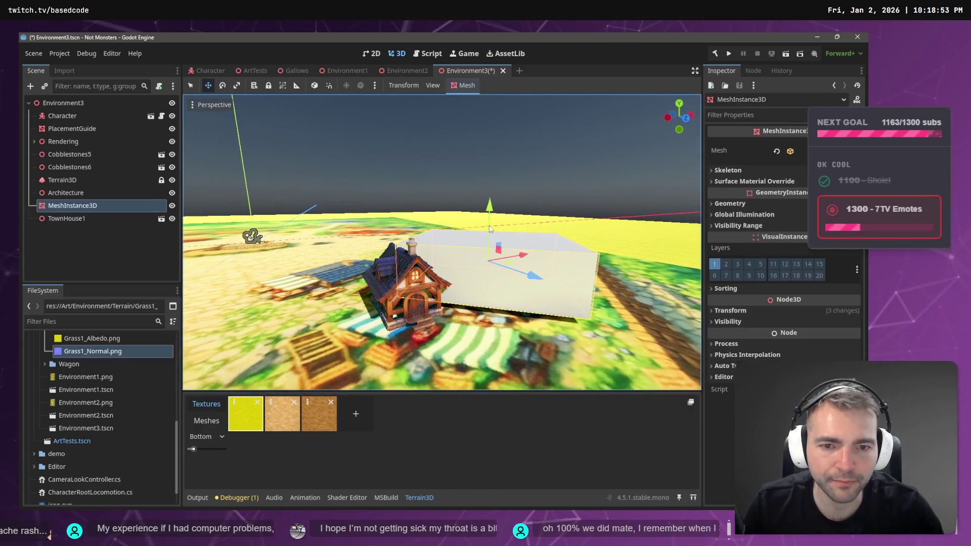
pyautogui.moveTo(491, 216)
pyautogui.mouseDown()
pyautogui.moveTo(499, 193)
pyautogui.moveTo(490, 146)
pyautogui.mouseUp()
pyautogui.press('r')
pyautogui.press('w')
pyautogui.click(730, 311)
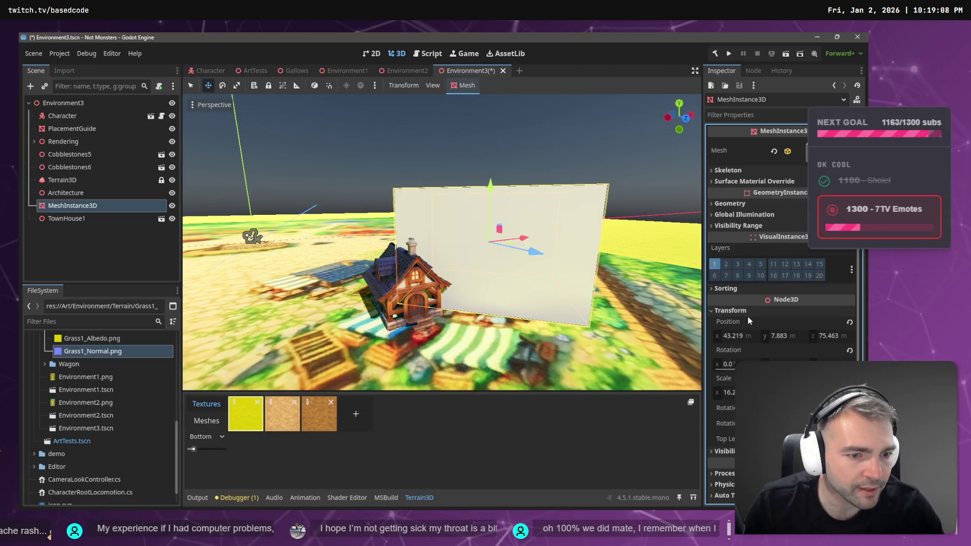
pyautogui.click(745, 337)
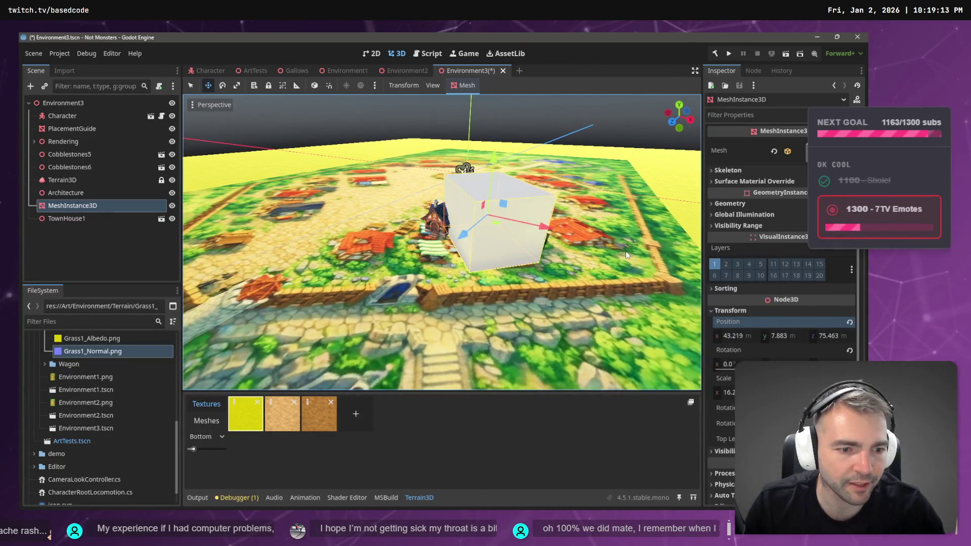
pyautogui.hotkey('alt', 'Tab')
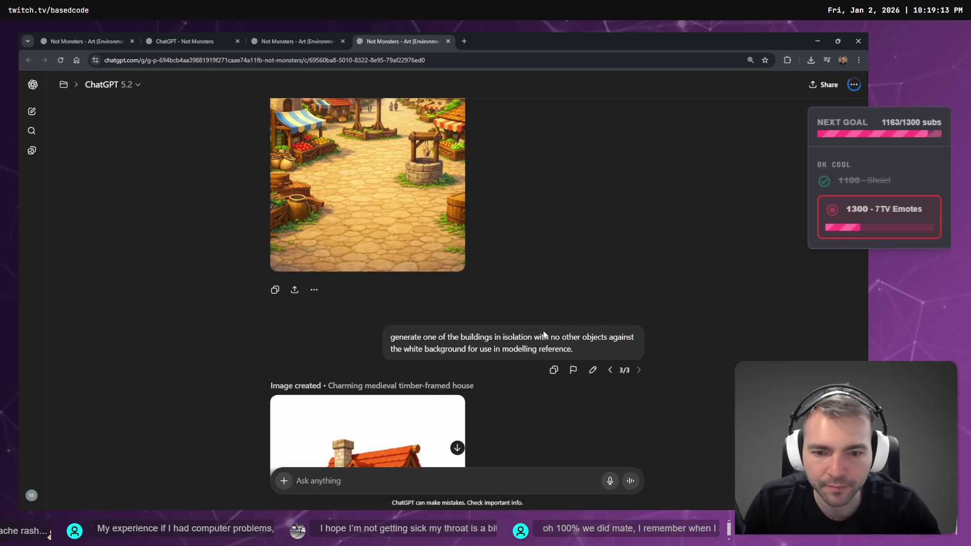
# - Edit the isolated-building prompt to request a Tavern first, about 43 x 8 x 75
pyautogui.scroll(-6, 544, 335)
pyautogui.scroll(5, 517, 335)
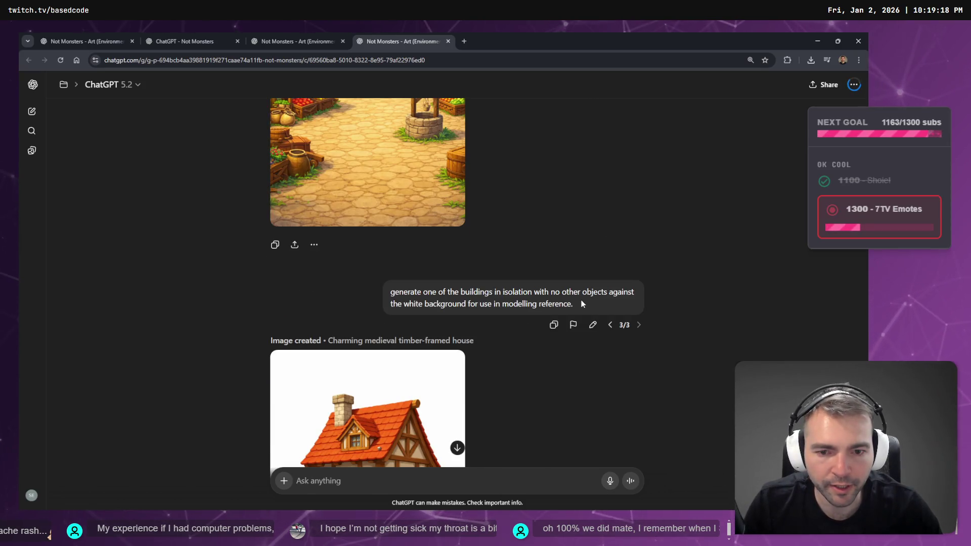
pyautogui.click(593, 325)
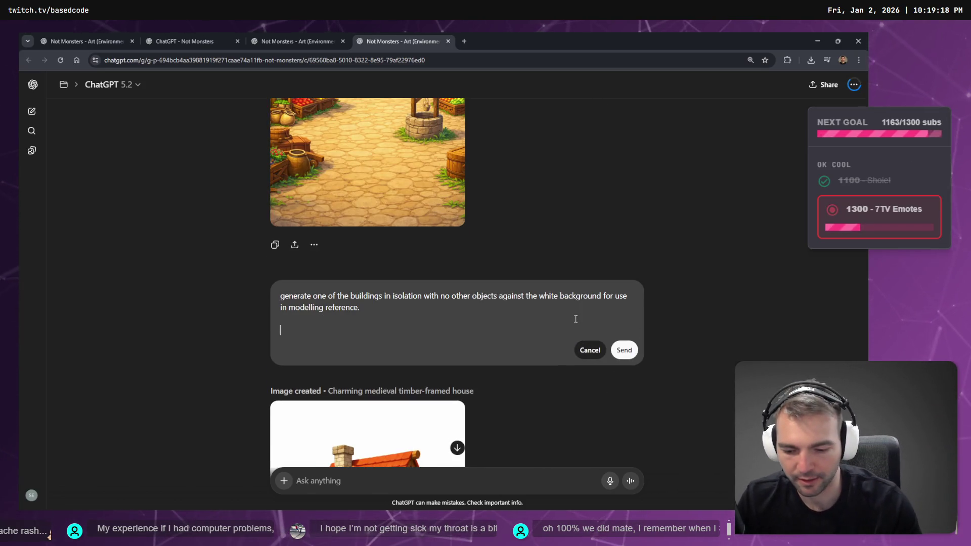
pyautogui.press('super+h')
pyautogui.write("first we're generating a Tavern, it's dimentions are about 43 x")
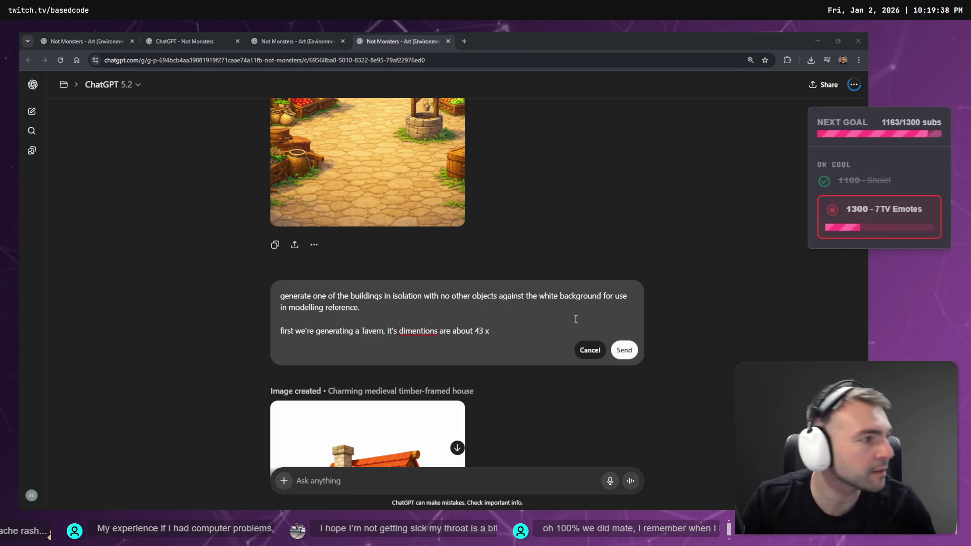
pyautogui.hotkey('alt', 'Tab')
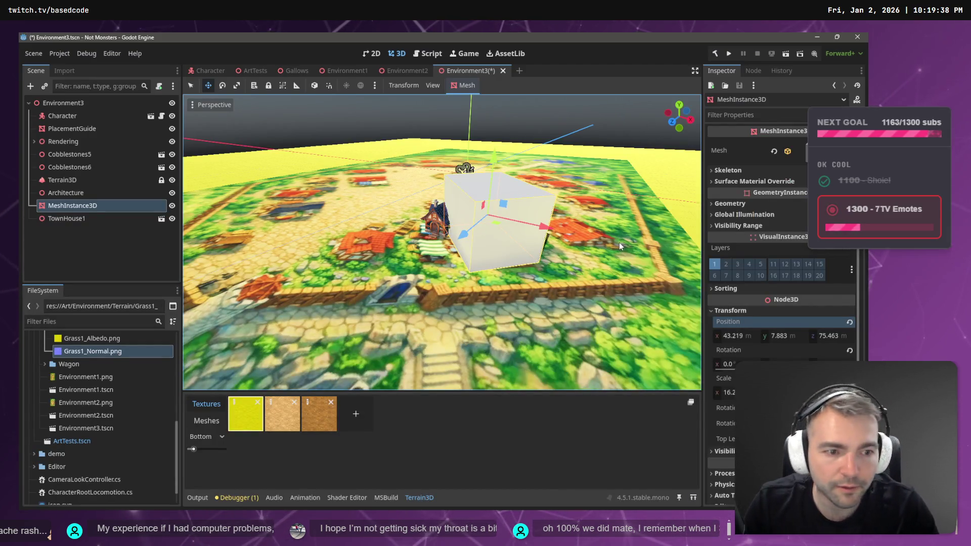
pyautogui.click(780, 336)
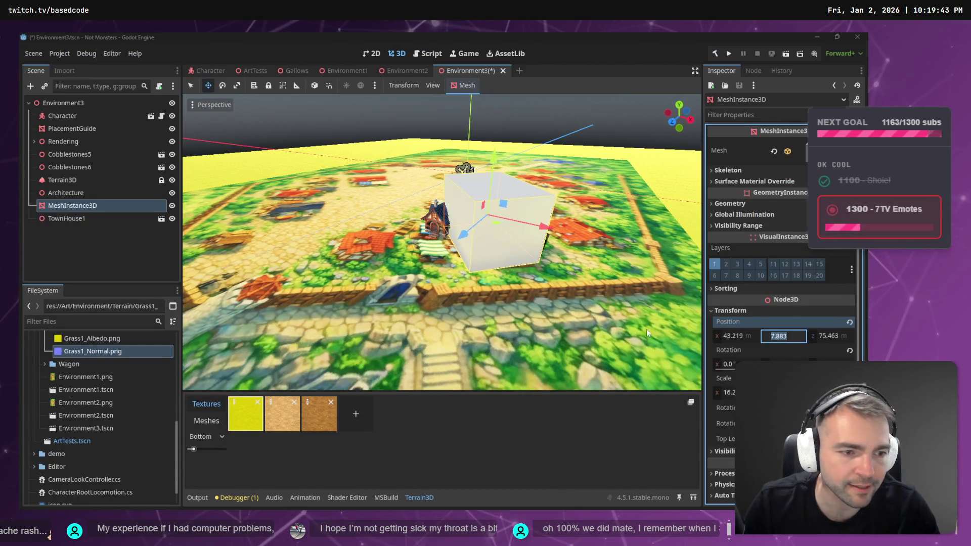
pyautogui.hotkey('alt', 'Tab')
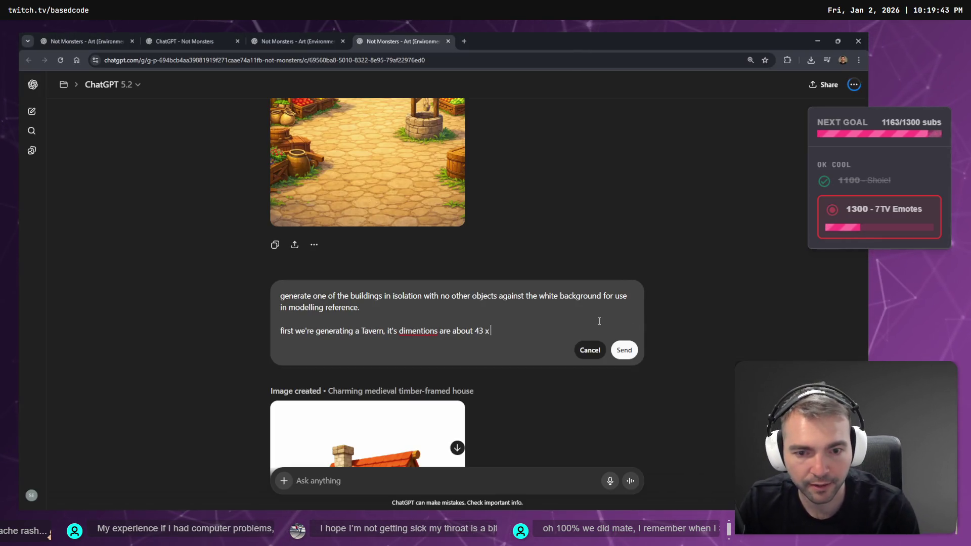
pyautogui.write('8 x 75')
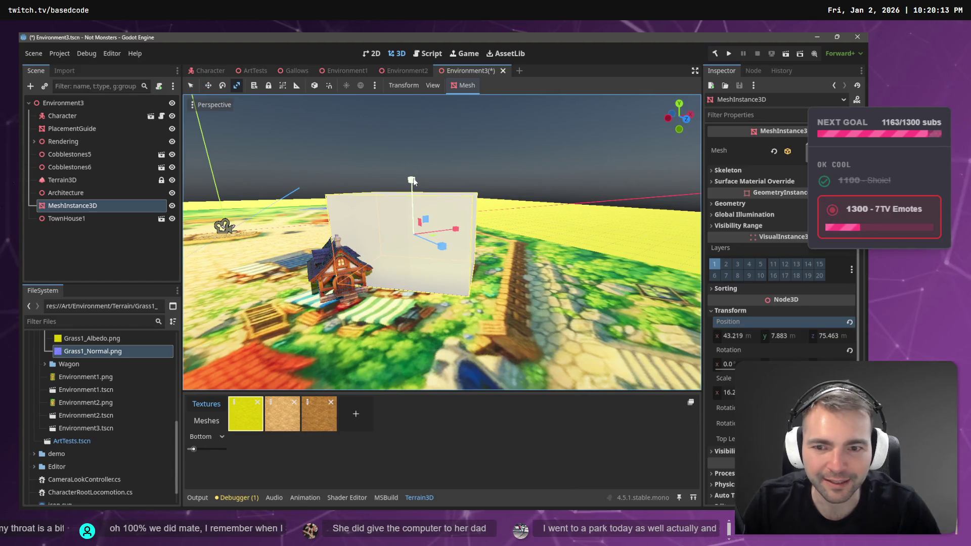
# - Lower the box proxy slightly and duplicate TownHouse1 as TownHouse2, lifting the copy upward
pyautogui.moveTo(414, 189); pyautogui.dragTo(412, 187)
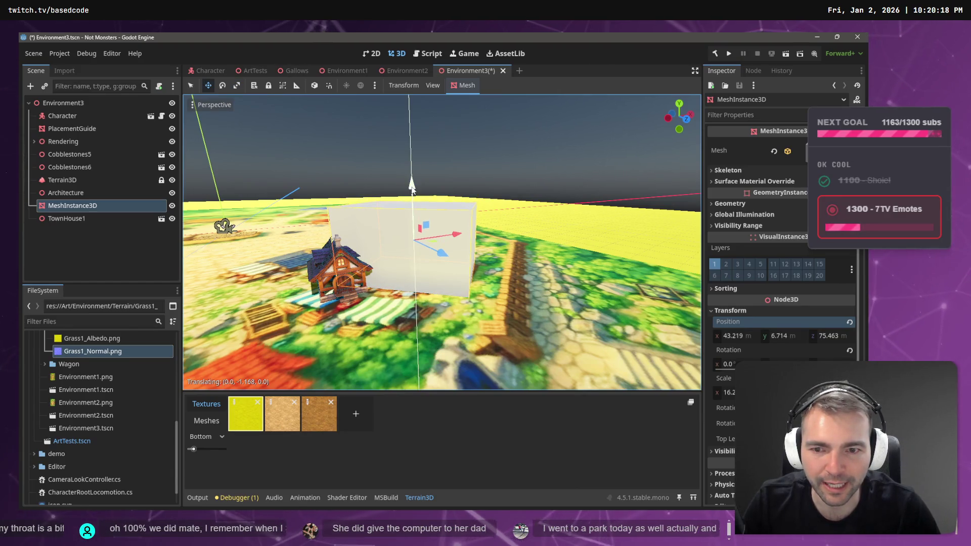
pyautogui.click(334, 286)
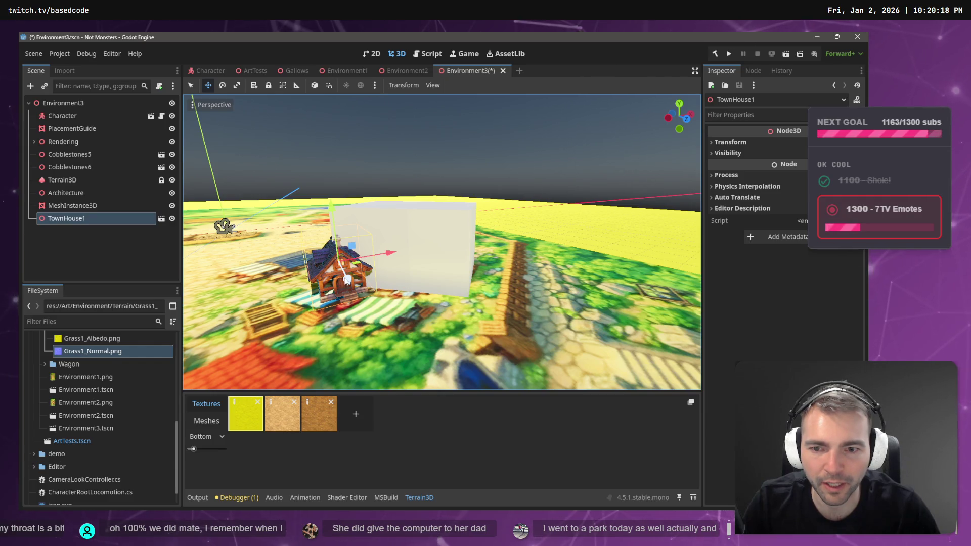
pyautogui.click(334, 263)
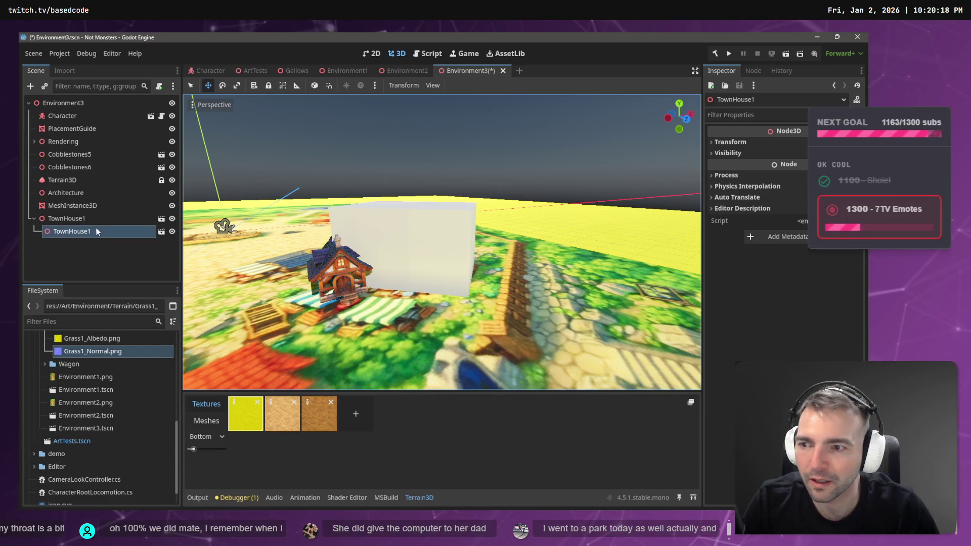
pyautogui.click(108, 215)
pyautogui.hotkey('ctrl', 'd')
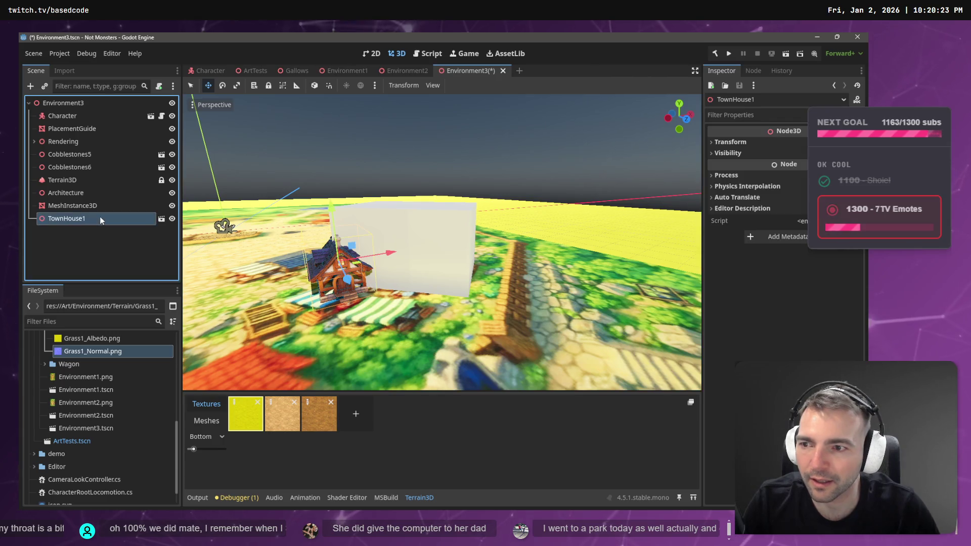
pyautogui.moveTo(337, 208); pyautogui.dragTo(333, 179)
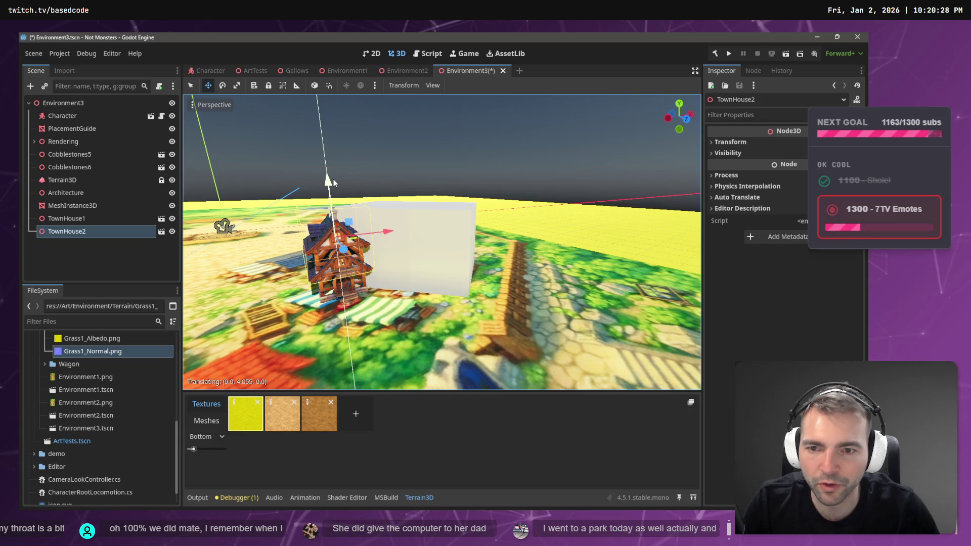
# - Lower the white box proxy further to a height of 5.862
pyautogui.click(404, 212)
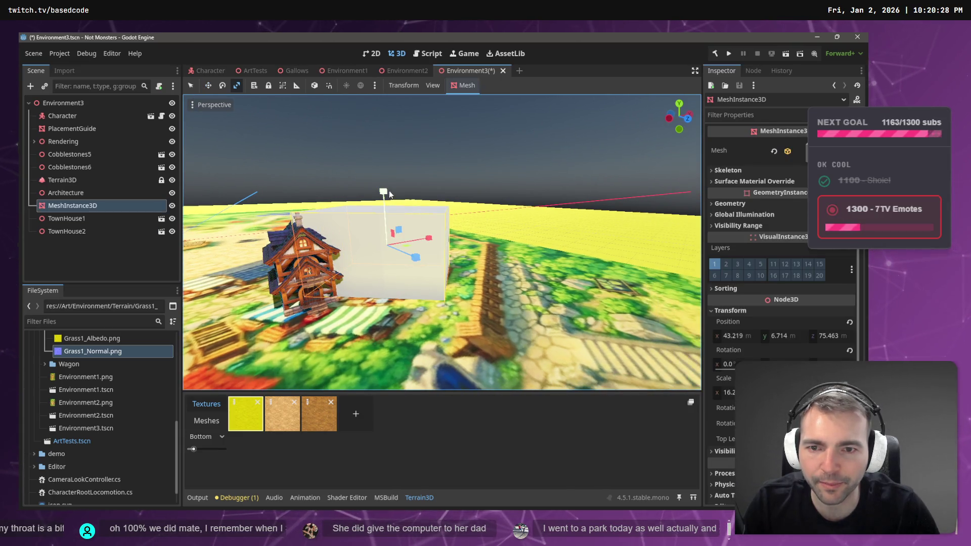
pyautogui.moveTo(383, 190); pyautogui.dragTo(388, 199)
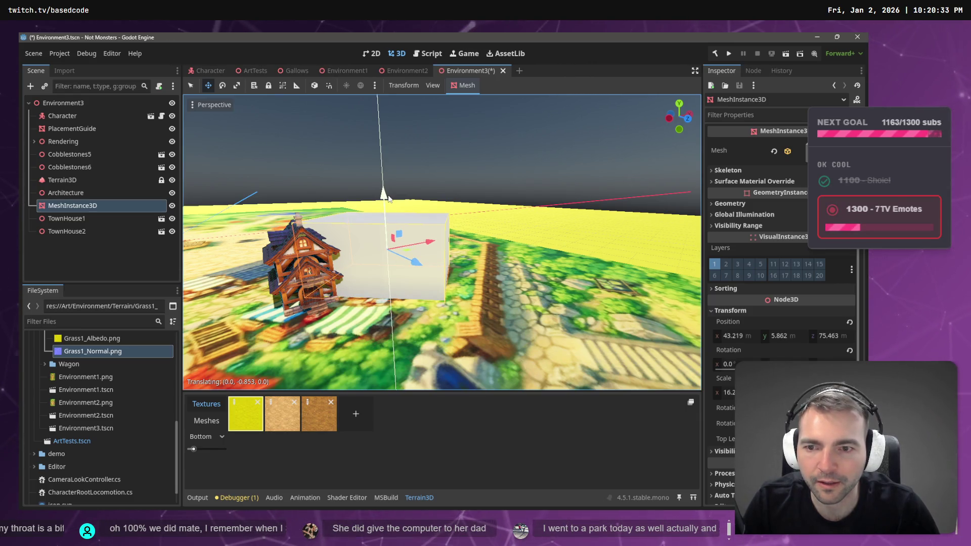
pyautogui.press('w')
pyautogui.press('s')
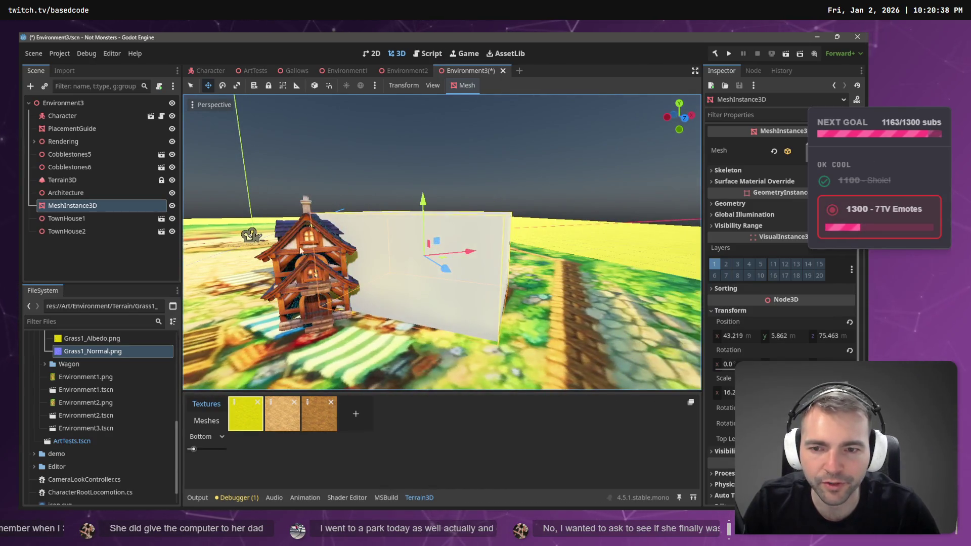
# - Delete TownHouse2 and TownHouse1, then check the MeshInstance3D box proxy's Position values
pyautogui.click(303, 317)
pyautogui.press('Delete')
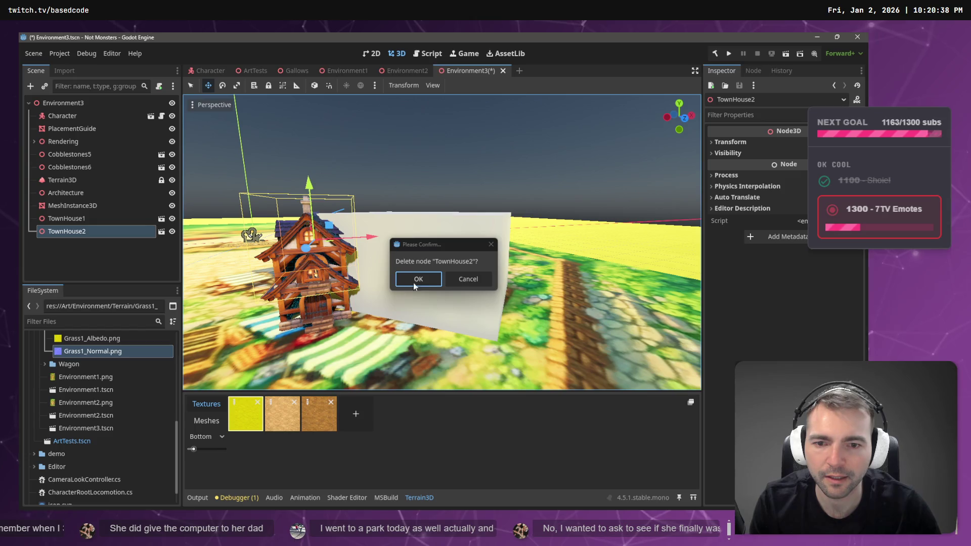
pyautogui.click(420, 279)
pyautogui.press('Delete')
pyautogui.click(418, 279)
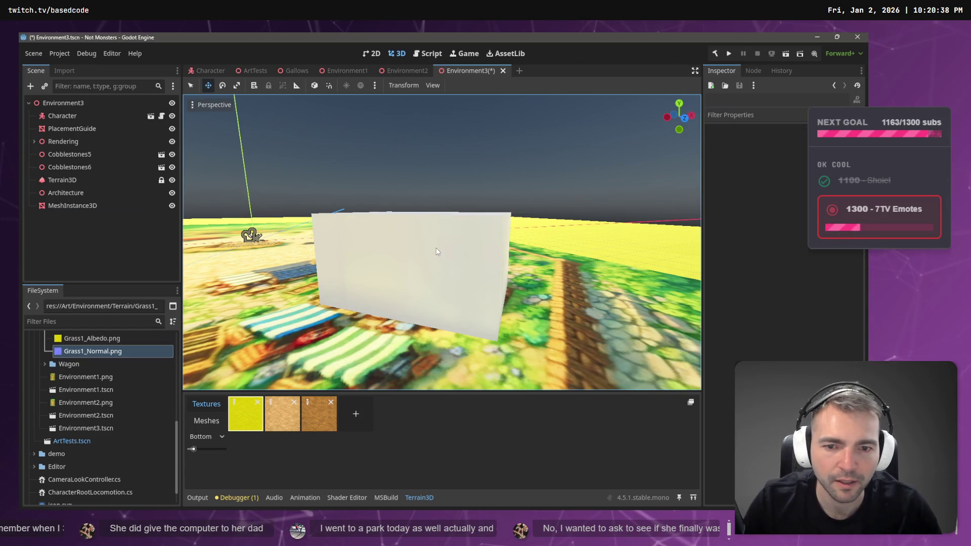
pyautogui.click(420, 244)
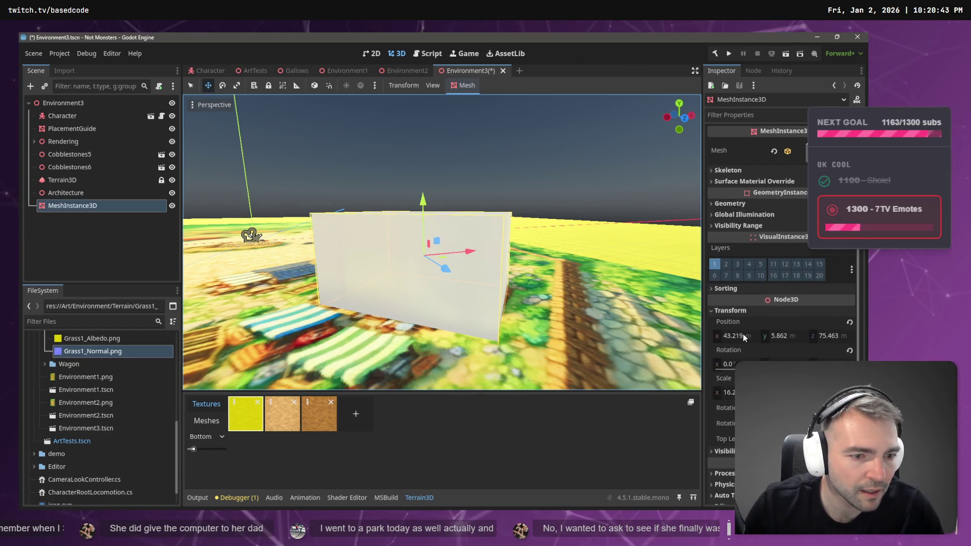
pyautogui.click(786, 335)
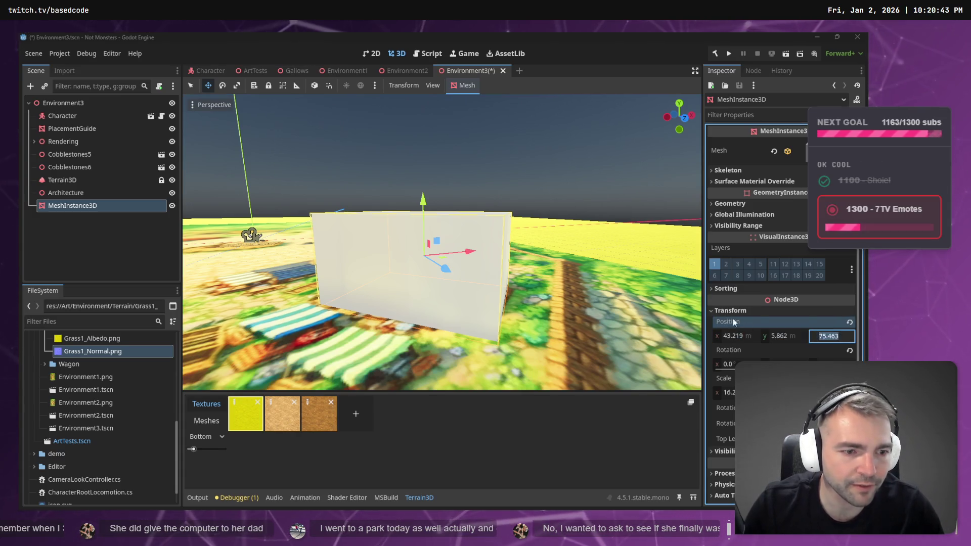
pyautogui.hotkey('alt', 'Tab')
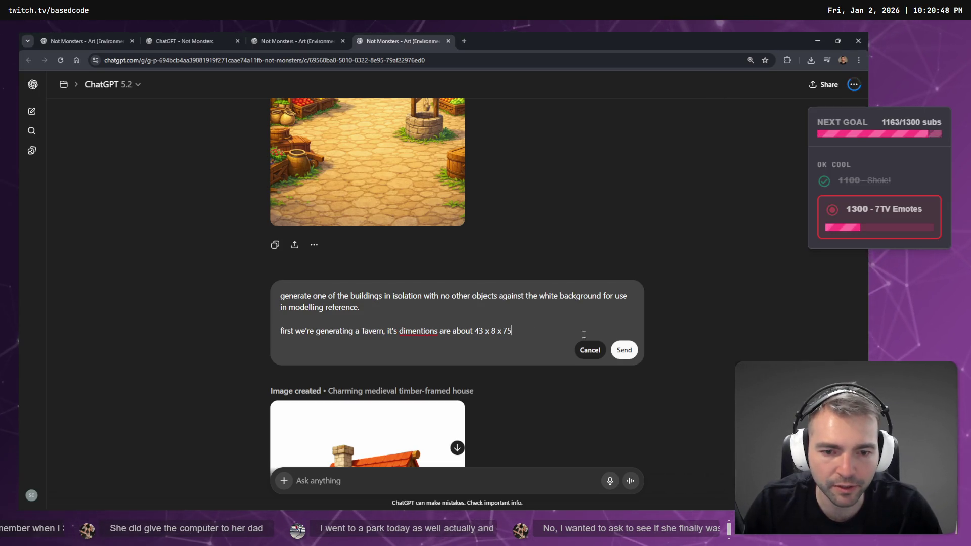
# - Correct 'dimentions' to 'dimensions', reword it to "it's dimensions", and resubmit the Tavern prompt
pyautogui.rightClick(430, 331)
pyautogui.click(484, 120)
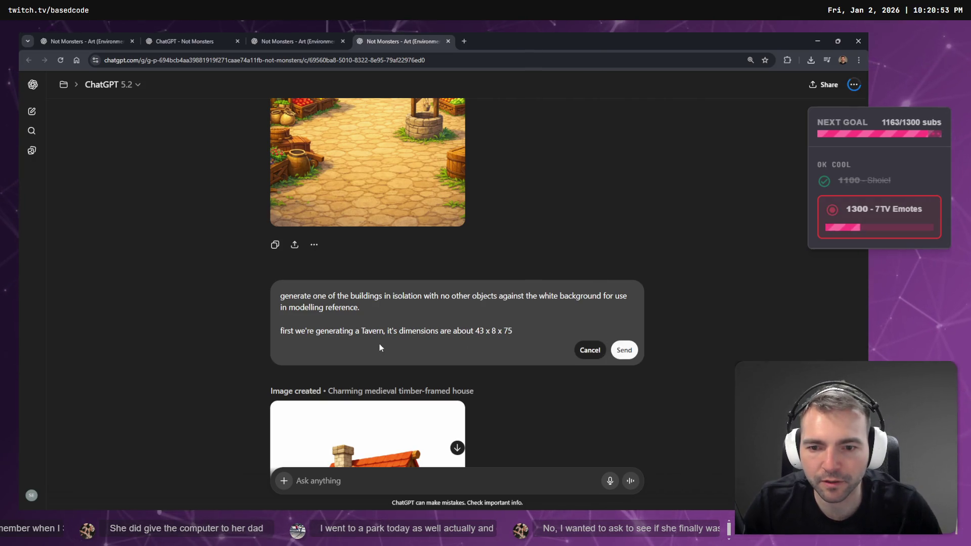
pyautogui.hotkey('ctrl', 'shift', 'Left')
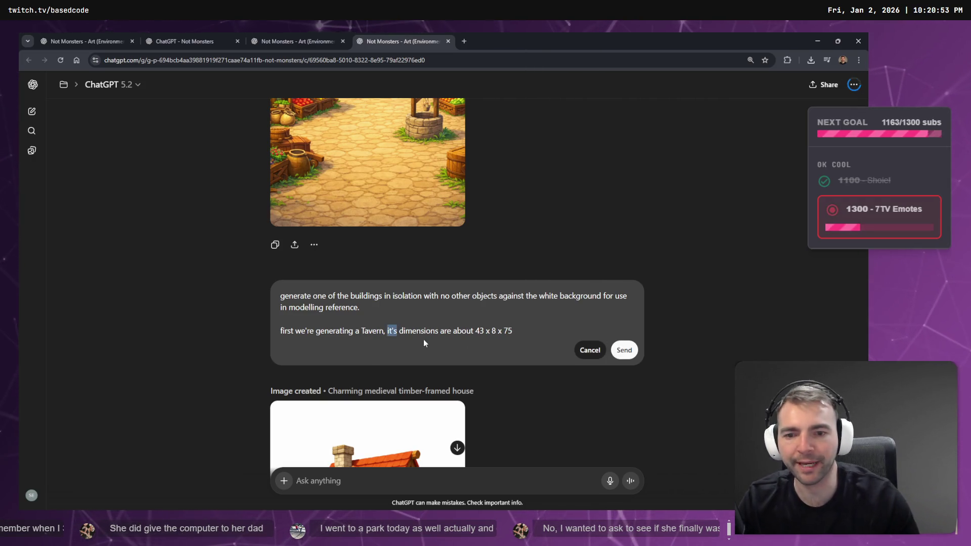
pyautogui.write('The dime')
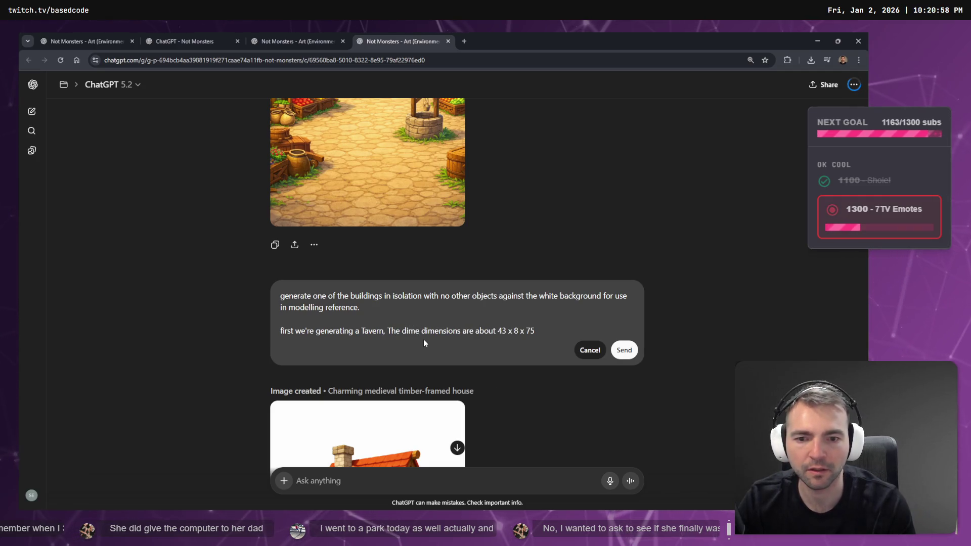
pyautogui.press('BackSpace')
pyautogui.press('BackSpace')
pyautogui.press('BackSpace')
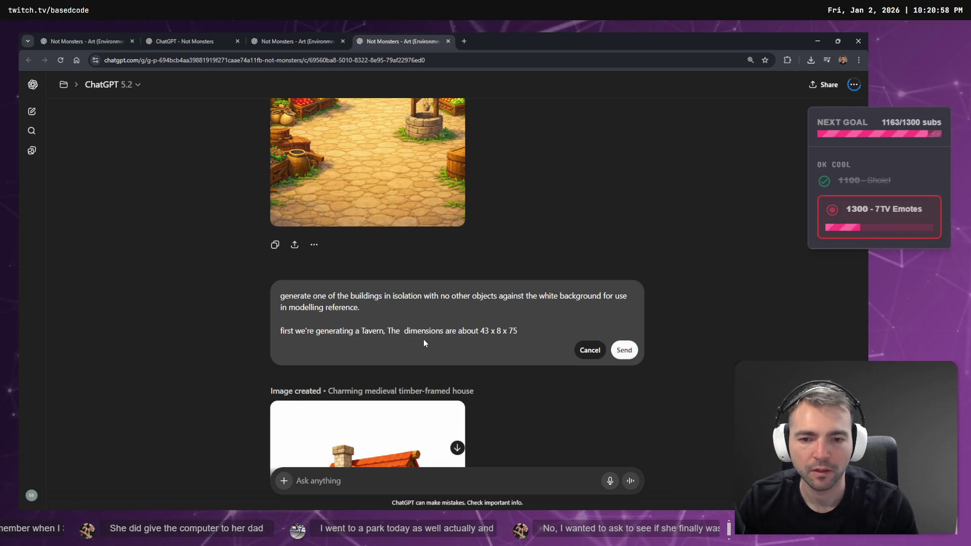
pyautogui.press('BackSpace')
pyautogui.press('BackSpace')
pyautogui.press('BackSpace')
pyautogui.write("it's")
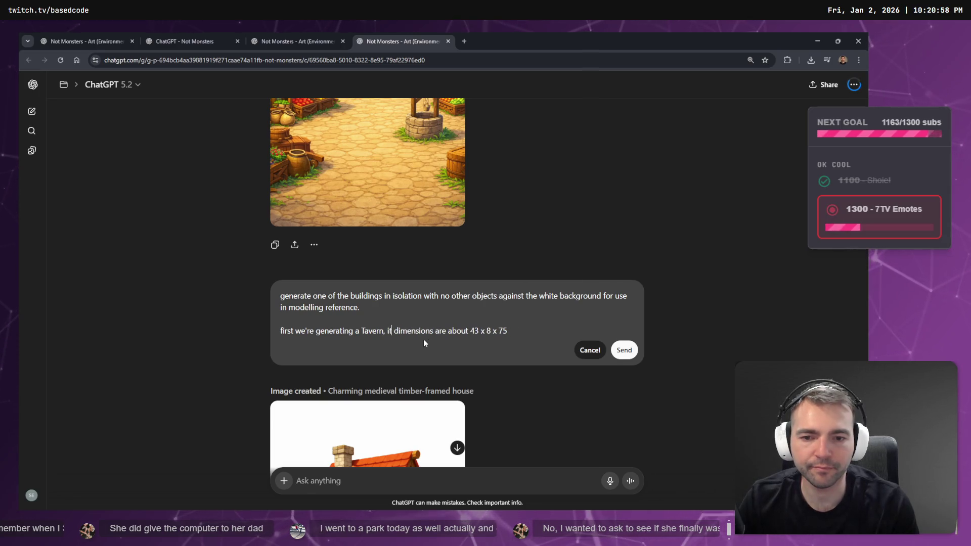
pyautogui.press('Return')
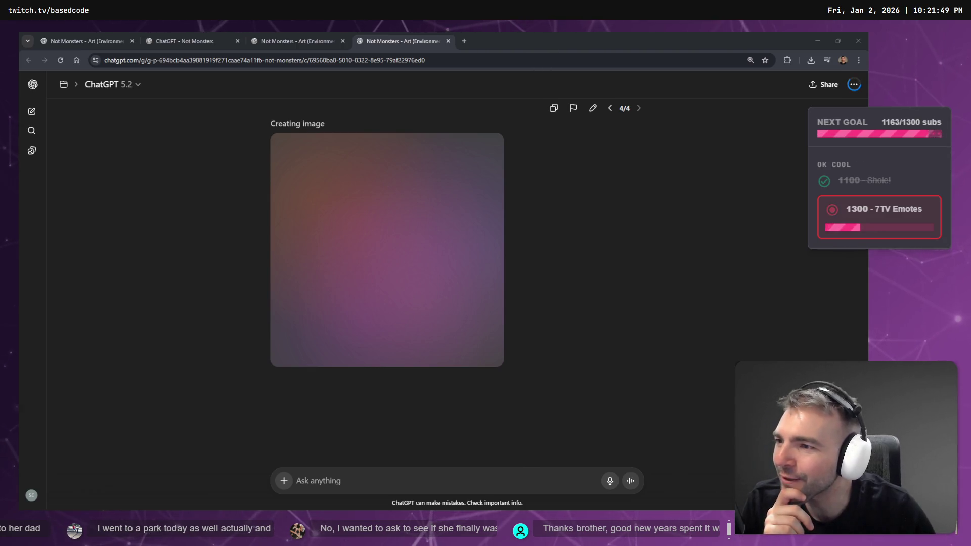
# - Look through the open chats and settle on the grass texture chat
pyautogui.click(287, 38)
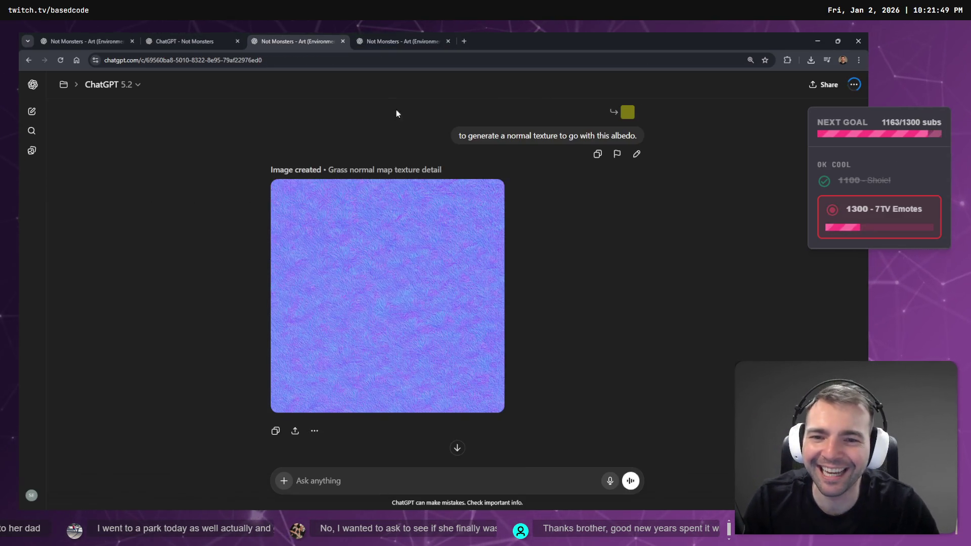
pyautogui.click(187, 41)
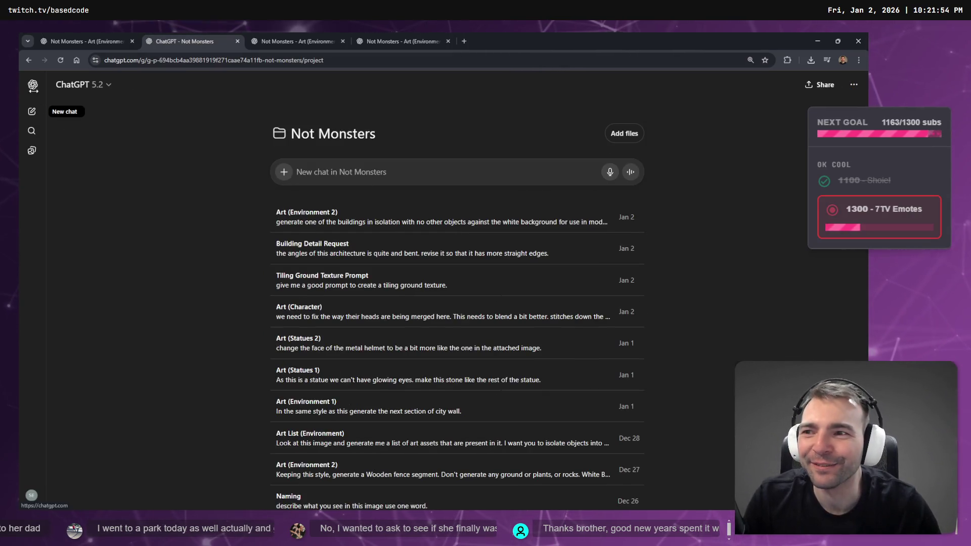
pyautogui.click(92, 35)
pyautogui.click(186, 37)
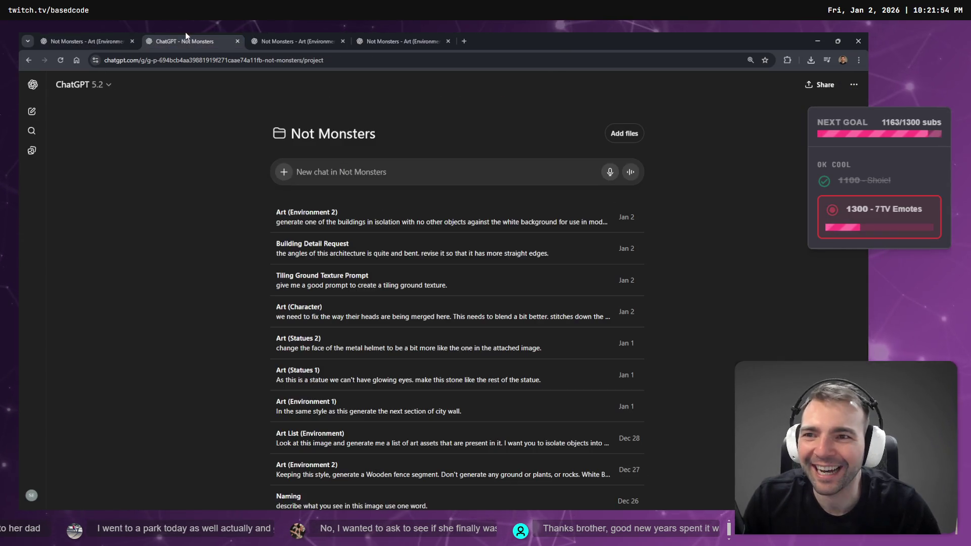
pyautogui.click(284, 38)
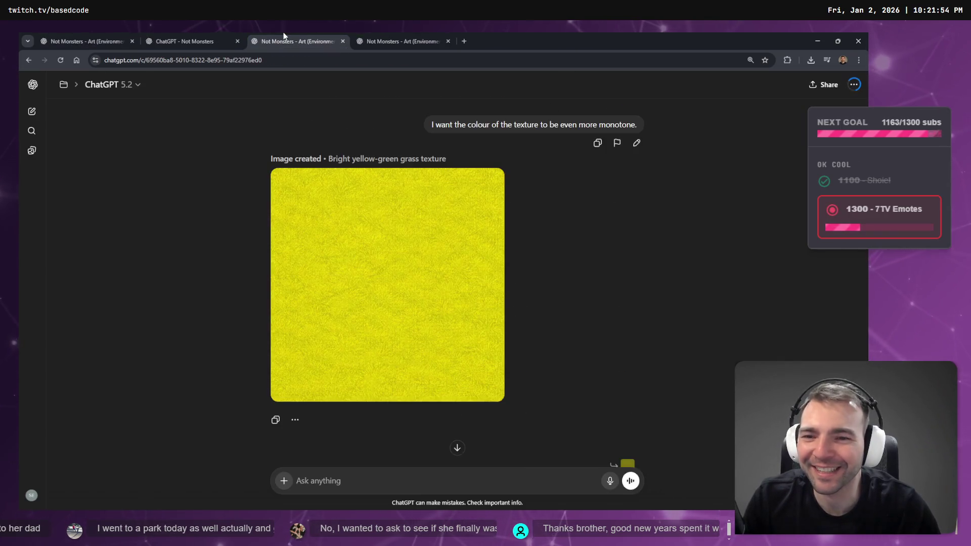
# - Show the chat list and start renaming the Building Detail Request chat
pyautogui.click(31, 85)
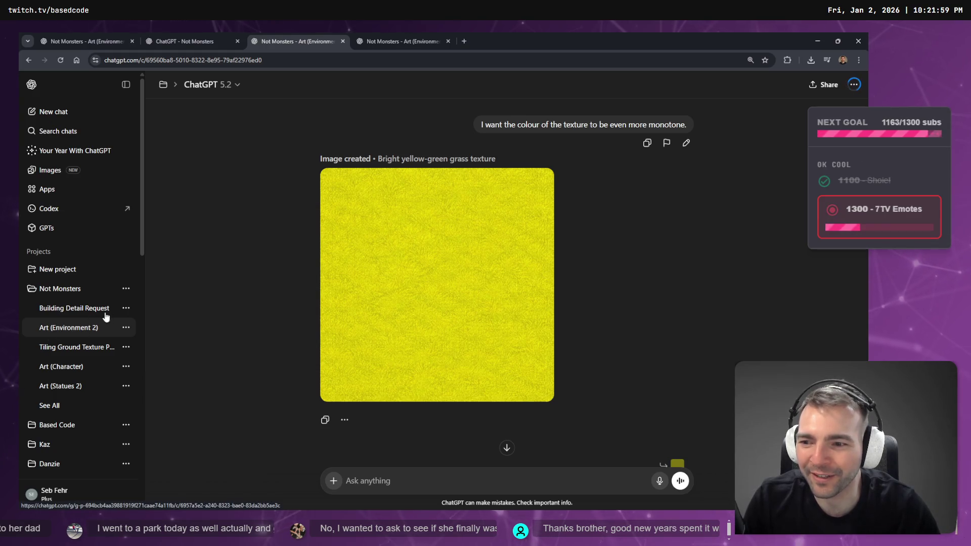
pyautogui.click(126, 308)
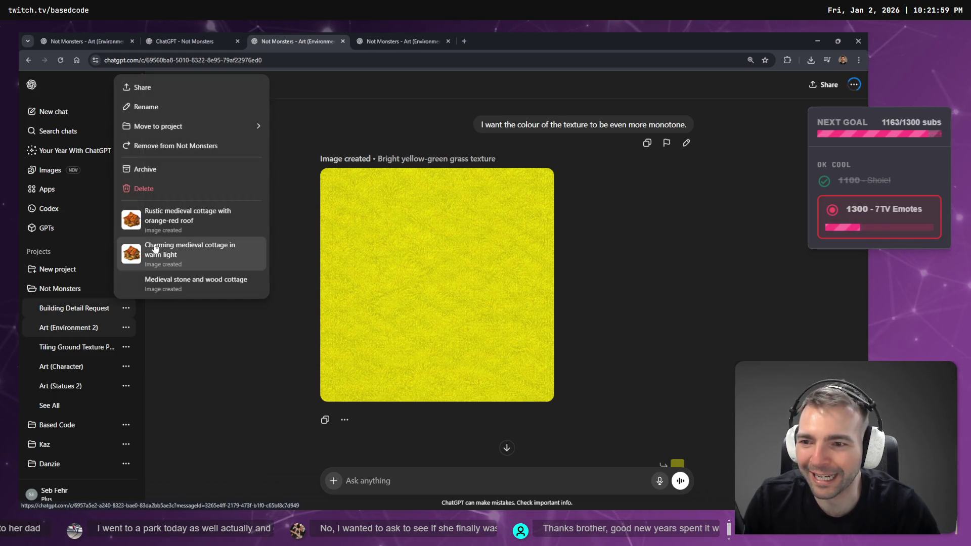
pyautogui.click(174, 105)
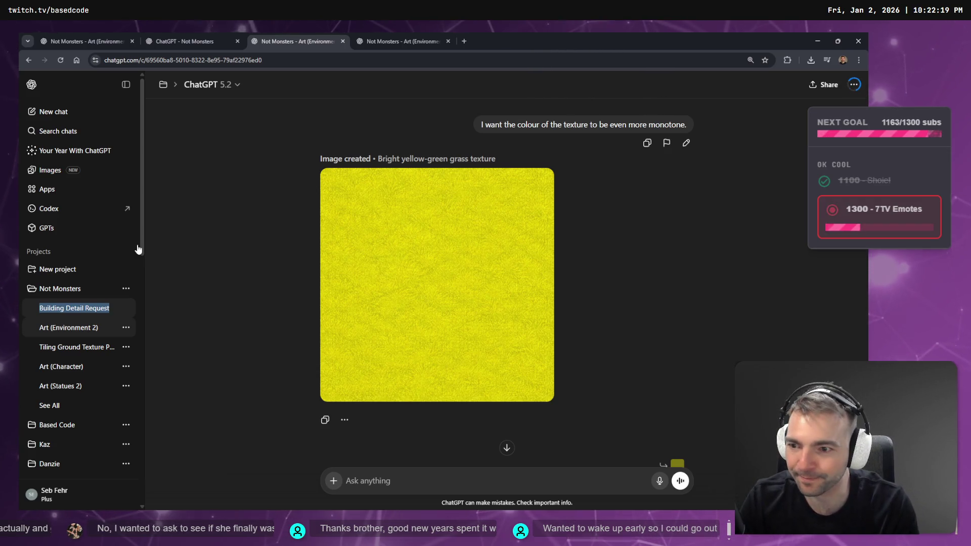
# - Rename the chat to 'Art (Architecture)', then go to the chat with the finished tavern image
pyautogui.write('Art (A')
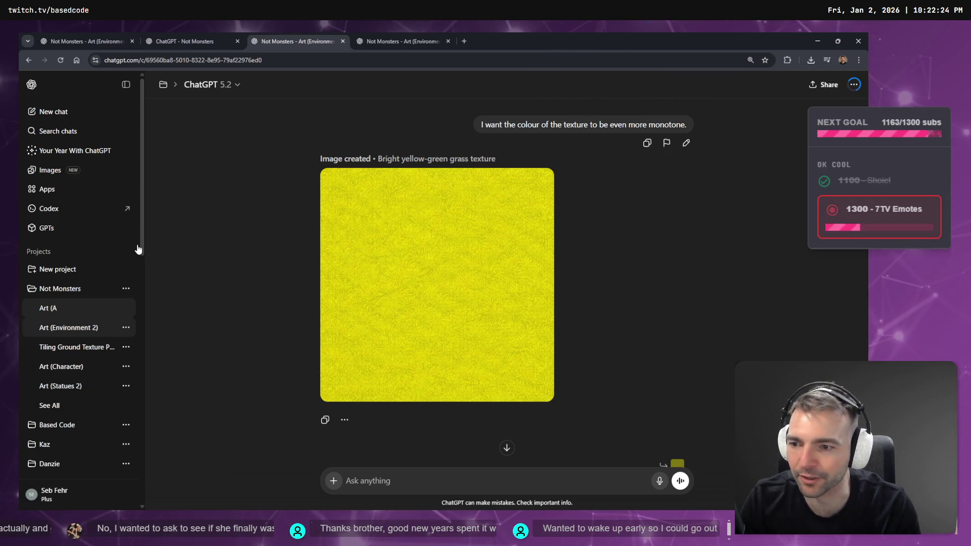
pyautogui.write('rc')
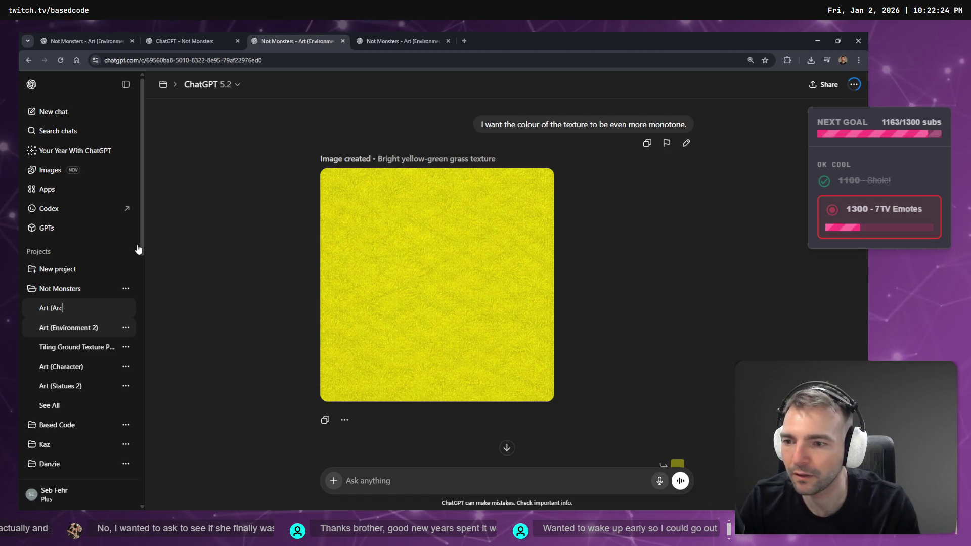
pyautogui.write('hitecture)')
pyautogui.press('Return')
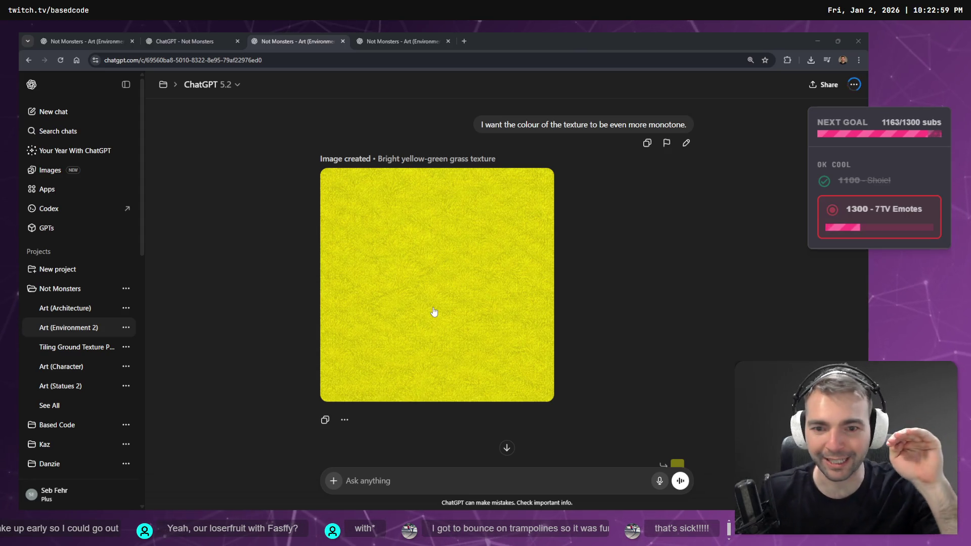
pyautogui.click(423, 36)
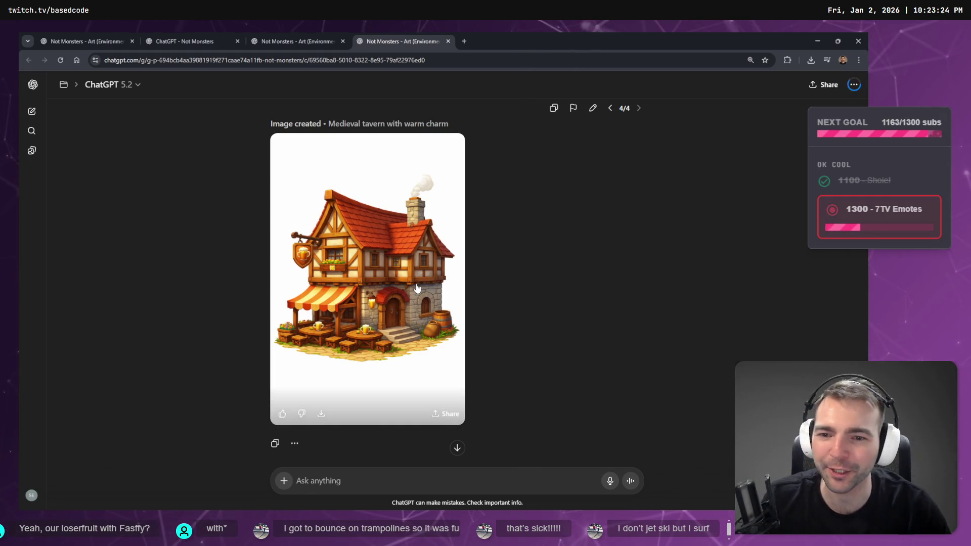
# - Copy the tavern image and send a dictated edit removing tables, chairs, barrels and sacks, zoomed out
pyautogui.click(433, 280)
pyautogui.rightClick(445, 277)
pyautogui.click(487, 313)
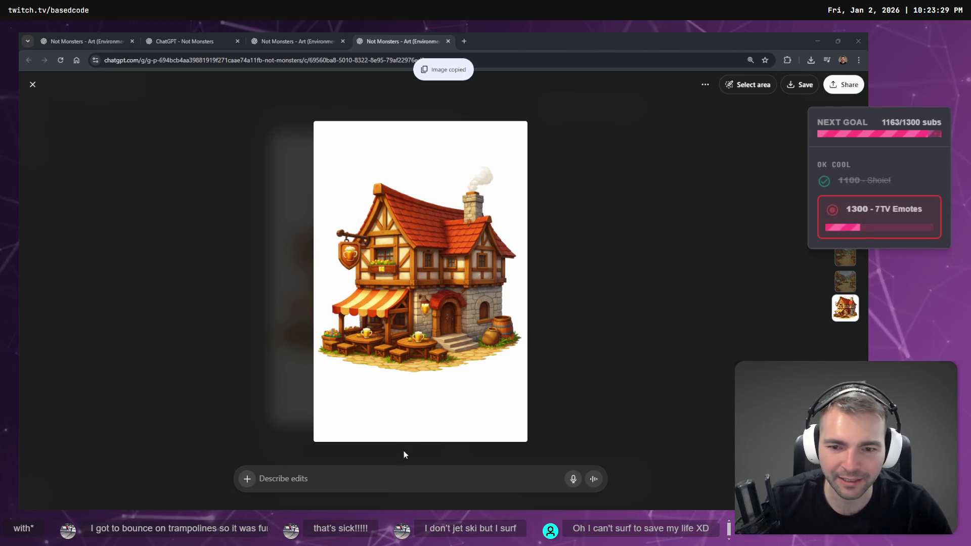
pyautogui.click(405, 474)
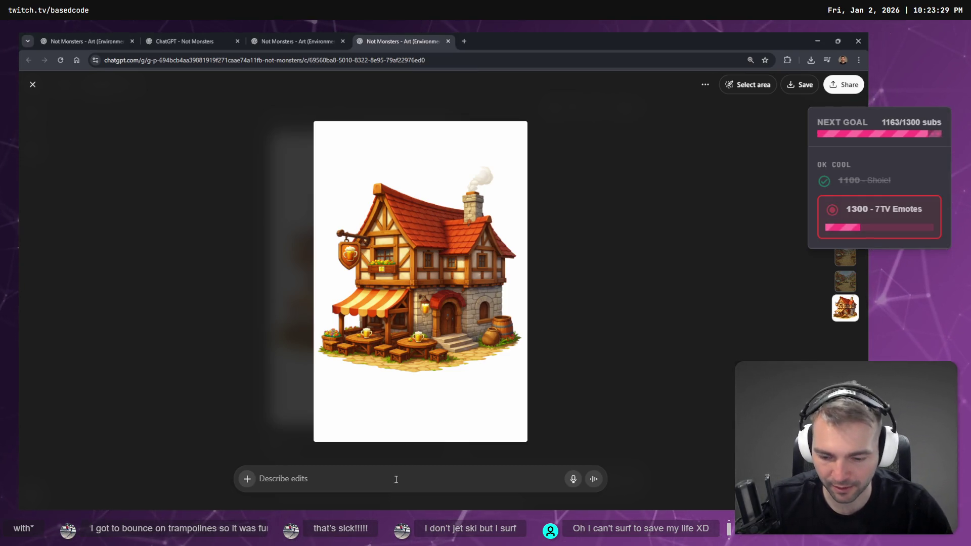
pyautogui.press('super+h')
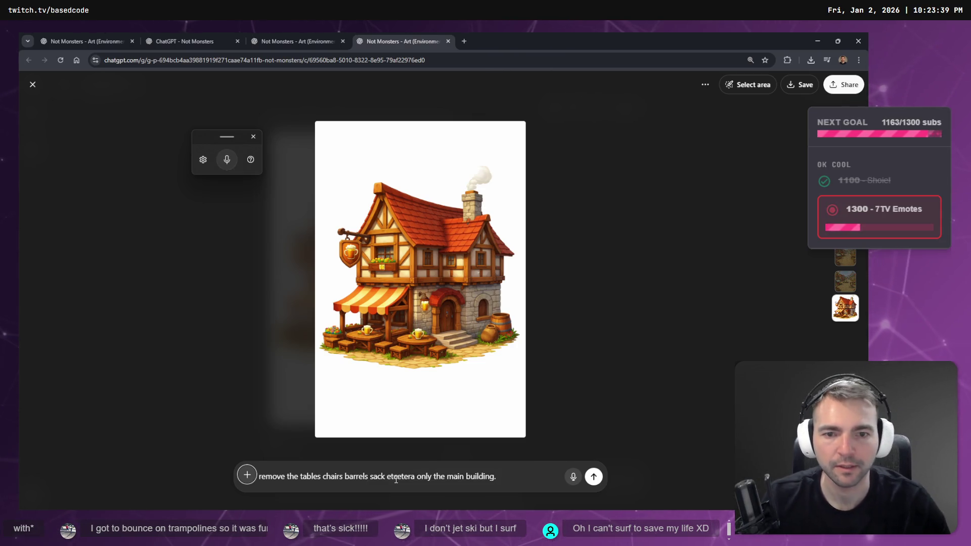
pyautogui.press('super+h')
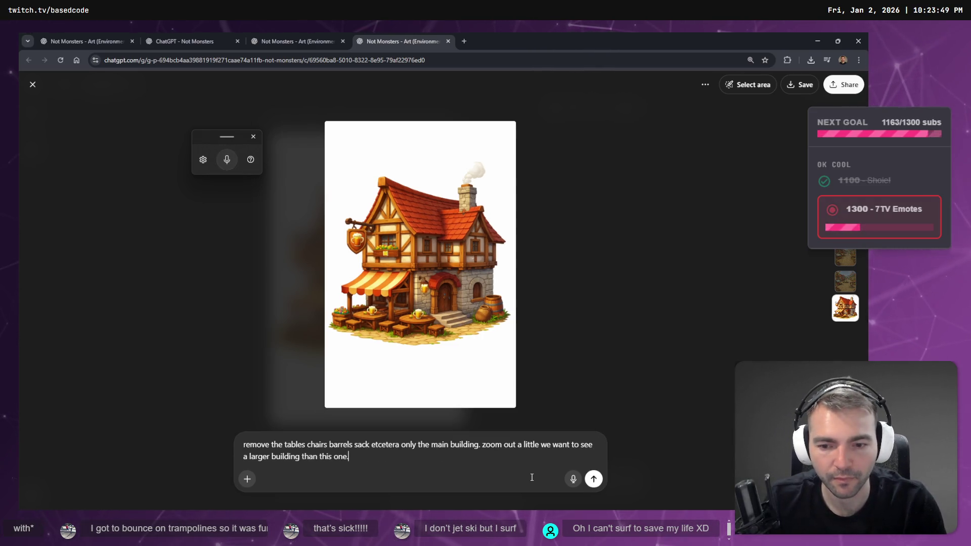
pyautogui.press('Return')
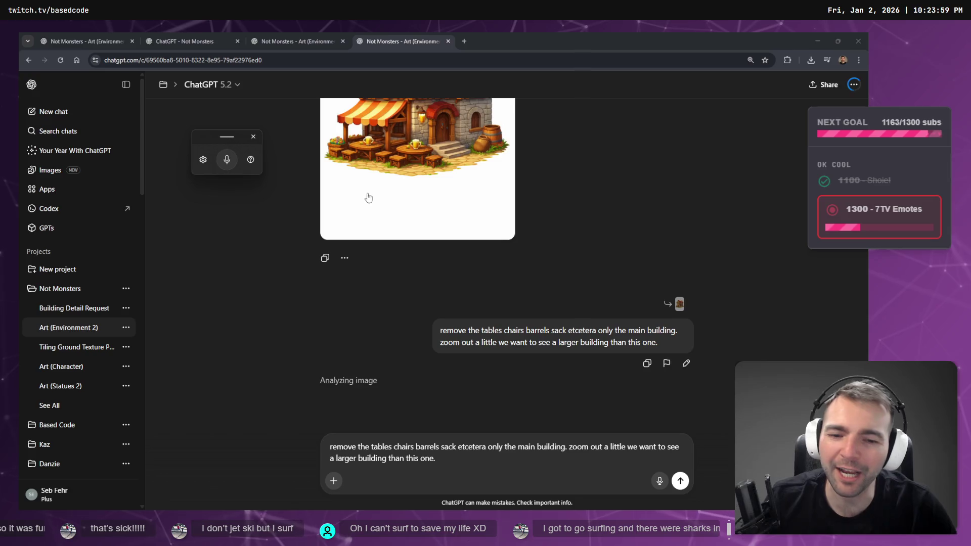
# - Clear the leftover dictated text from the message box
pyautogui.scroll(-1, 384, 218)
pyautogui.hotkey('ctrl', 'a')
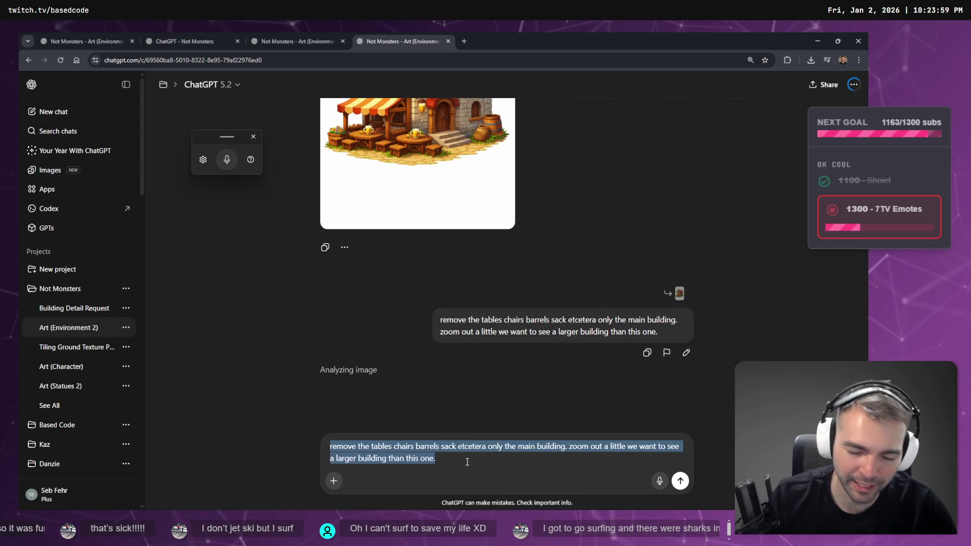
pyautogui.press('BackSpace')
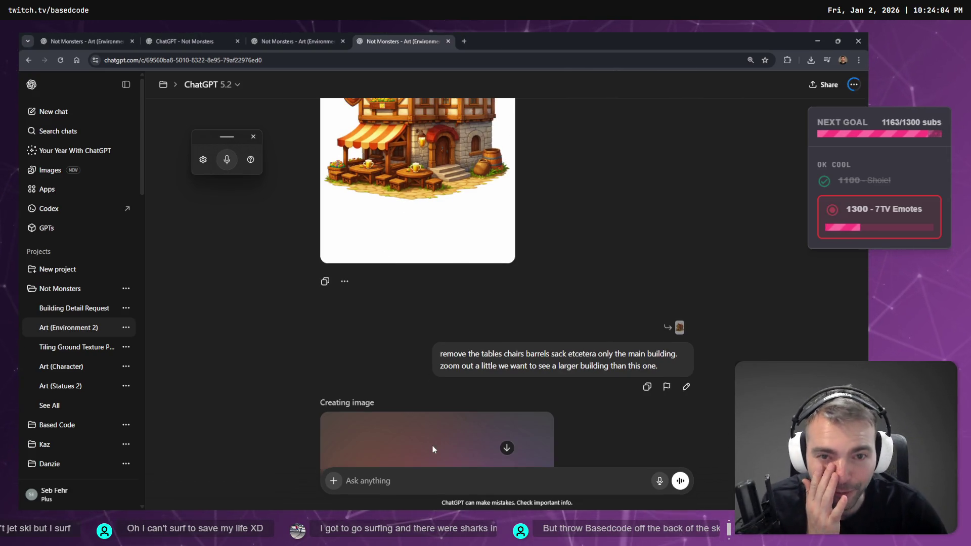
# - Scroll between the earlier tavern with tables and the new stand-alone tavern image to compare them
pyautogui.scroll(-3, 395, 416)
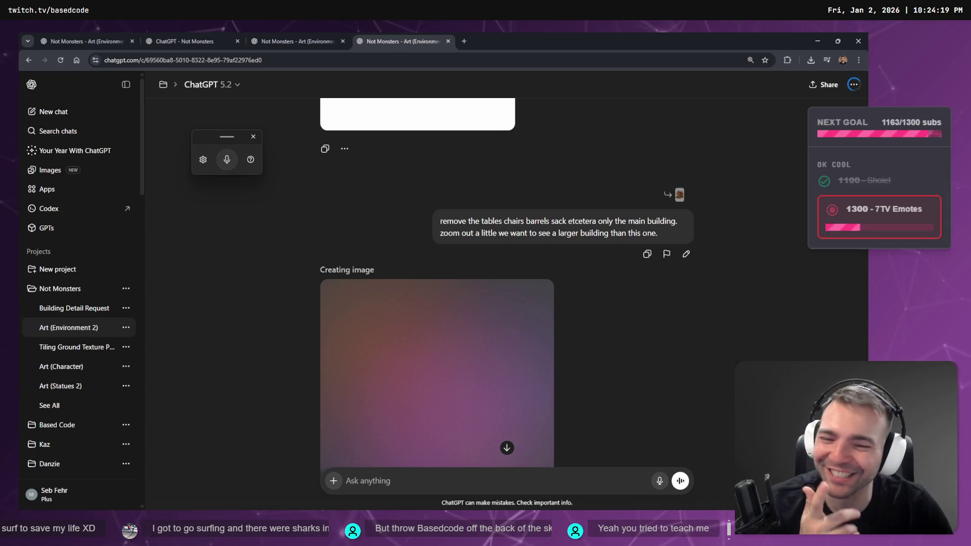
pyautogui.scroll(-3, 278, 208)
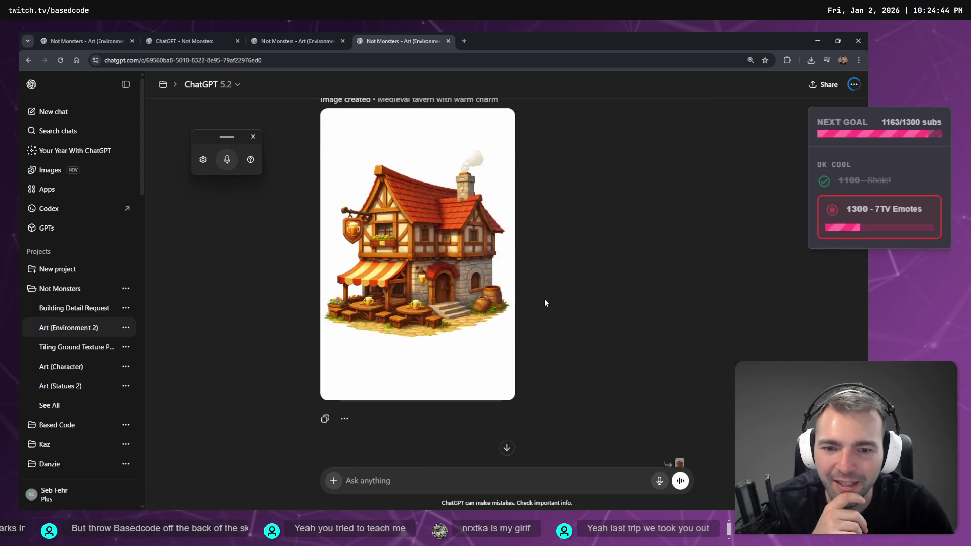
pyautogui.scroll(-7, 434, 274)
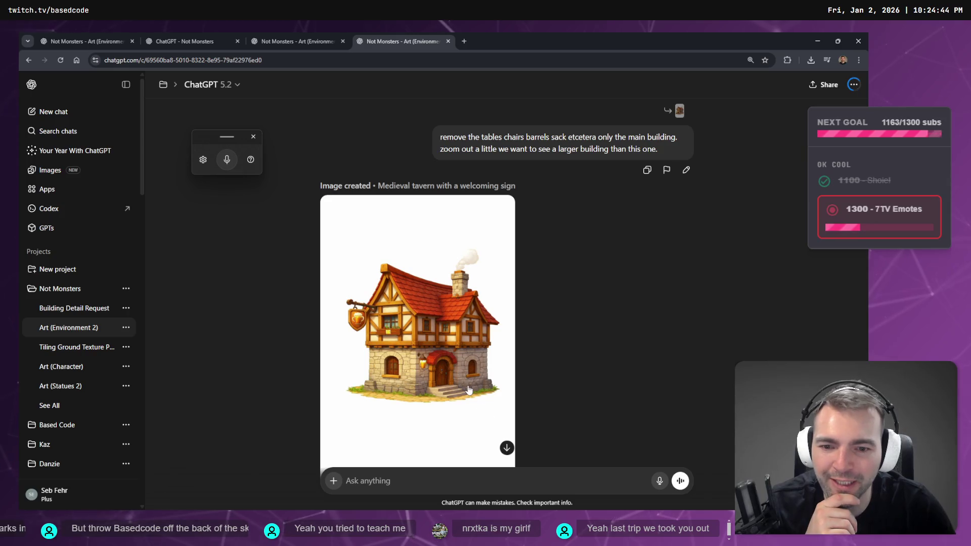
pyautogui.scroll(7, 466, 390)
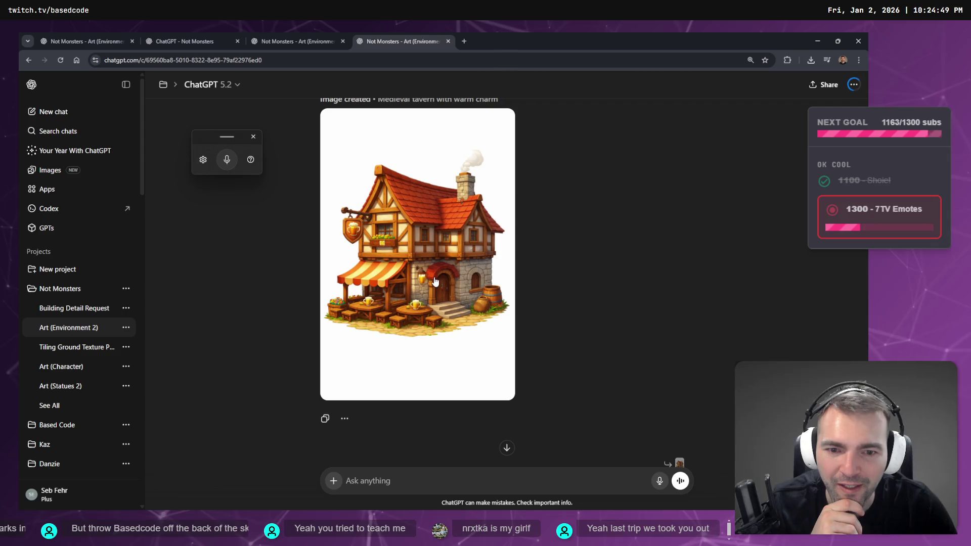
pyautogui.scroll(-7, 436, 293)
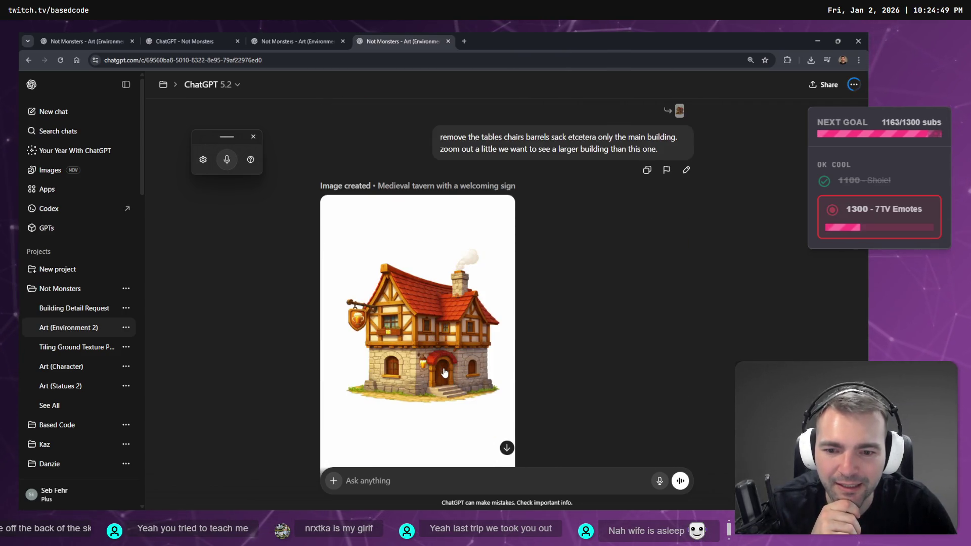
pyautogui.scroll(7, 434, 345)
pyautogui.scroll(-7, 425, 303)
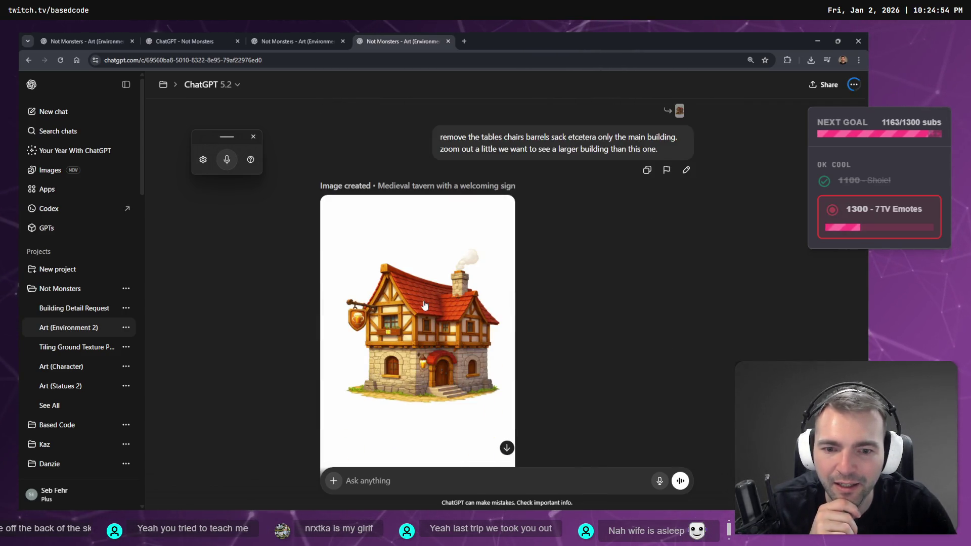
pyautogui.scroll(7, 425, 297)
pyautogui.scroll(-7, 425, 296)
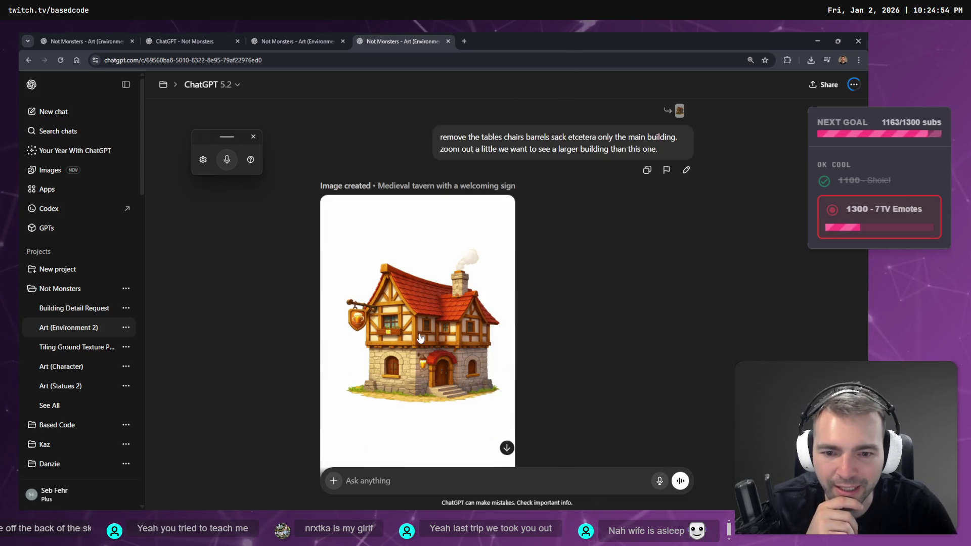
# - Copy the stand-alone tavern image and try marking its hanging sign for editing, then cancel
pyautogui.click(470, 320)
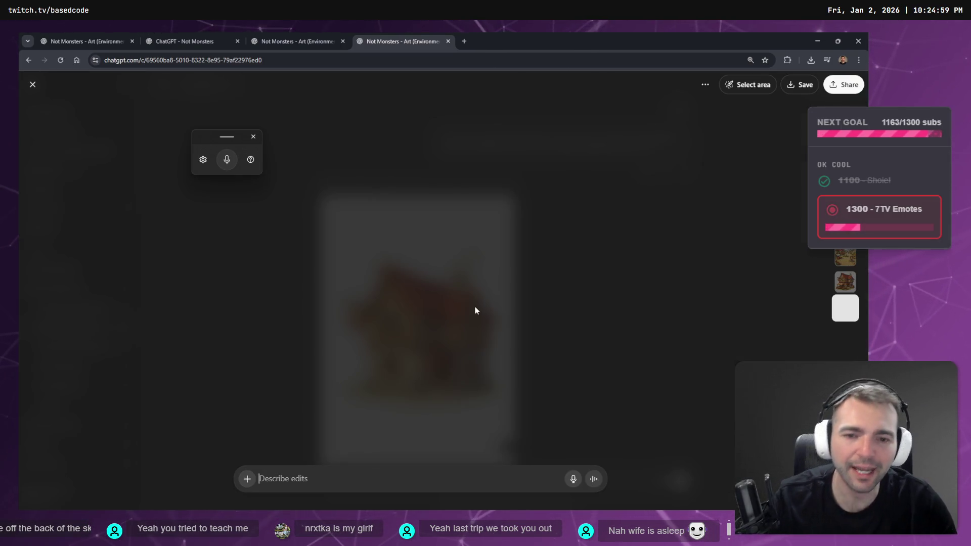
pyautogui.rightClick(466, 248)
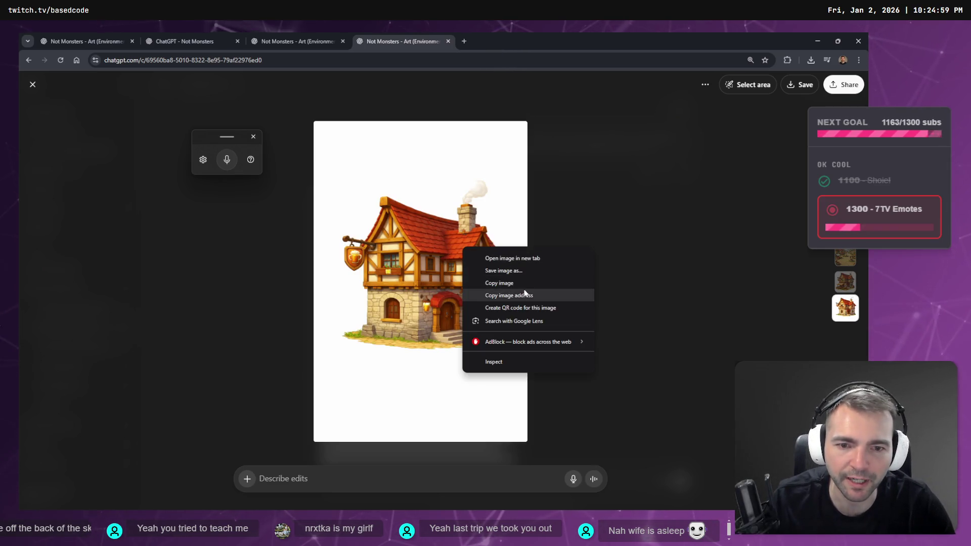
pyautogui.click(510, 283)
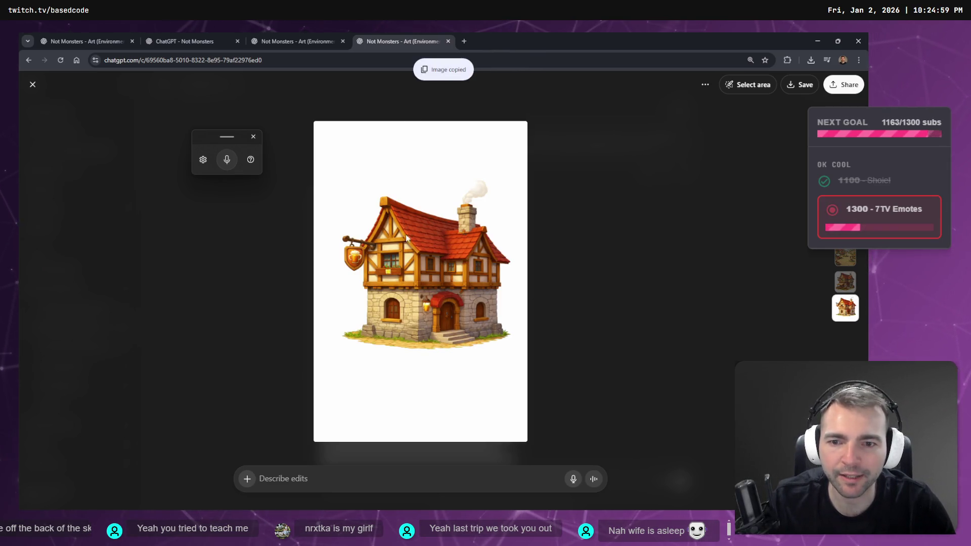
pyautogui.click(396, 479)
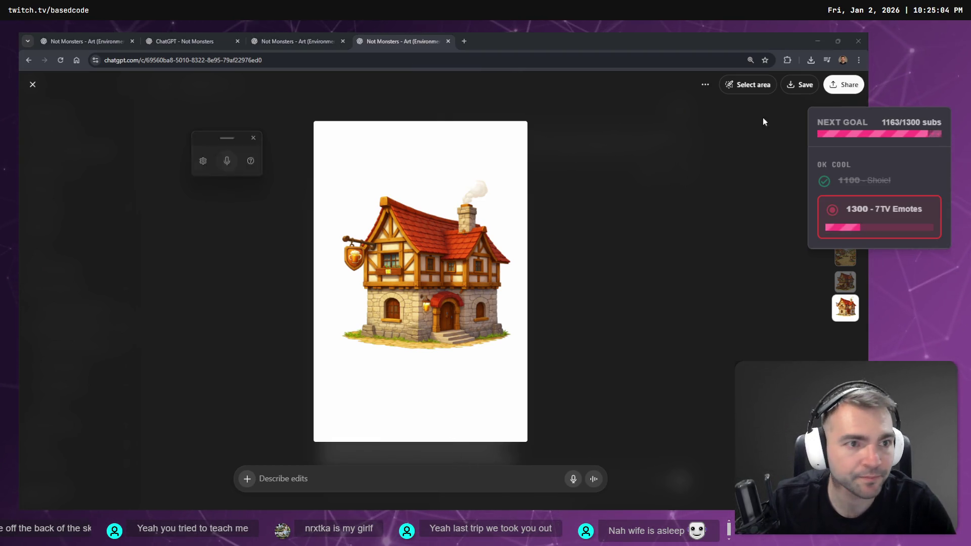
pyautogui.click(756, 86)
pyautogui.moveTo(377, 240)
pyautogui.mouseDown()
pyautogui.moveTo(354, 255)
pyautogui.moveTo(333, 248)
pyautogui.mouseUp()
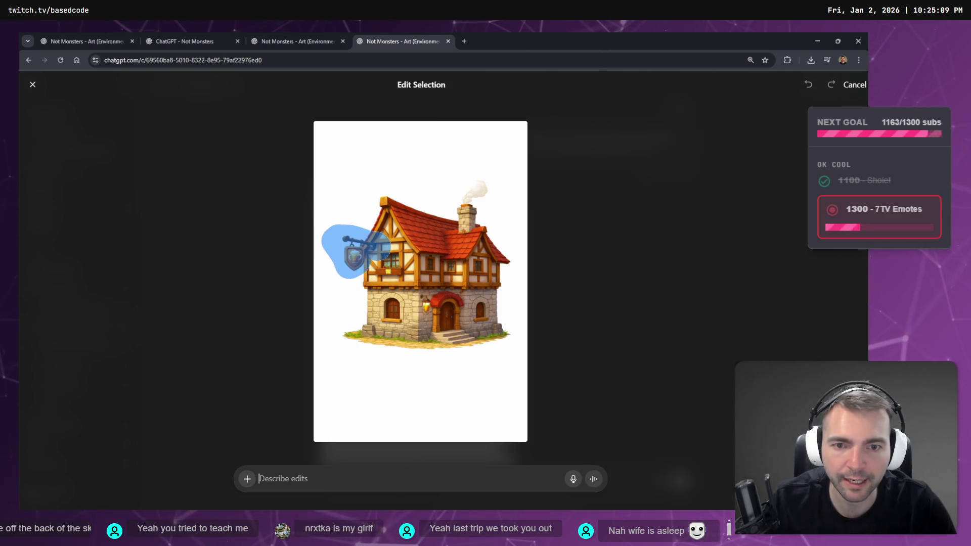
pyautogui.press('Escape')
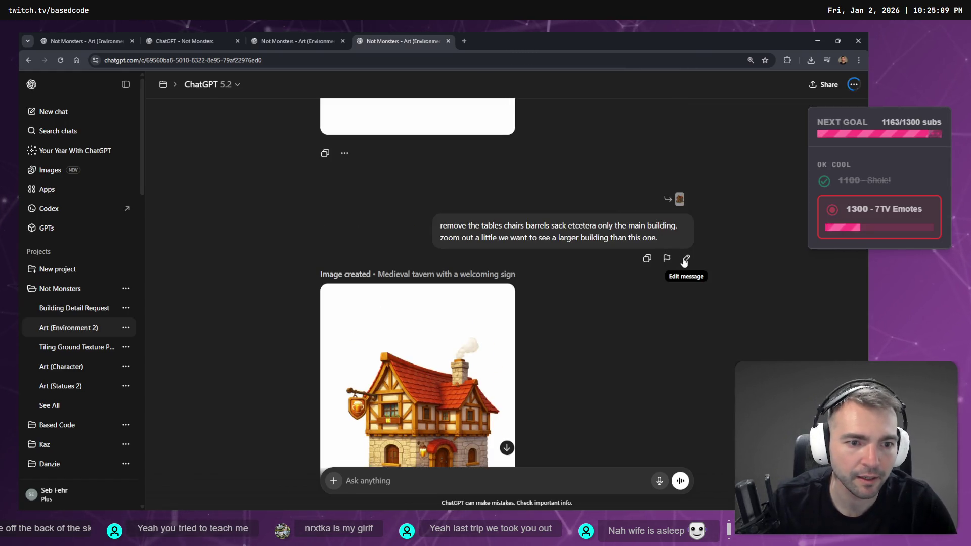
# - Revise the earlier request to keep the shade sail and remove the hanging sign, and resend it
pyautogui.click(687, 258)
pyautogui.press('super+h')
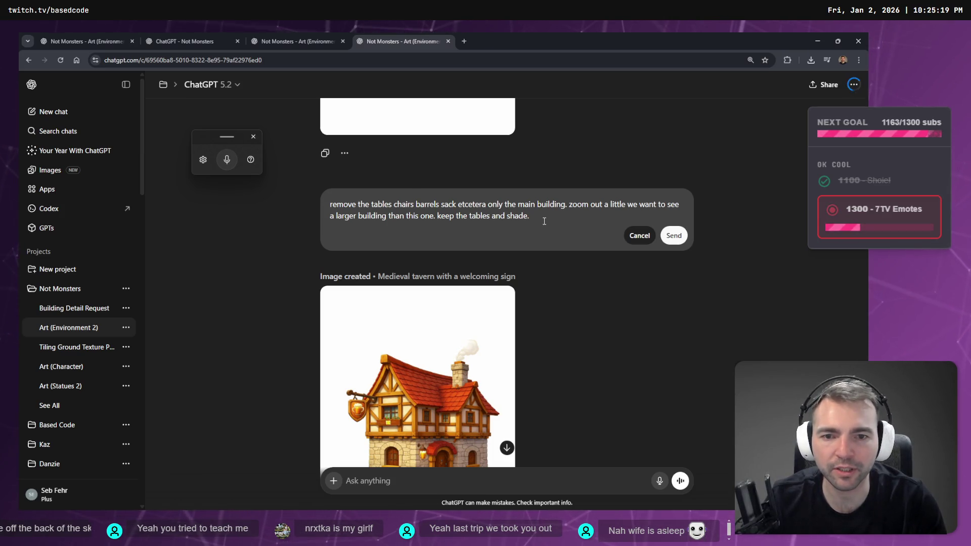
pyautogui.hotkey('ctrl', 'shift', 'Right')
pyautogui.hotkey('ctrl', 'shift', 'Right')
pyautogui.hotkey('ctrl', 'shift', 'Right')
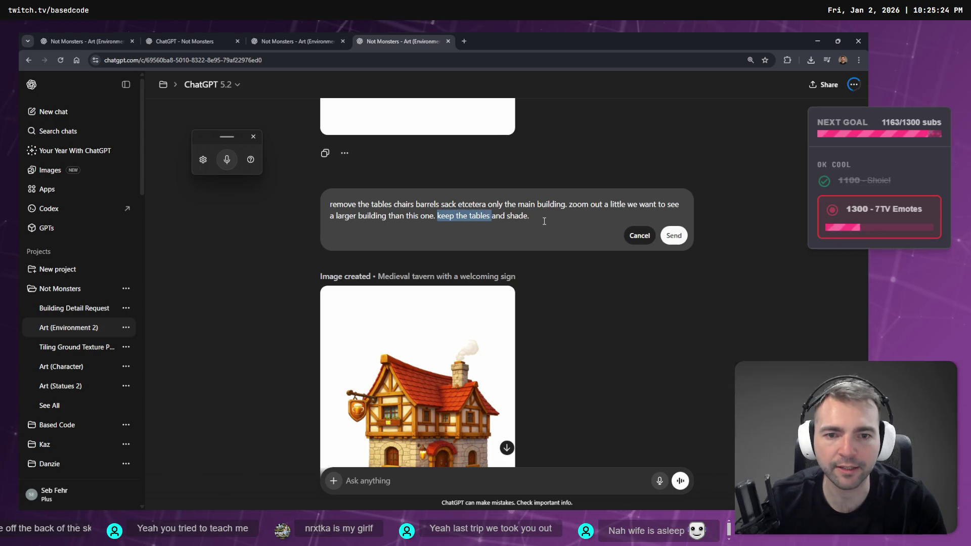
pyautogui.press('BackSpace')
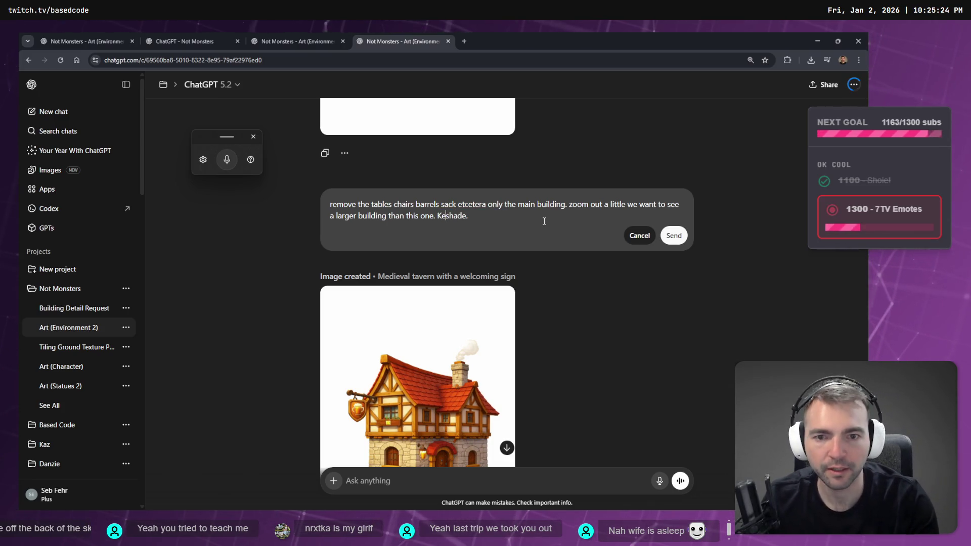
pyautogui.write('sale.')
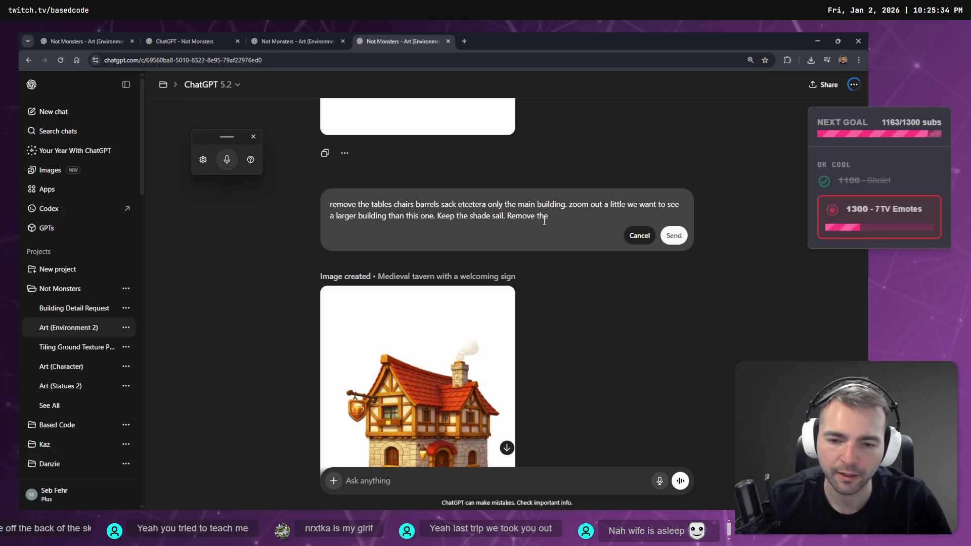
pyautogui.write('.')
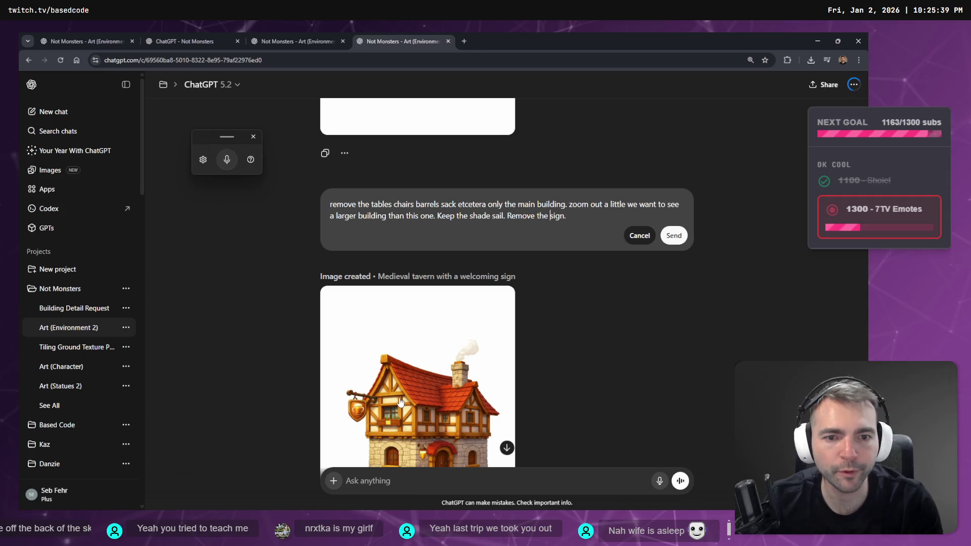
pyautogui.write('hanging')
pyautogui.press('Return')
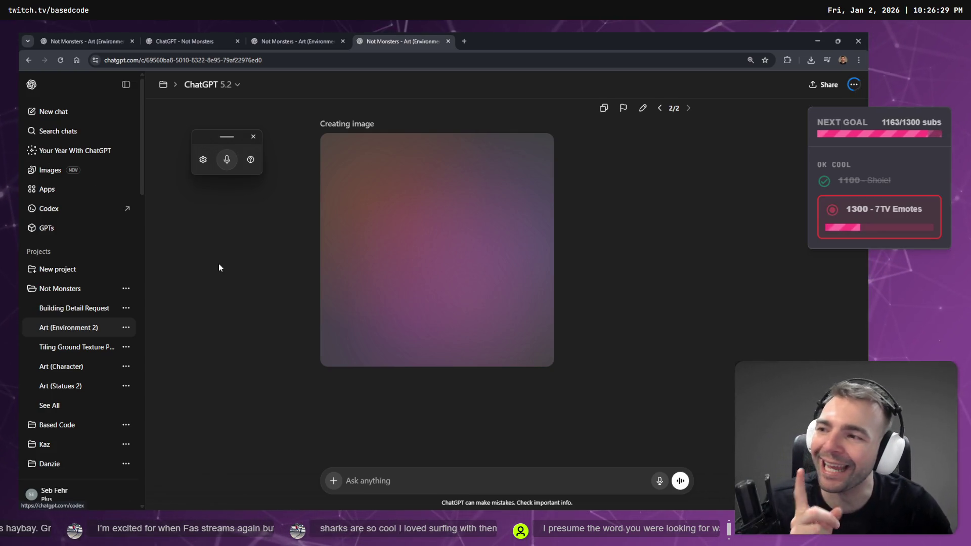
# - Scroll the chat to watch the regenerated tavern image on a white backdrop
pyautogui.scroll(5, 304, 297)
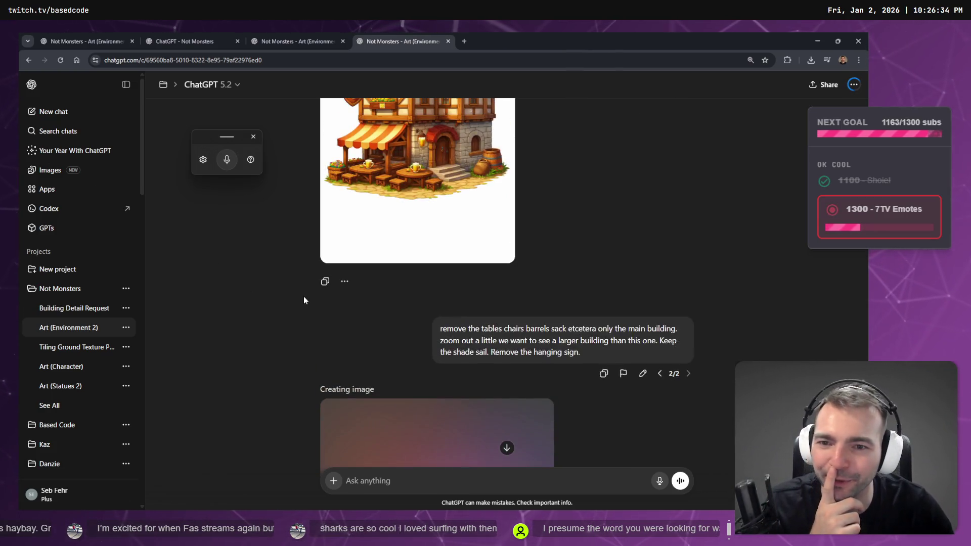
pyautogui.scroll(-4, 577, 341)
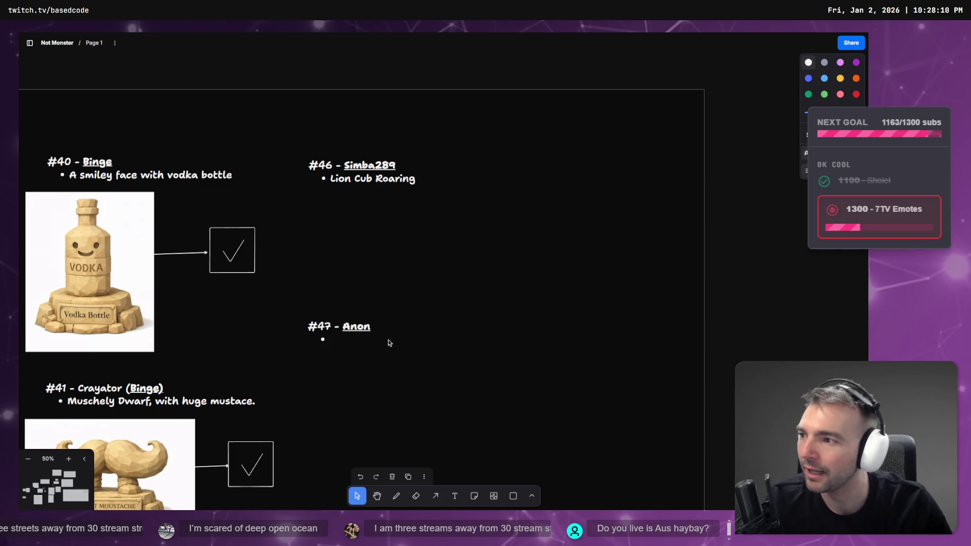
# - Finish editing the #47 - Anon entry, select its text box, and pan to neighbouring supporter entries
pyautogui.click(759, 251)
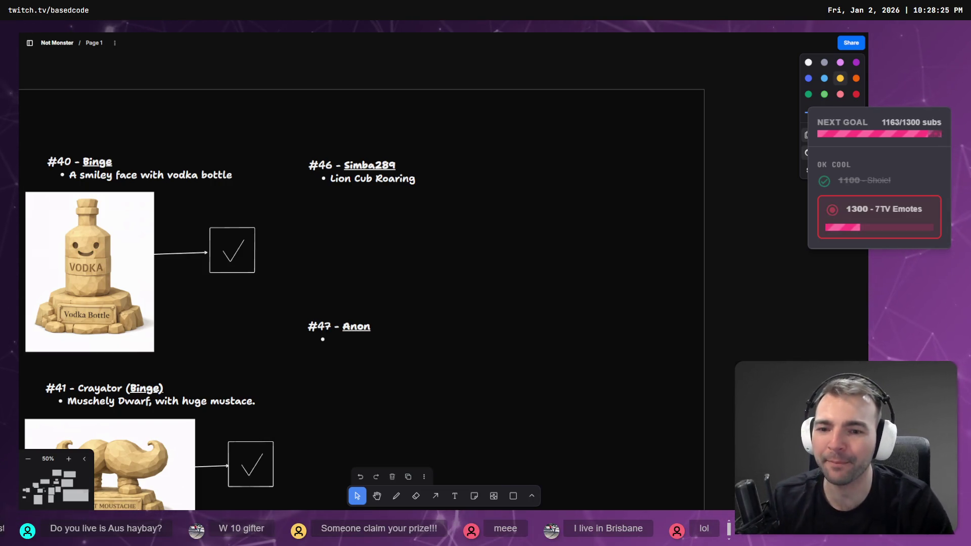
pyautogui.click(333, 346)
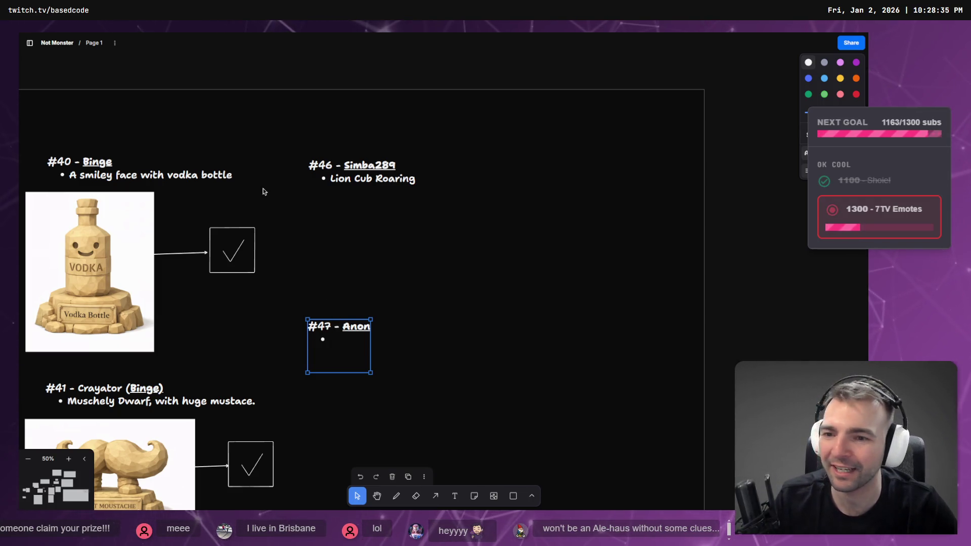
pyautogui.moveTo(263, 191); pyautogui.dragTo(325, 190)
pyautogui.moveTo(414, 238); pyautogui.dragTo(348, 196)
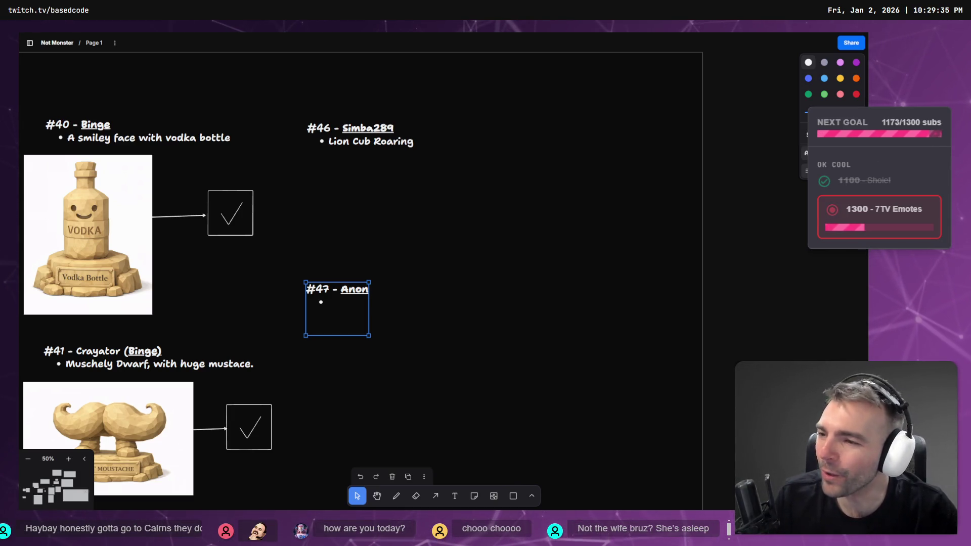
pyautogui.moveTo(297, 200); pyautogui.dragTo(609, 277)
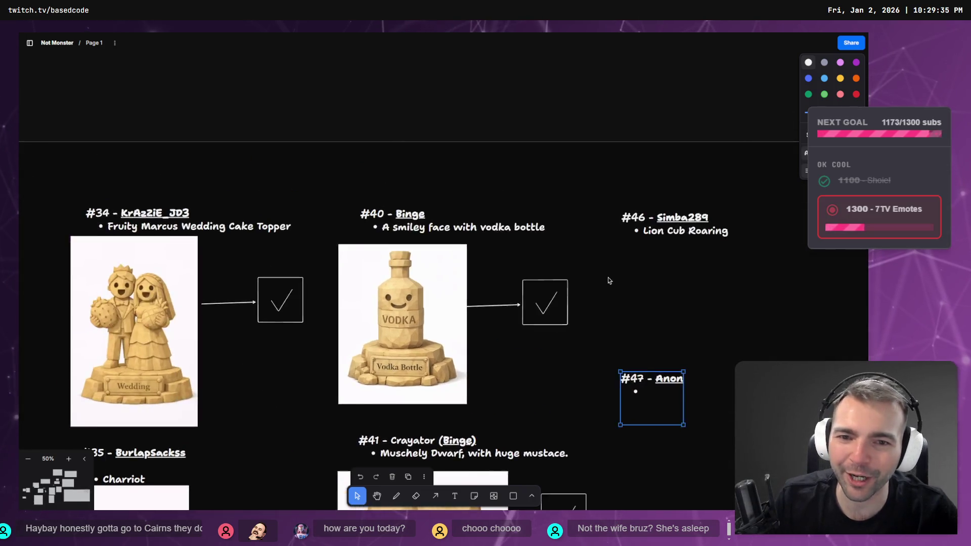
# - Pan around the PROPS and Town Layout sections of the board, then return to ChatGPT's tavern image
pyautogui.scroll(-5, 556, 263)
pyautogui.hscroll(-7, 506, 252)
pyautogui.scroll(4, 506, 253)
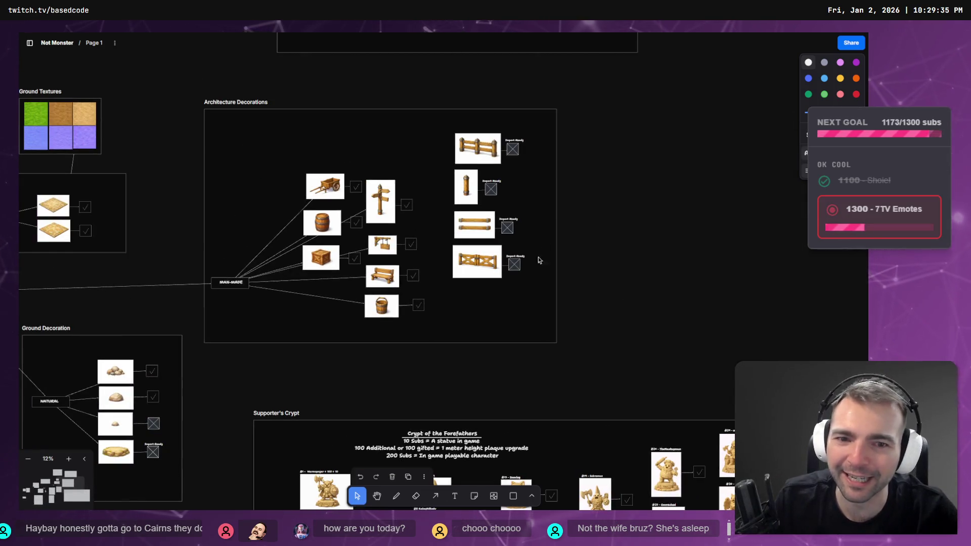
pyautogui.scroll(5, 539, 260)
pyautogui.hscroll(3, 538, 260)
pyautogui.scroll(-3, 427, 210)
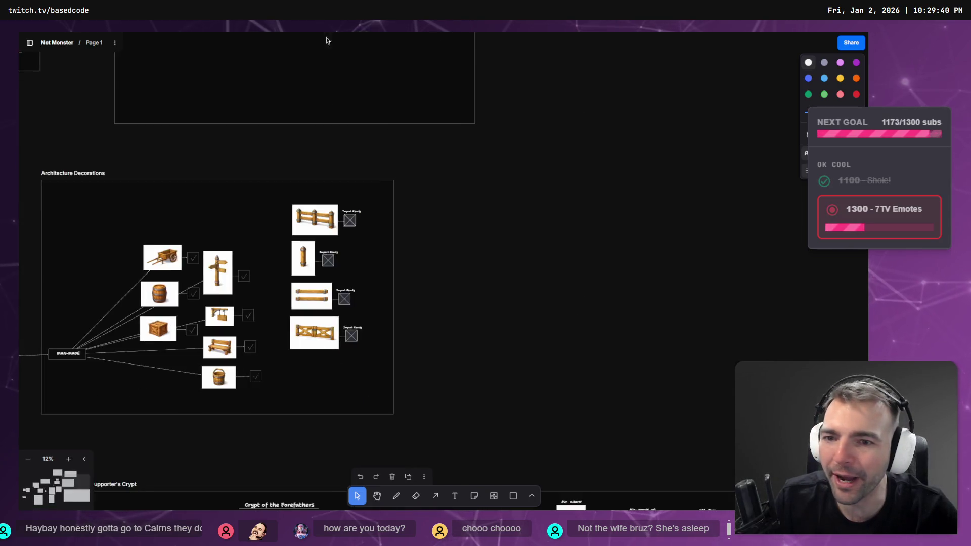
pyautogui.scroll(-6, 327, 40)
pyautogui.hscroll(3, 445, 101)
pyautogui.hscroll(-8, 327, 219)
pyautogui.scroll(3, 327, 218)
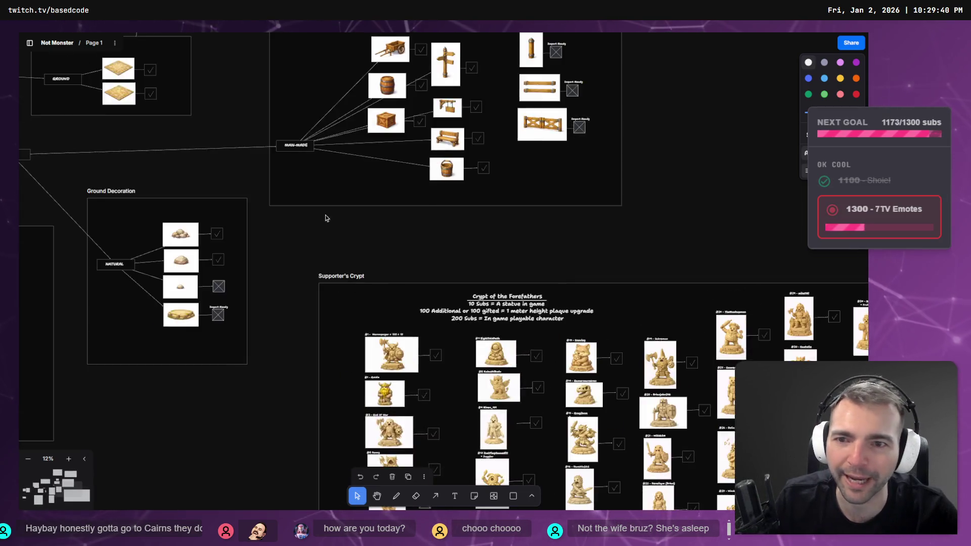
pyautogui.hscroll(-5, 326, 218)
pyautogui.scroll(5, 327, 218)
pyautogui.hscroll(2, 570, 270)
pyautogui.scroll(-4, 418, 430)
pyautogui.hscroll(-5, 432, 167)
pyautogui.scroll(-2, 432, 167)
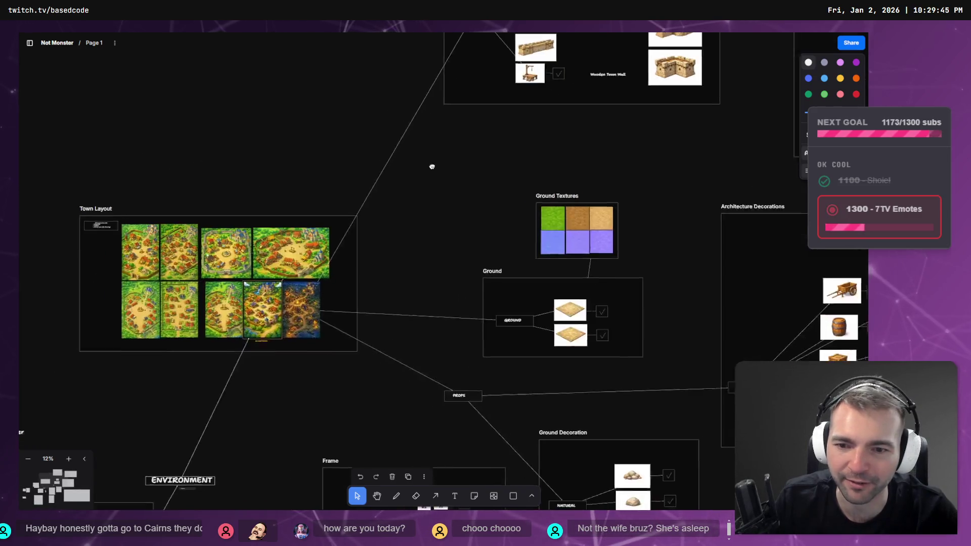
pyautogui.hscroll(2, 432, 166)
pyautogui.scroll(4, 605, 206)
pyautogui.hscroll(5, 606, 206)
pyautogui.scroll(-5, 572, 90)
pyautogui.hscroll(-3, 572, 89)
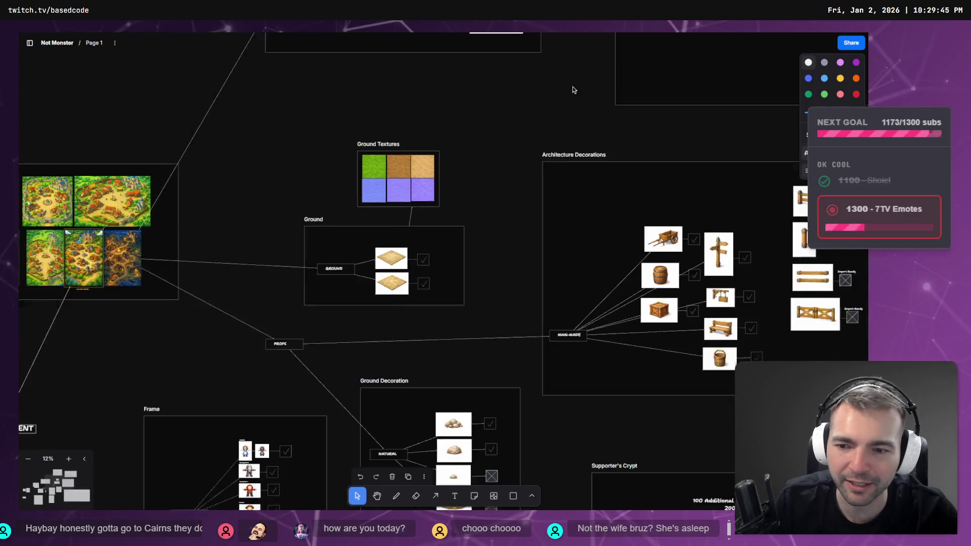
pyautogui.scroll(-5, 572, 90)
pyautogui.hscroll(-4, 573, 90)
pyautogui.scroll(1, 620, 70)
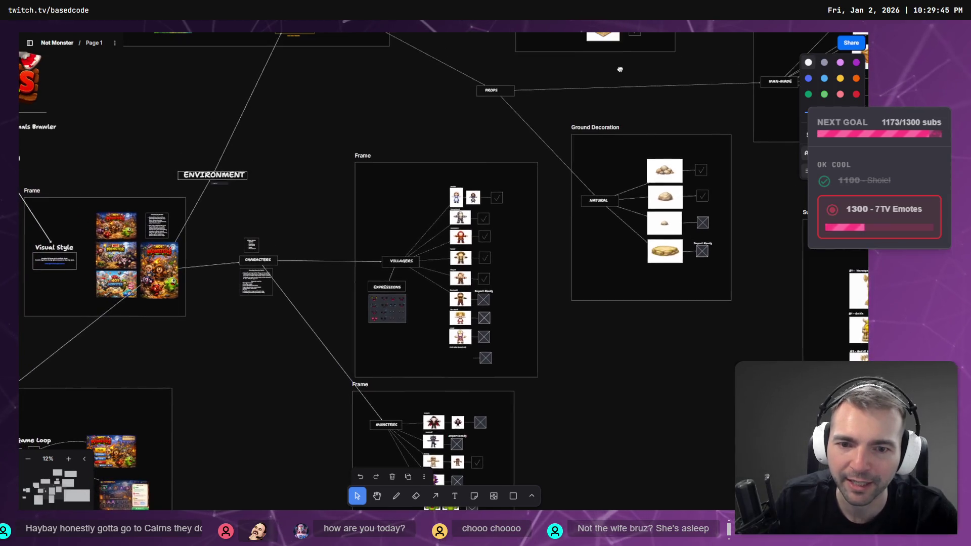
pyautogui.hscroll(-1, 306, 126)
pyautogui.hscroll(-5, 306, 126)
pyautogui.scroll(4, 306, 126)
pyautogui.hscroll(4, 641, 340)
pyautogui.scroll(-2, 641, 341)
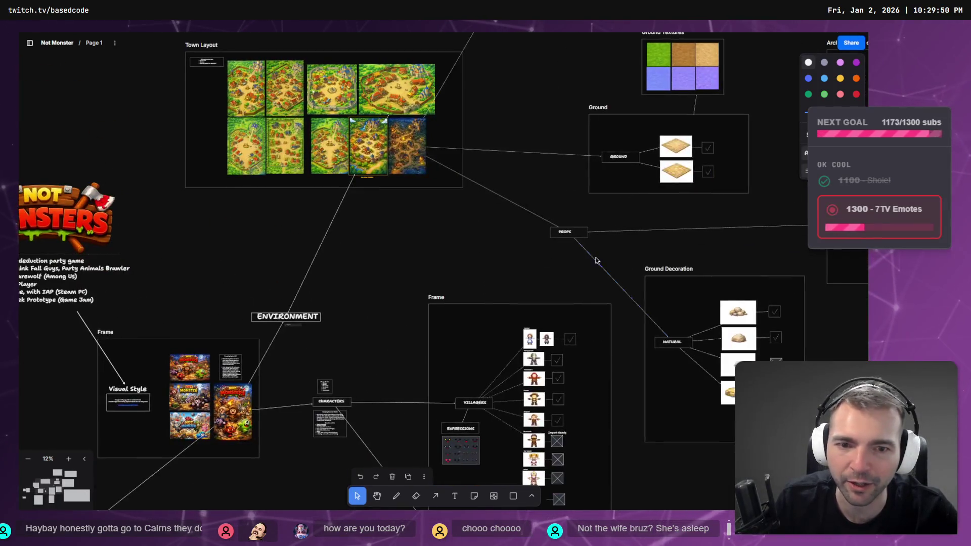
pyautogui.hscroll(3, 596, 261)
pyautogui.scroll(2, 596, 260)
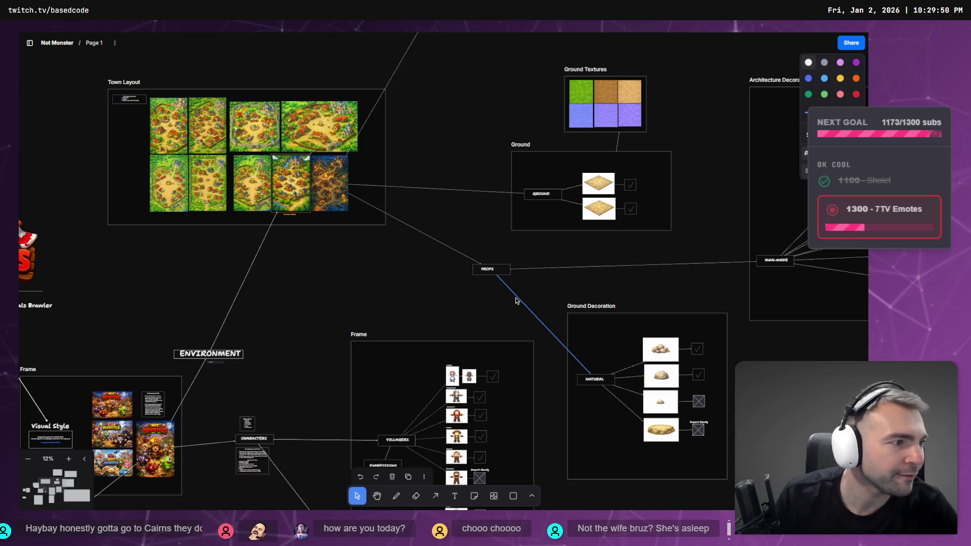
pyautogui.hotkey('alt', 'Tab')
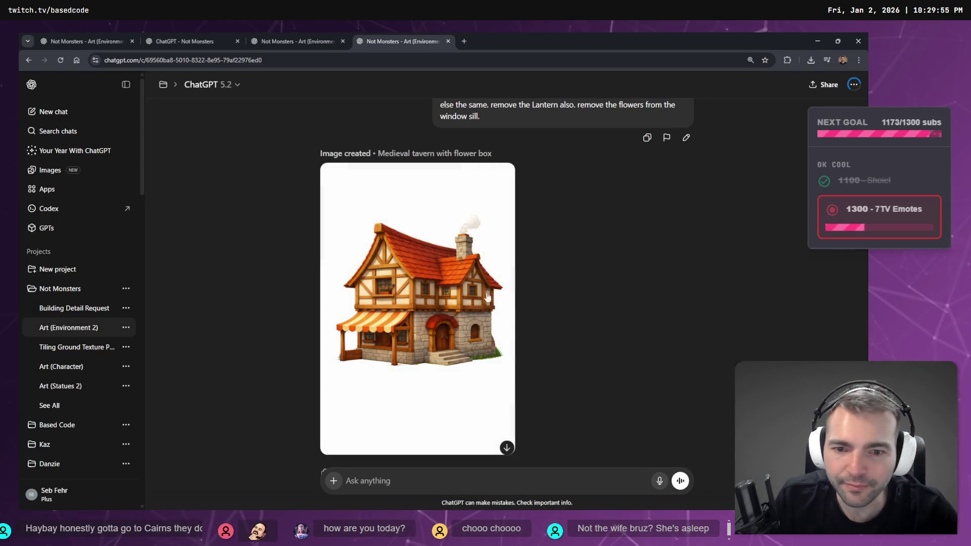
# - Open the tavern image for area editing and mark the flowers on the upper-left window
pyautogui.click(481, 274)
pyautogui.rightClick(441, 261)
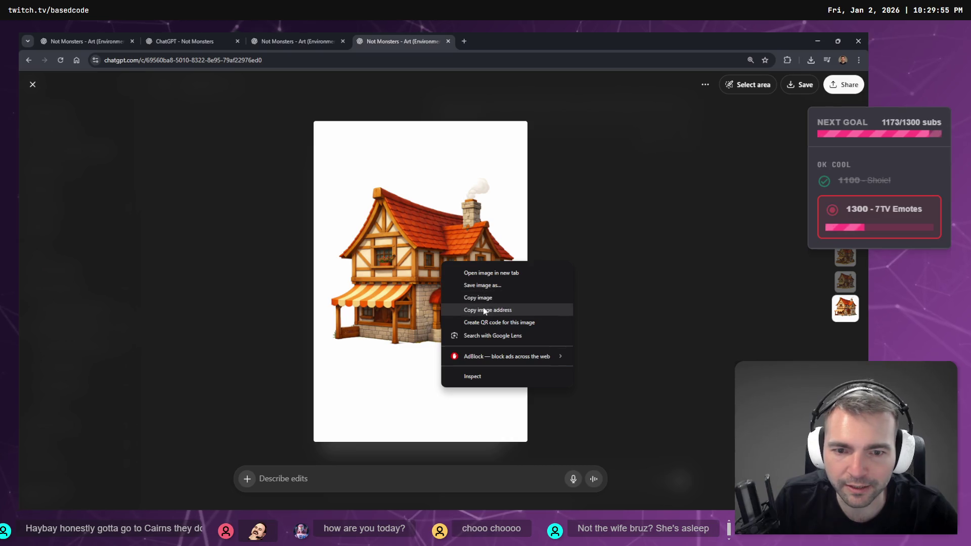
pyautogui.click(559, 234)
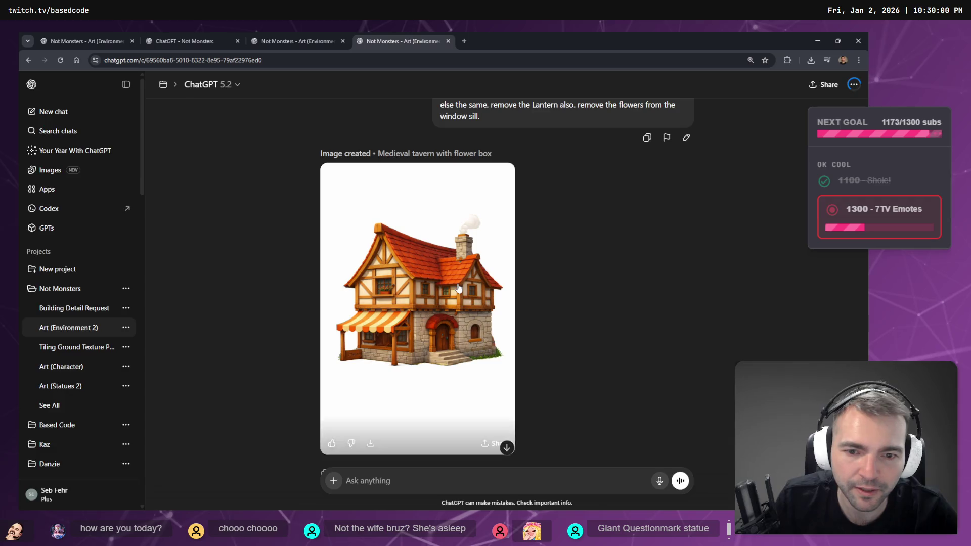
pyautogui.click(686, 137)
pyautogui.click(754, 84)
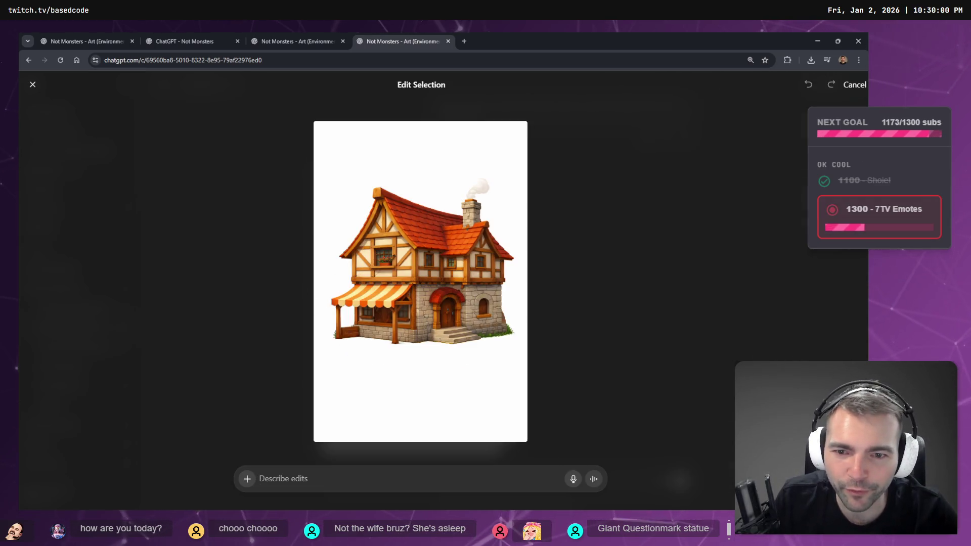
pyautogui.click(387, 261)
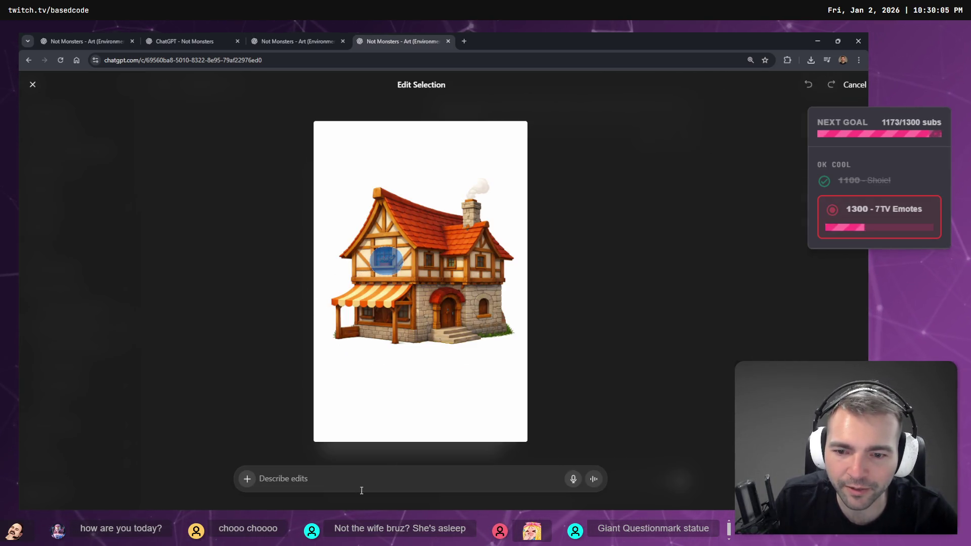
# - Mark the base grass and chimney smoke, then dictate and submit the removal request
pyautogui.press('super+h')
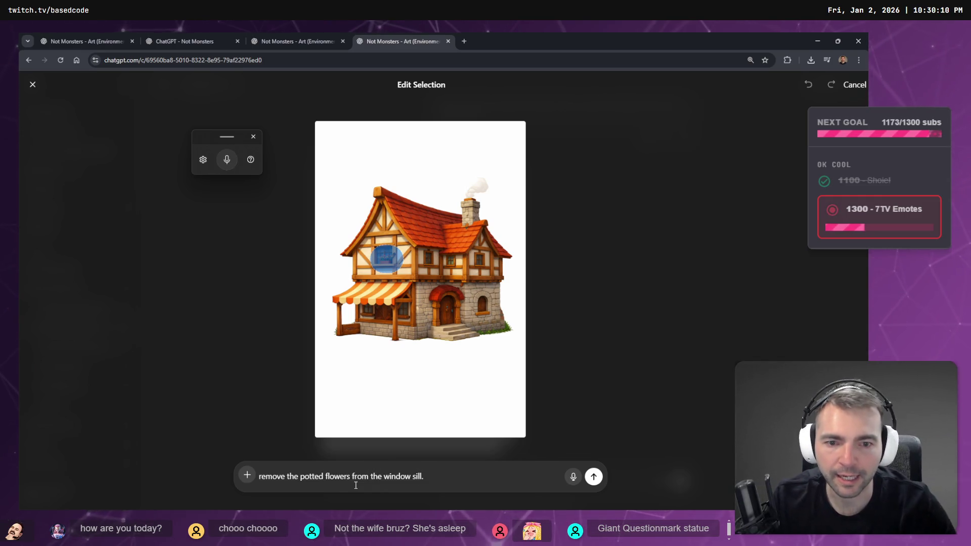
pyautogui.moveTo(501, 328); pyautogui.dragTo(481, 336)
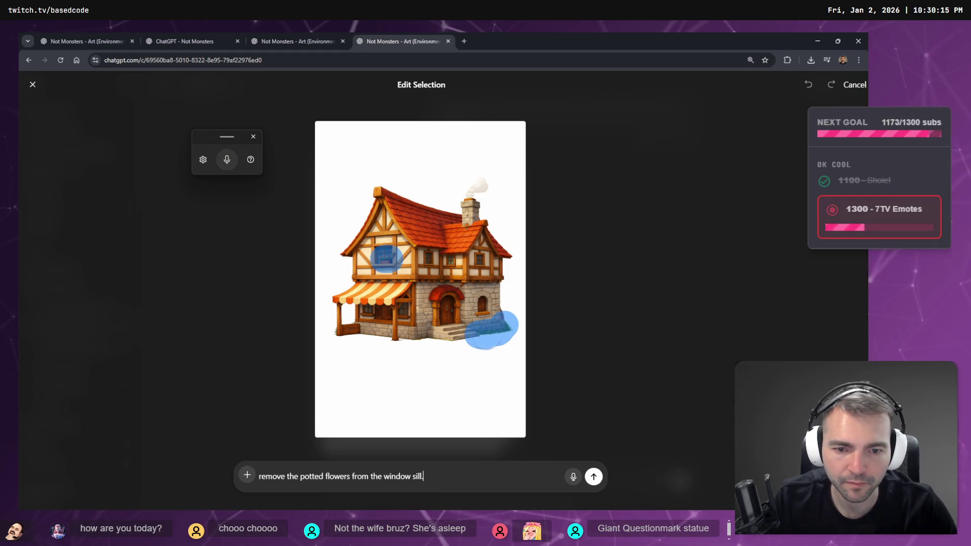
pyautogui.click(465, 476)
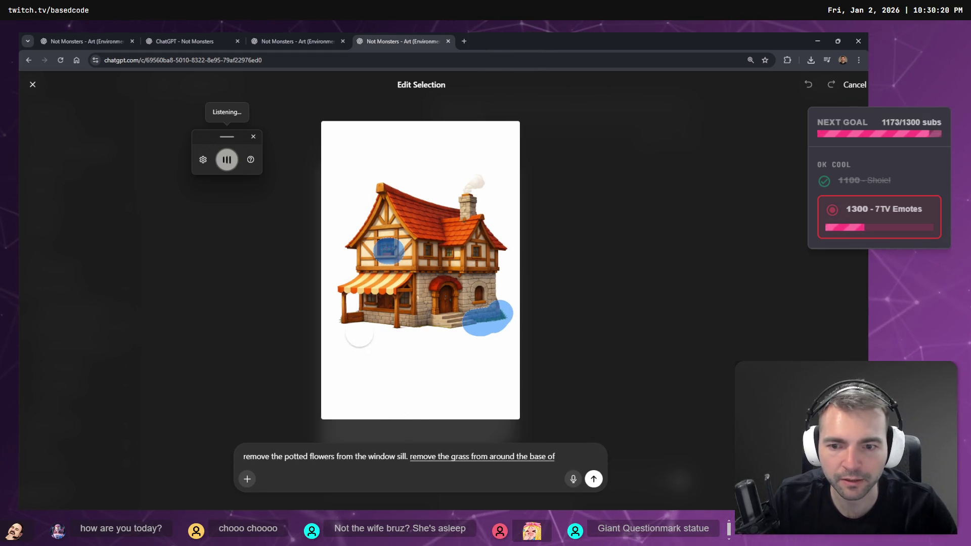
pyautogui.click(352, 308)
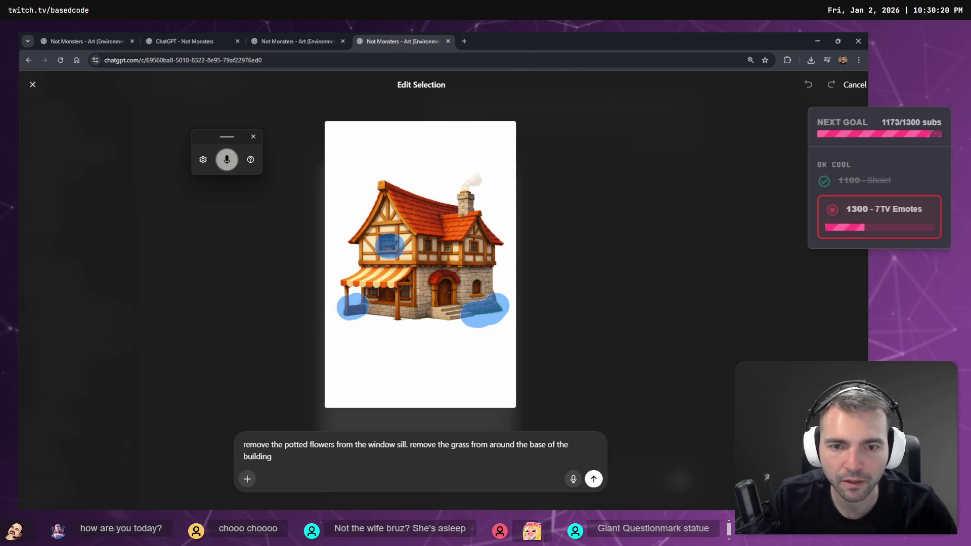
pyautogui.moveTo(473, 172); pyautogui.dragTo(470, 188)
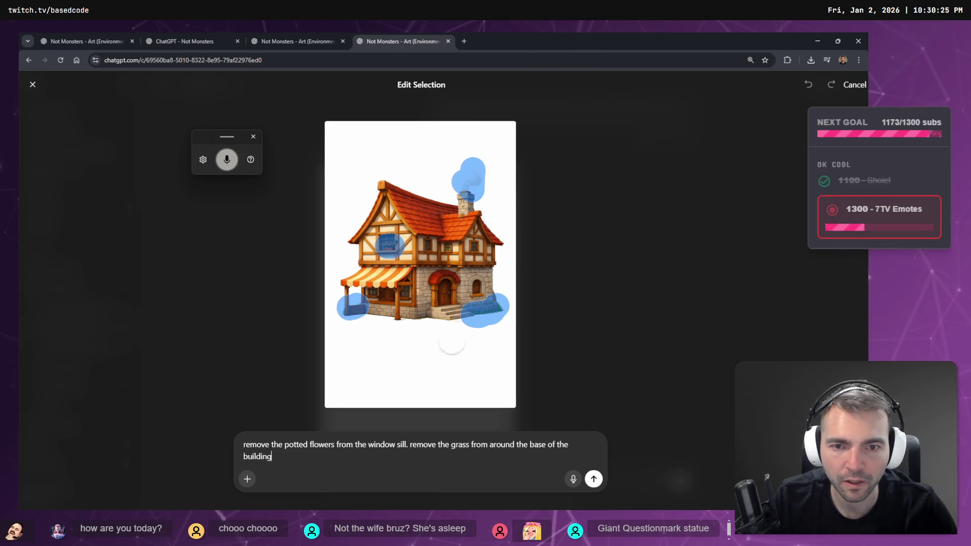
pyautogui.click(333, 460)
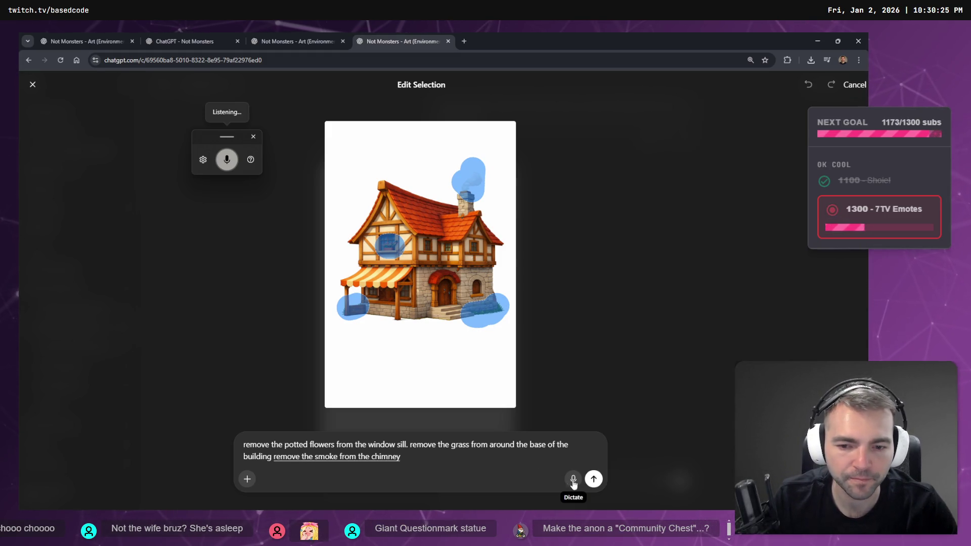
pyautogui.press('Return')
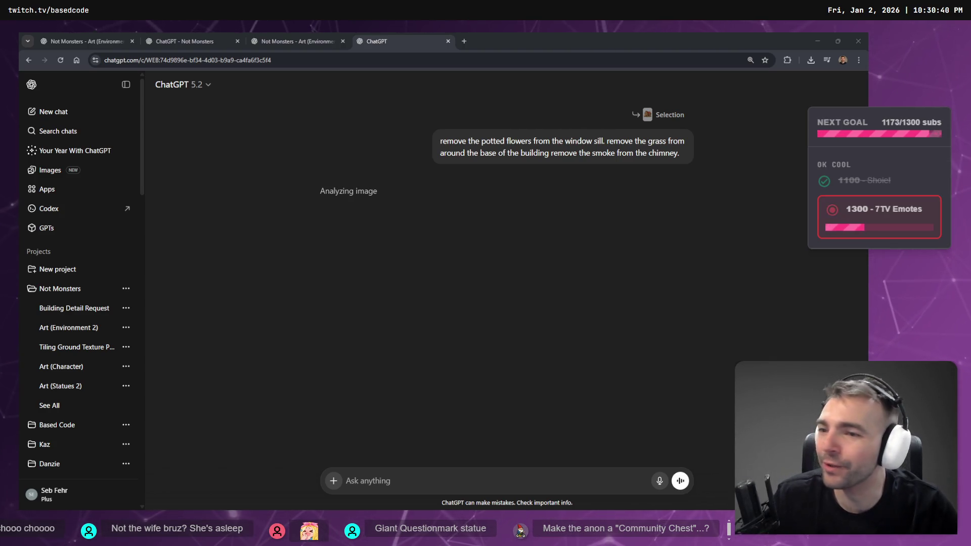
pyautogui.hotkey('alt', 'Tab')
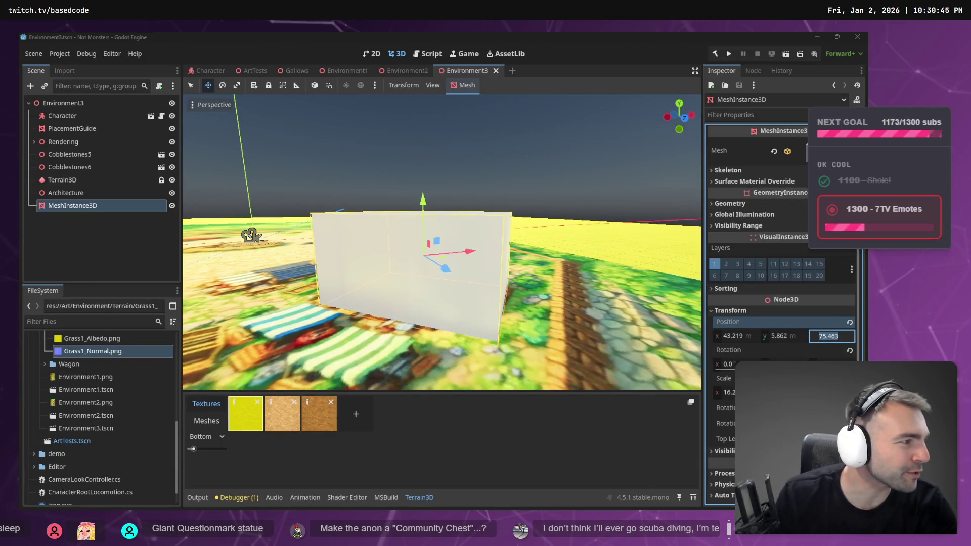
# - Zoom and pan the board to centre the Not Monsters title and its pitch bullets
pyautogui.scroll(-10, 368, 71)
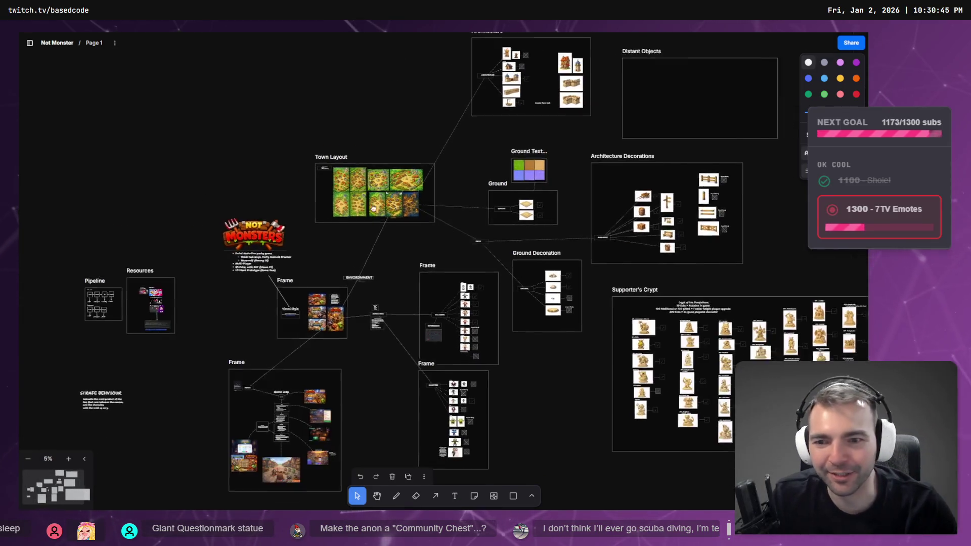
pyautogui.scroll(10, 630, 147)
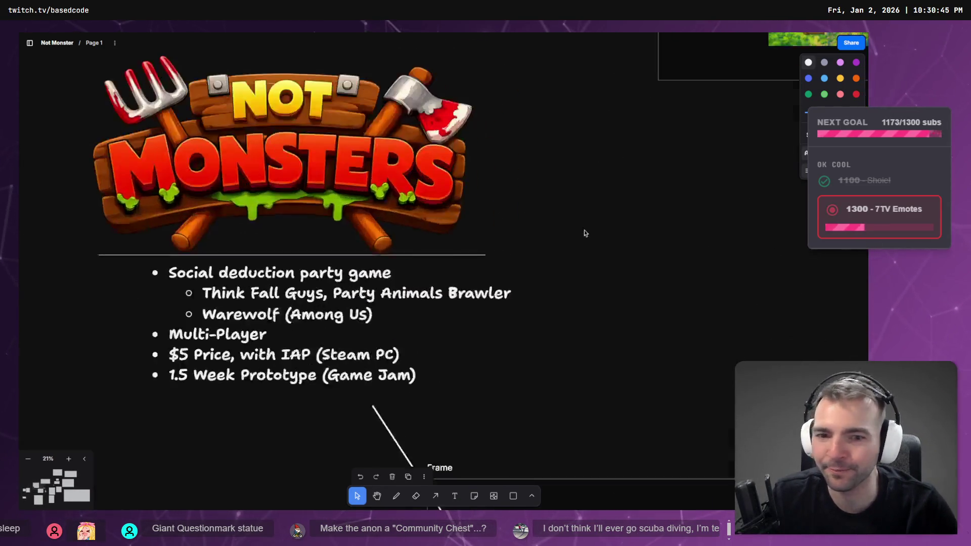
pyautogui.moveTo(601, 197); pyautogui.dragTo(660, 226)
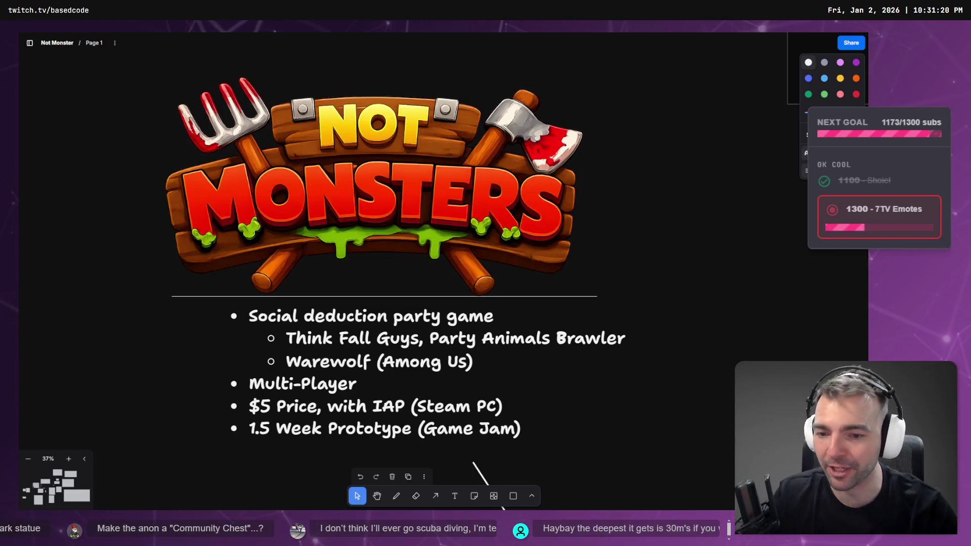
pyautogui.scroll(-5, 716, 340)
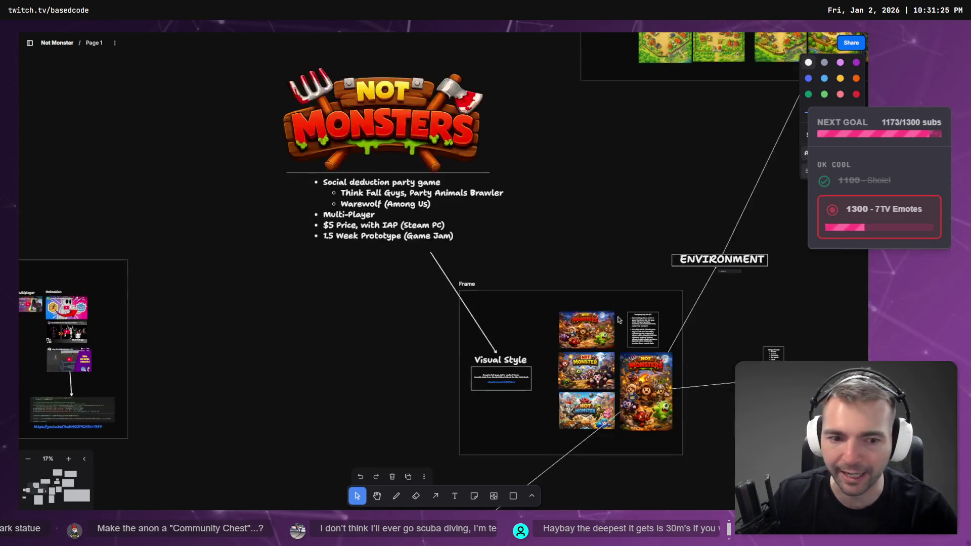
# - Zoom in on the Visual Style key art images and their prompting notes
pyautogui.scroll(5, 395, 199)
pyautogui.scroll(2, 473, 299)
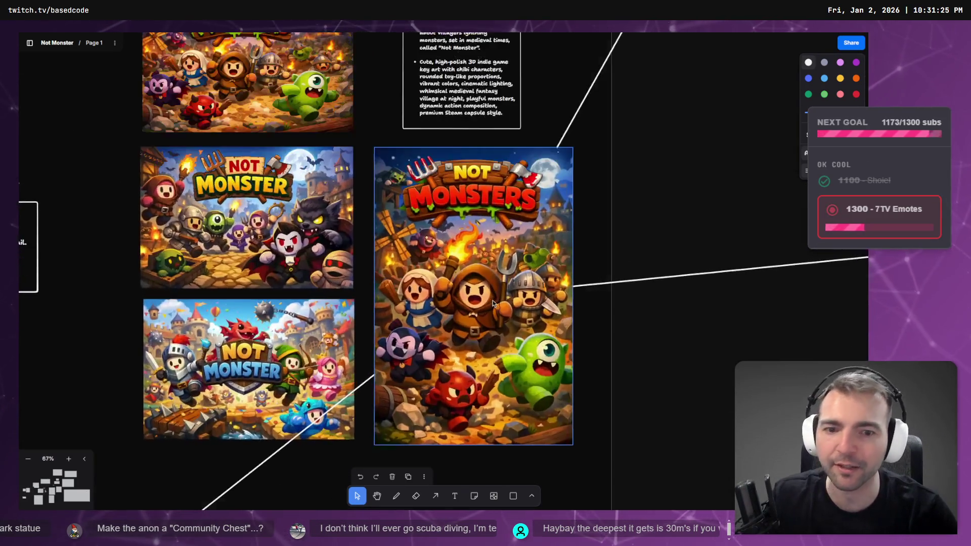
pyautogui.scroll(1, 540, 326)
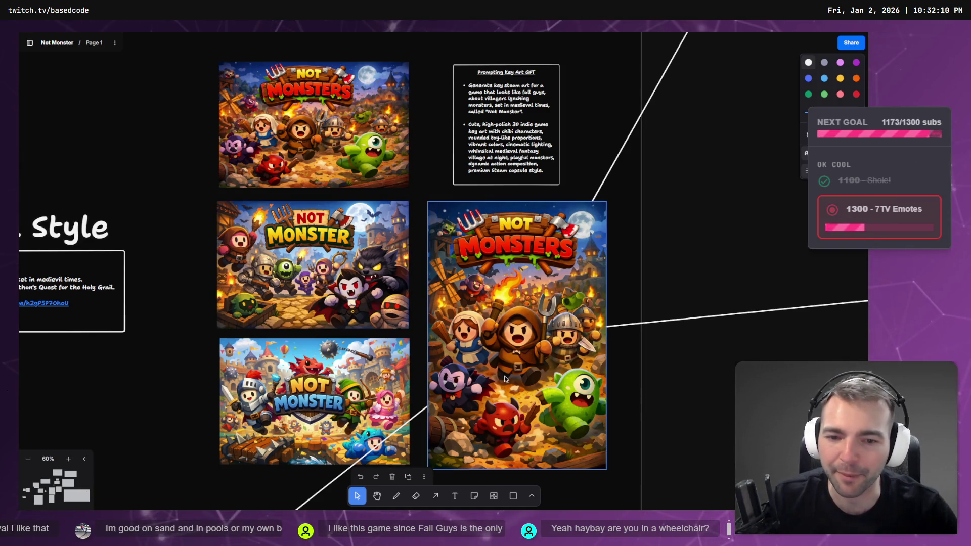
pyautogui.scroll(-5, 570, 418)
pyautogui.scroll(-5, 560, 301)
pyautogui.scroll(5, 594, 275)
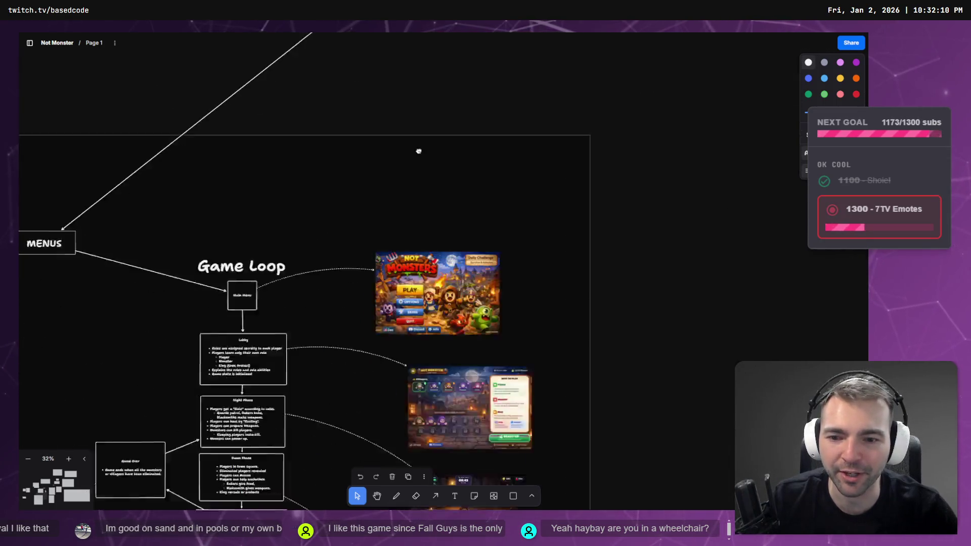
pyautogui.scroll(5, 532, 271)
pyautogui.scroll(2, 531, 271)
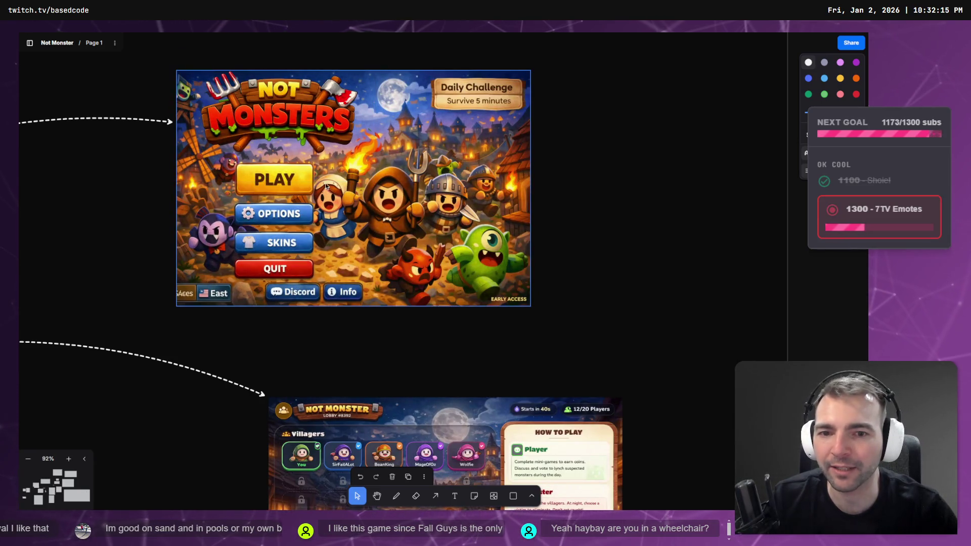
pyautogui.scroll(-5, 451, 307)
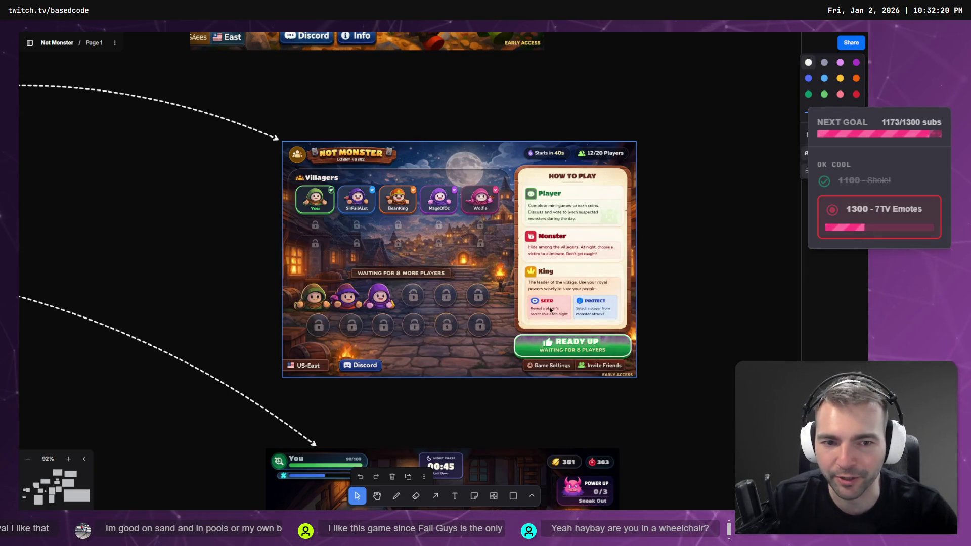
pyautogui.scroll(-5, 550, 310)
pyautogui.scroll(2, 582, 283)
pyautogui.scroll(-1, 533, 150)
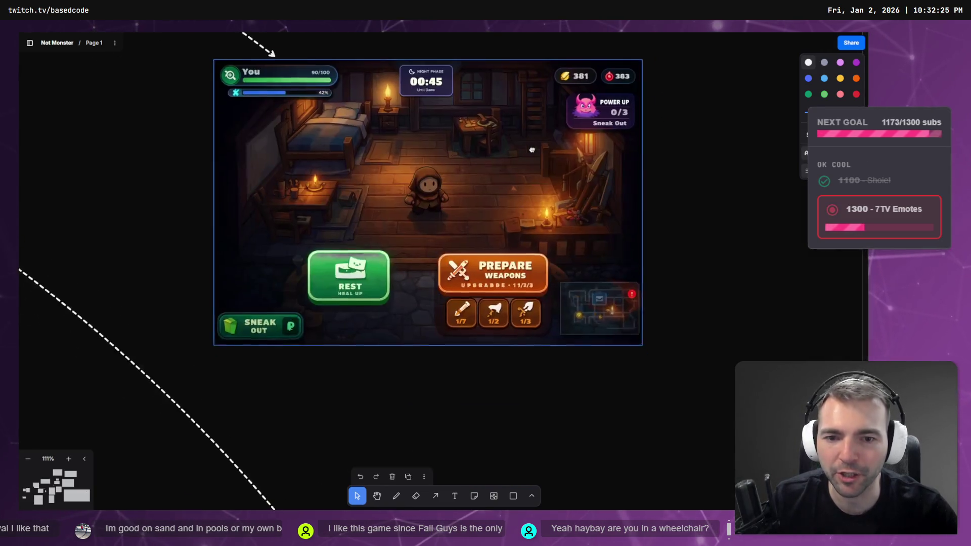
pyautogui.scroll(1, 532, 150)
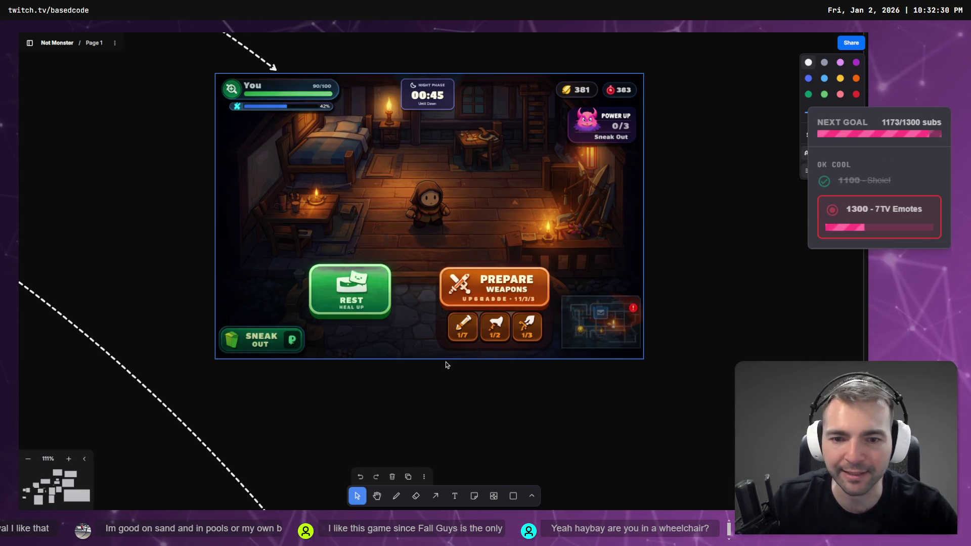
pyautogui.scroll(-6, 507, 360)
pyautogui.scroll(1, 515, 290)
pyautogui.scroll(-1, 516, 290)
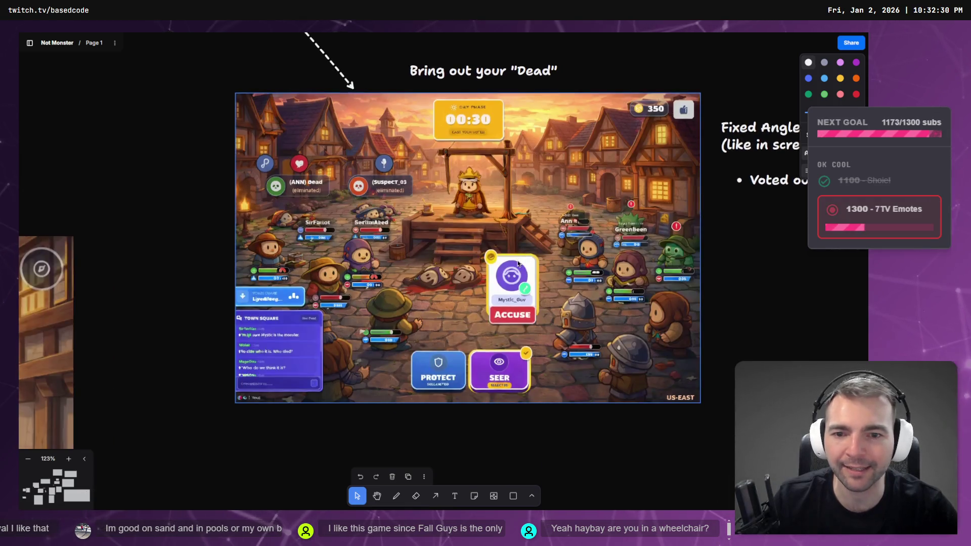
pyautogui.scroll(6, 519, 263)
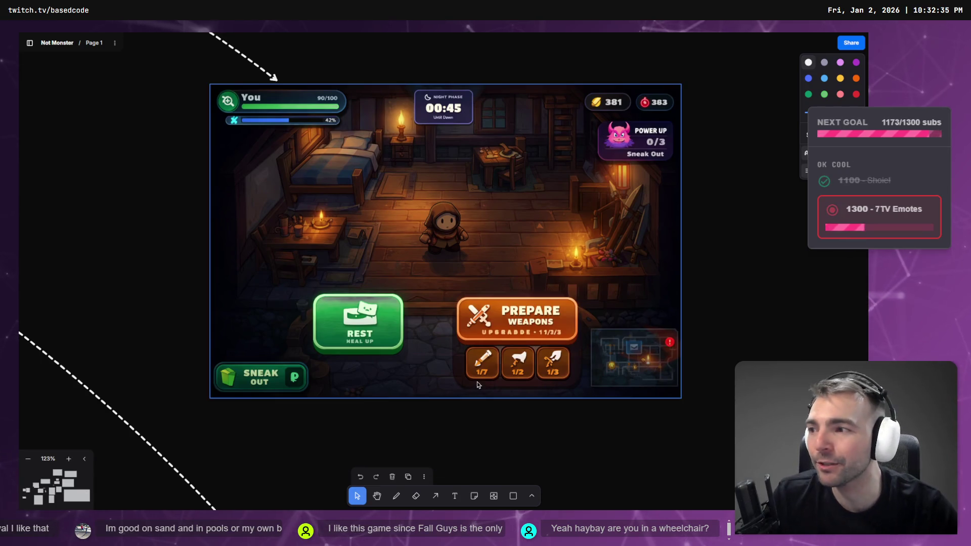
pyautogui.moveTo(477, 386); pyautogui.dragTo(473, 39)
pyautogui.scroll(-2, 420, 150)
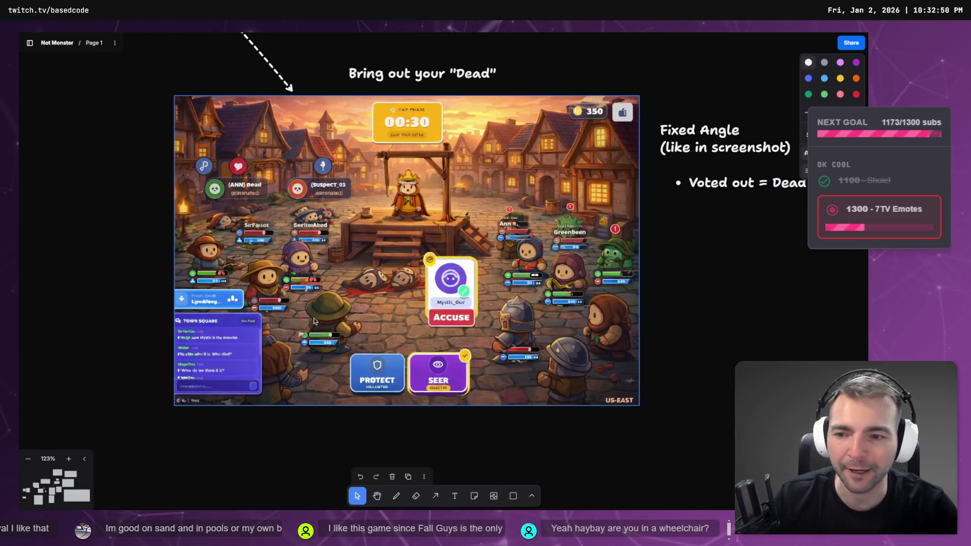
pyautogui.scroll(-10, 314, 322)
pyautogui.scroll(-5, 434, 176)
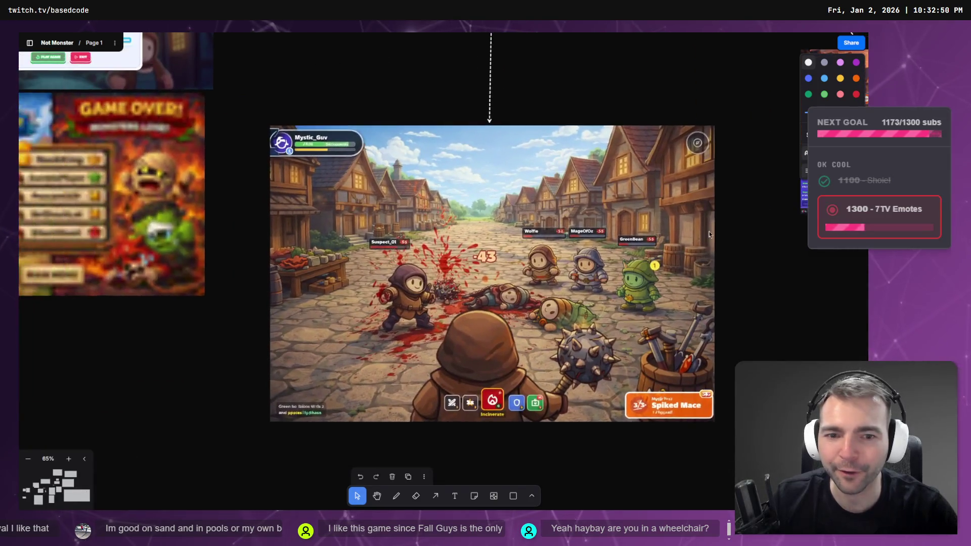
pyautogui.scroll(5, 709, 235)
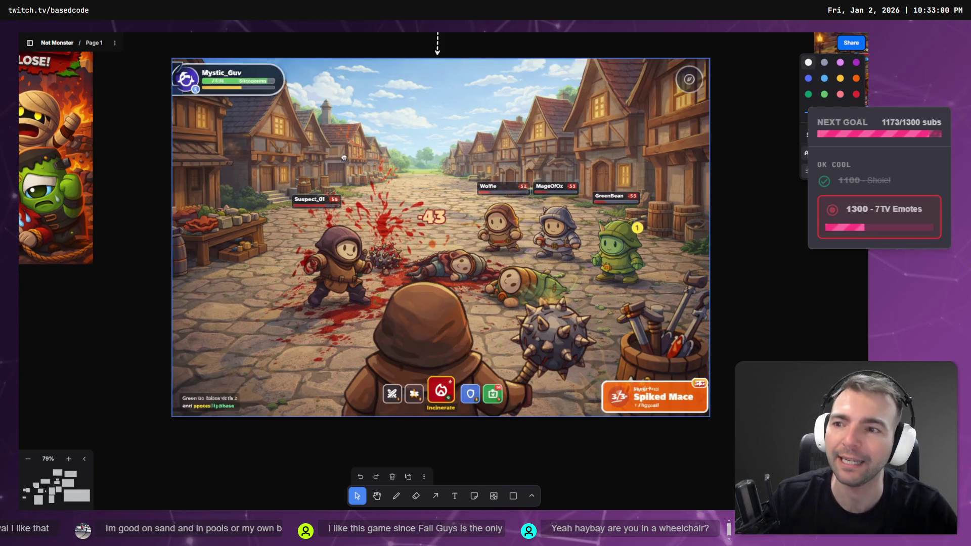
pyautogui.hscroll(-10, 344, 158)
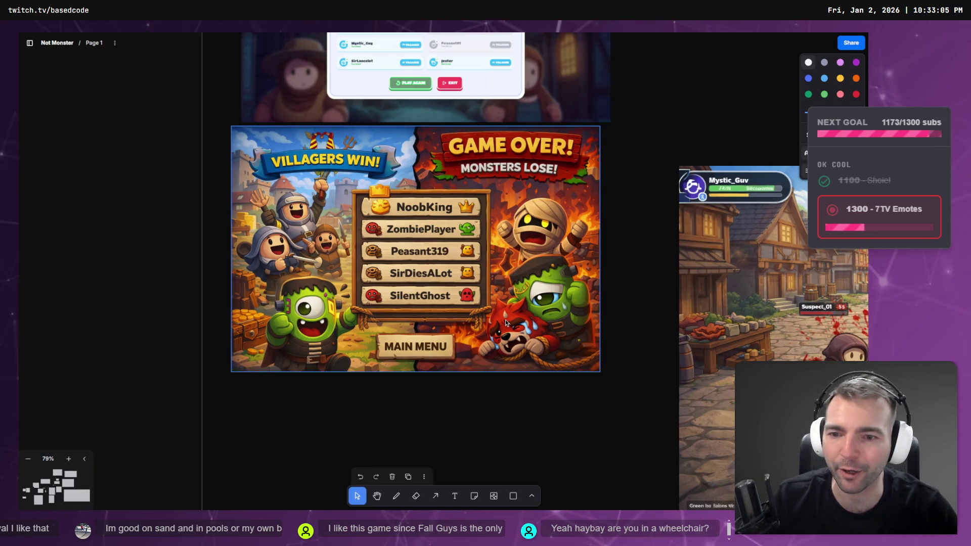
pyautogui.scroll(10, 425, 166)
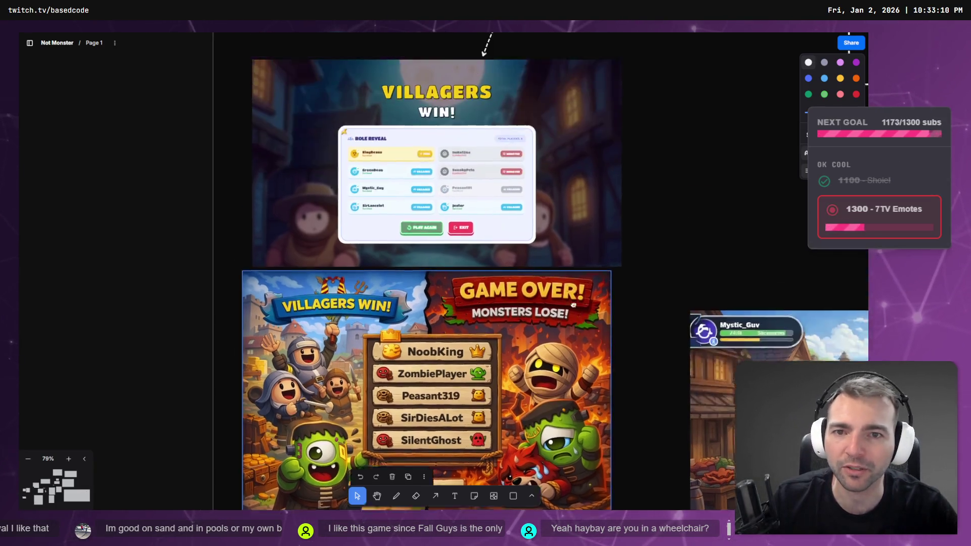
pyautogui.scroll(-5, 397, 327)
pyautogui.scroll(-10, 399, 354)
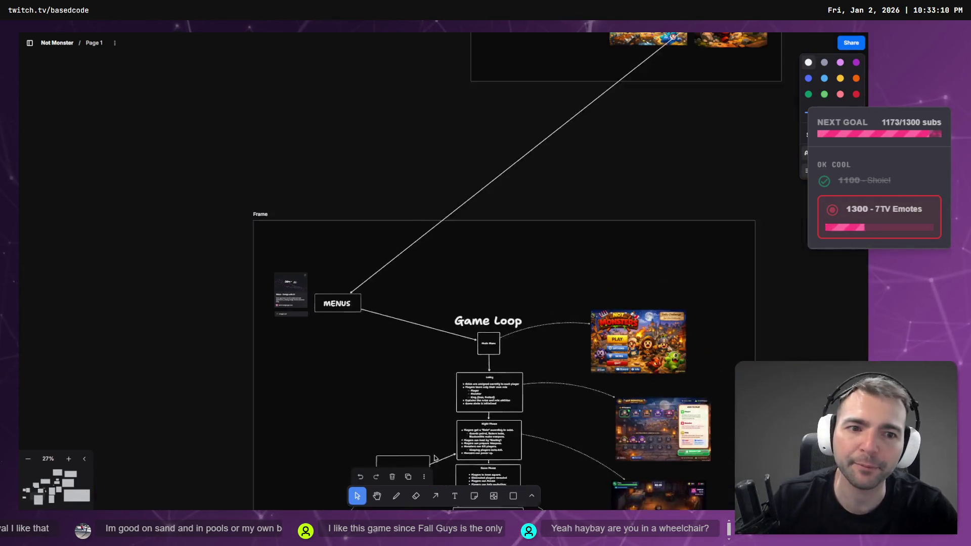
pyautogui.scroll(-3, 496, 253)
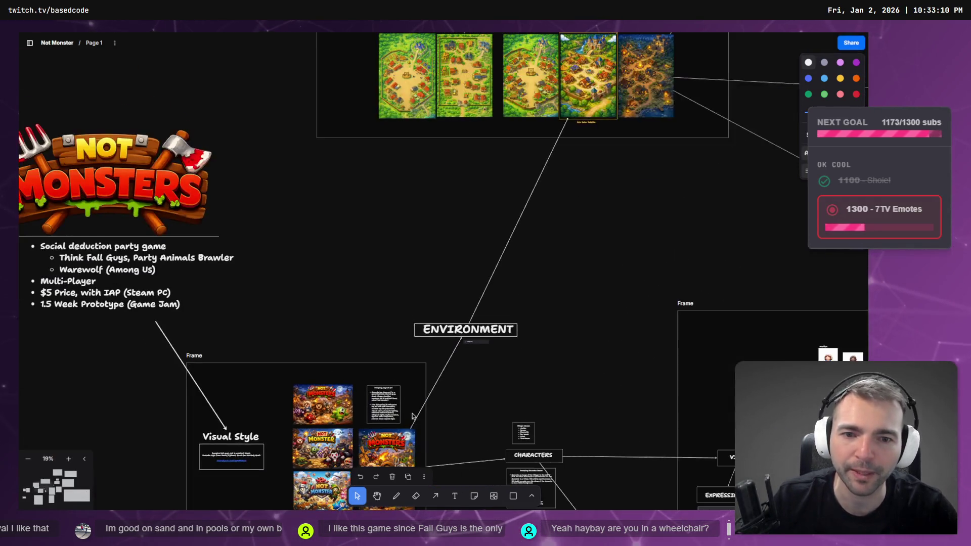
pyautogui.scroll(5, 357, 264)
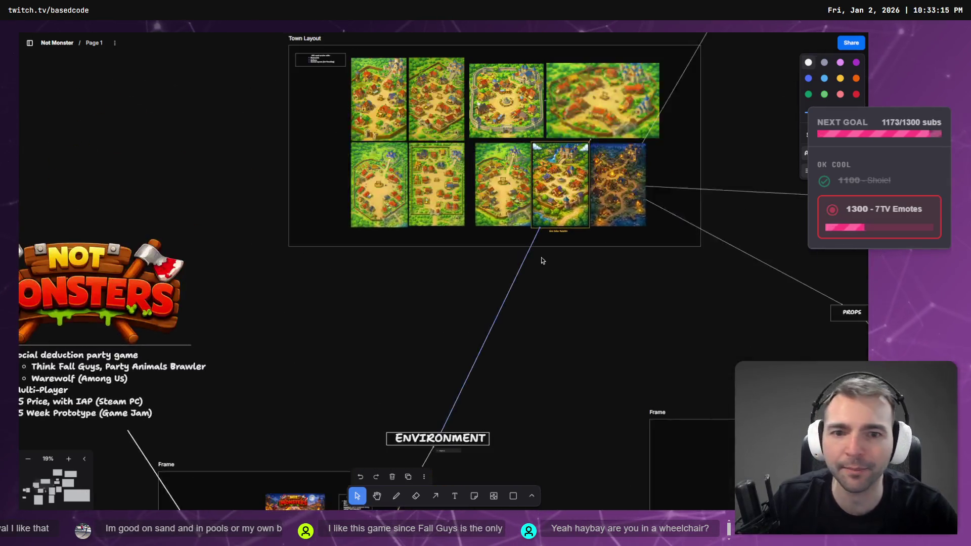
pyautogui.scroll(-5, 651, 397)
pyautogui.hscroll(-5, 629, 182)
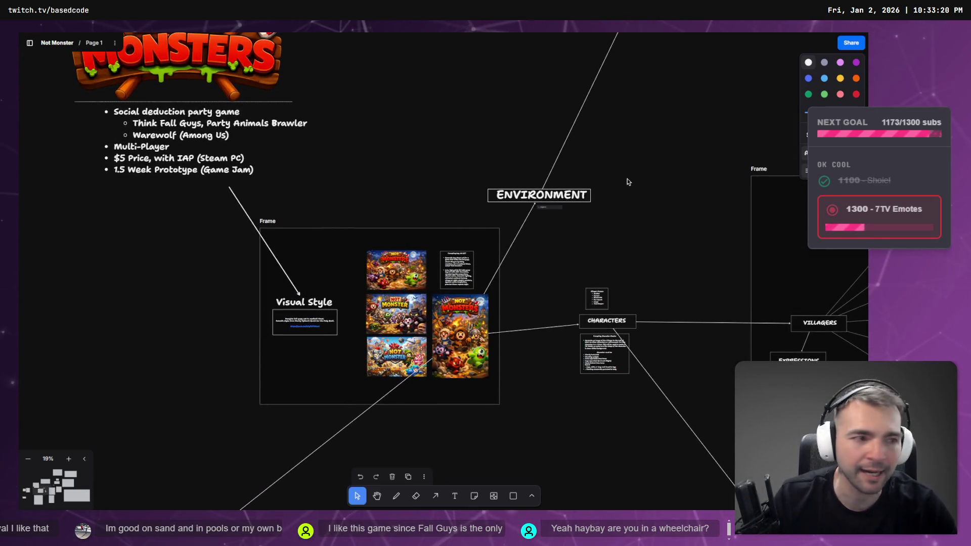
pyautogui.hotkey('alt', 'Tab')
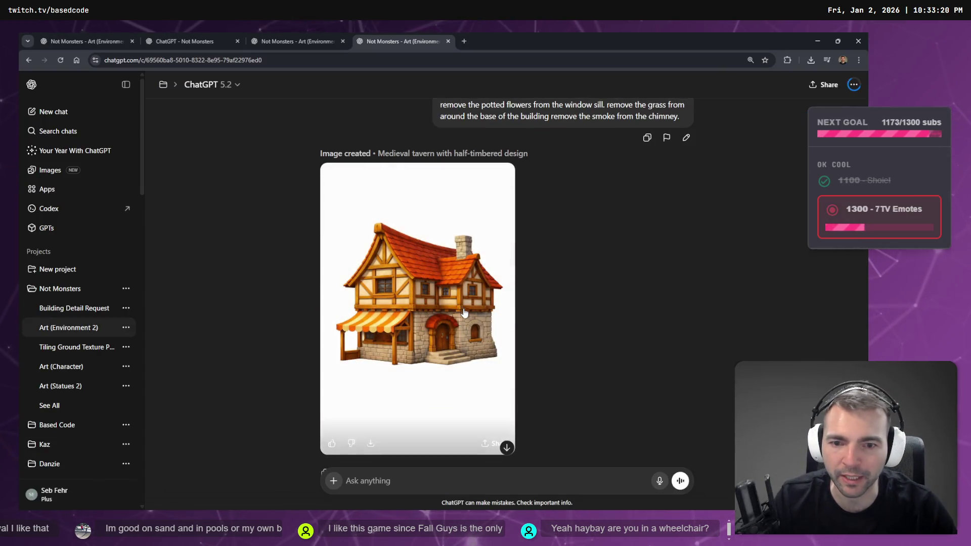
# - Open the edited half-timbered tavern image at full size and copy it to the clipboard
pyautogui.click(473, 317)
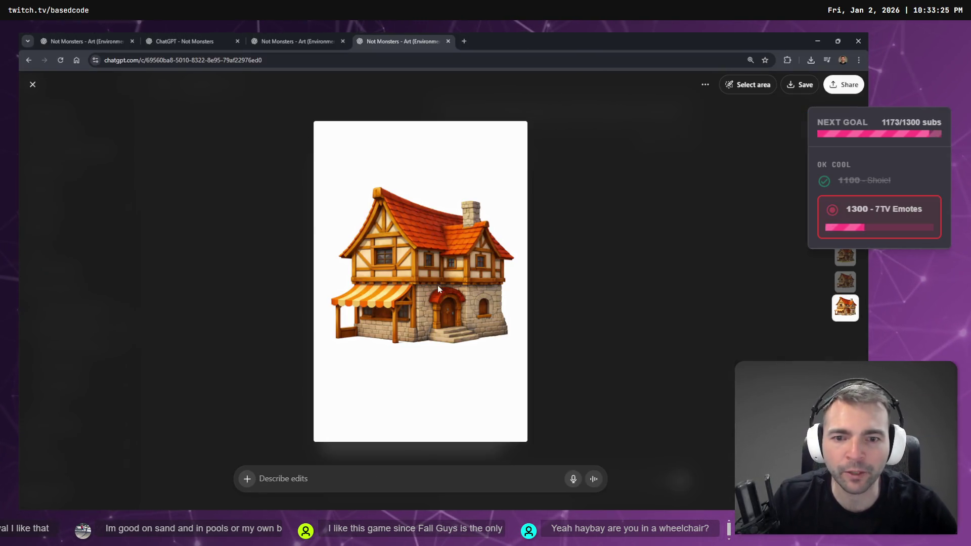
pyautogui.rightClick(438, 287)
pyautogui.click(443, 310)
pyautogui.press('Return')
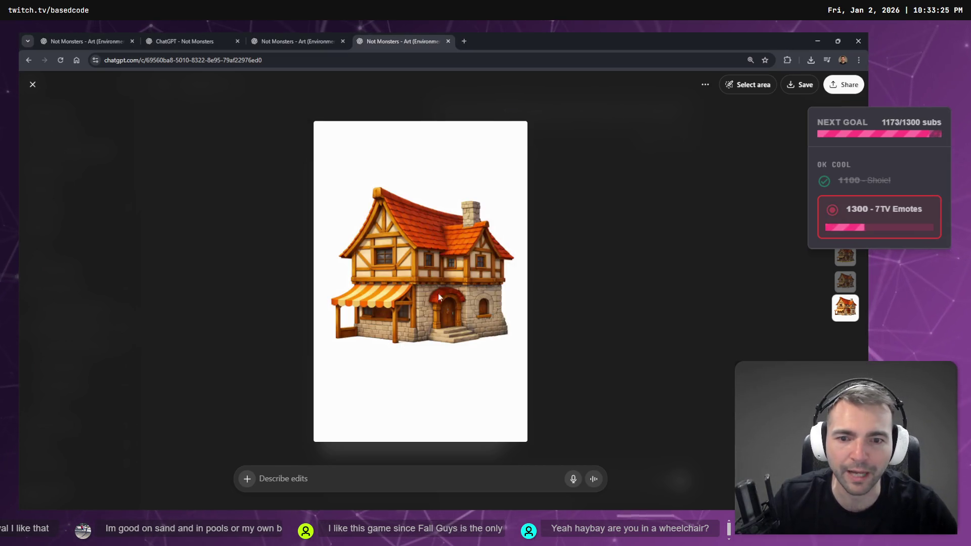
pyautogui.rightClick(427, 270)
pyautogui.click(480, 306)
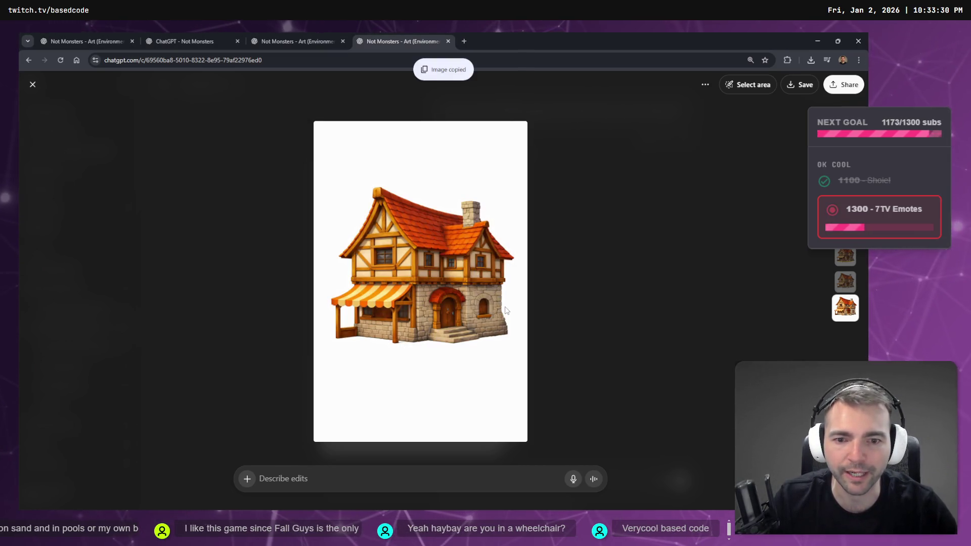
pyautogui.hotkey('alt', 'Tab')
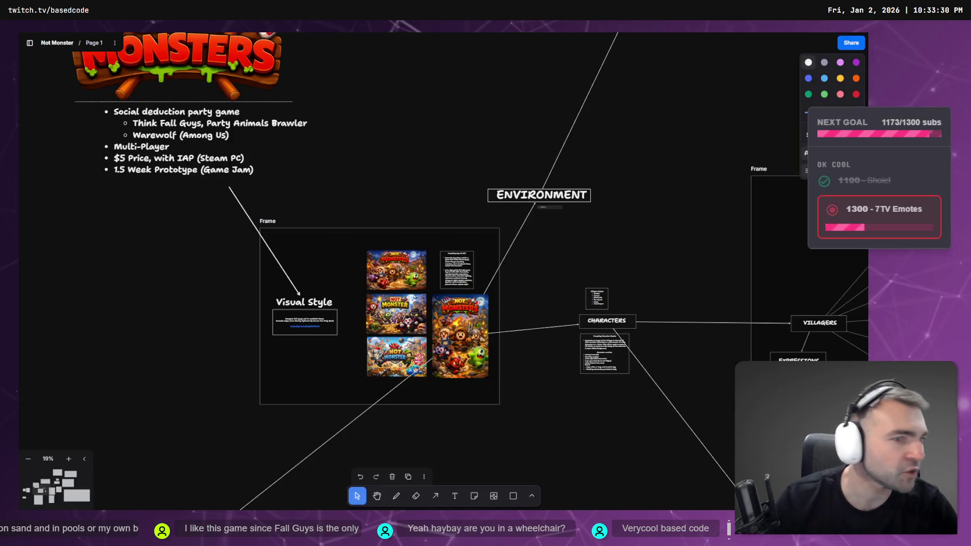
# - Paste the tavern into the Architecture frame and move the older house above the tower
pyautogui.scroll(-5, 529, 254)
pyautogui.scroll(10, 595, 228)
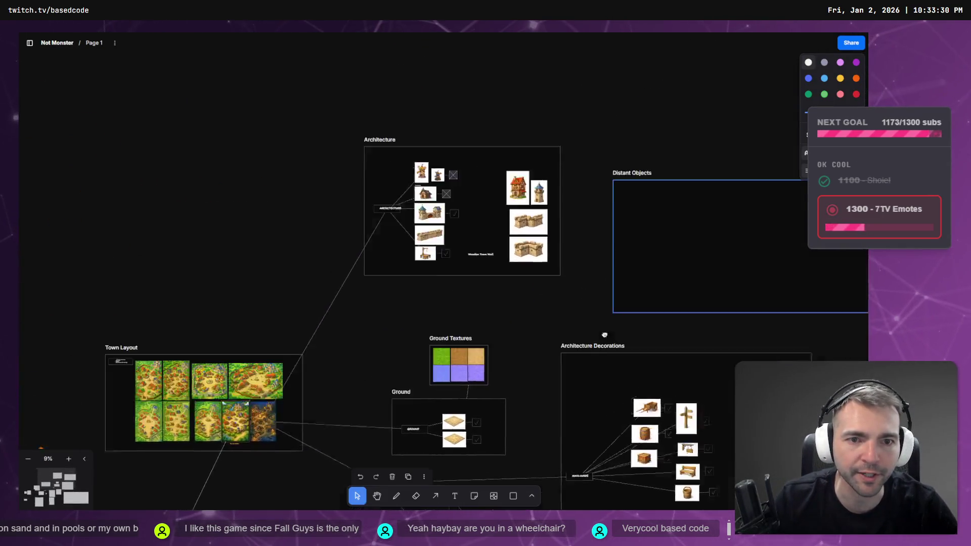
pyautogui.hotkey('ctrl', 'v')
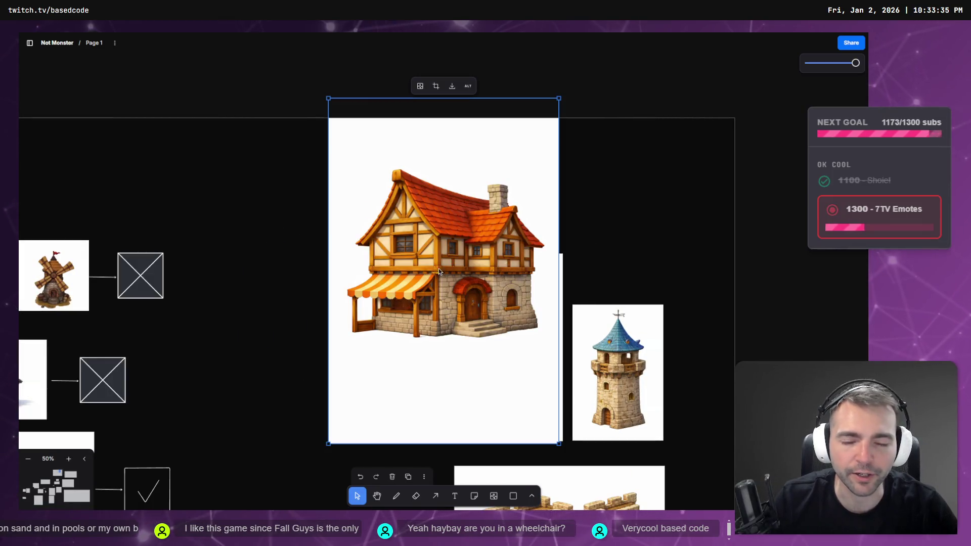
pyautogui.moveTo(438, 268); pyautogui.dragTo(334, 284)
pyautogui.moveTo(540, 315)
pyautogui.mouseDown()
pyautogui.moveTo(648, 235)
pyautogui.moveTo(770, 271)
pyautogui.moveTo(613, 336)
pyautogui.moveTo(574, 314)
pyautogui.mouseUp()
pyautogui.scroll(-3, 604, 350)
pyautogui.moveTo(651, 221)
pyautogui.mouseDown()
pyautogui.moveTo(604, 350)
pyautogui.moveTo(392, 347)
pyautogui.moveTo(420, 342)
pyautogui.mouseUp()
pyautogui.scroll(-1, 604, 351)
pyautogui.moveTo(545, 153); pyautogui.dragTo(647, 177)
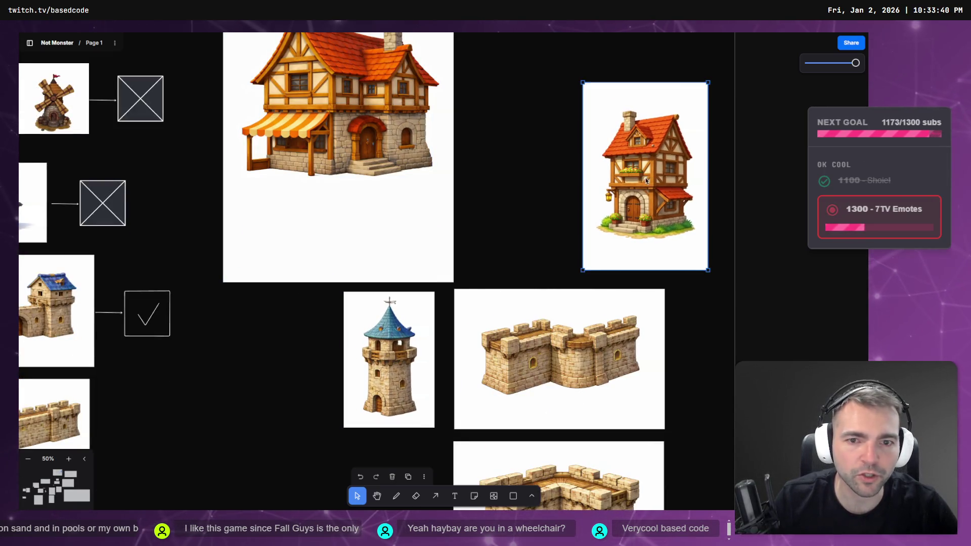
# - Shrink the tavern image and place it right beside the older timber-framed house
pyautogui.click(375, 239)
pyautogui.moveTo(451, 285); pyautogui.dragTo(373, 163)
pyautogui.moveTo(344, 103)
pyautogui.mouseDown()
pyautogui.moveTo(466, 206)
pyautogui.moveTo(544, 217)
pyautogui.mouseUp()
pyautogui.moveTo(567, 58); pyautogui.dragTo(547, 87)
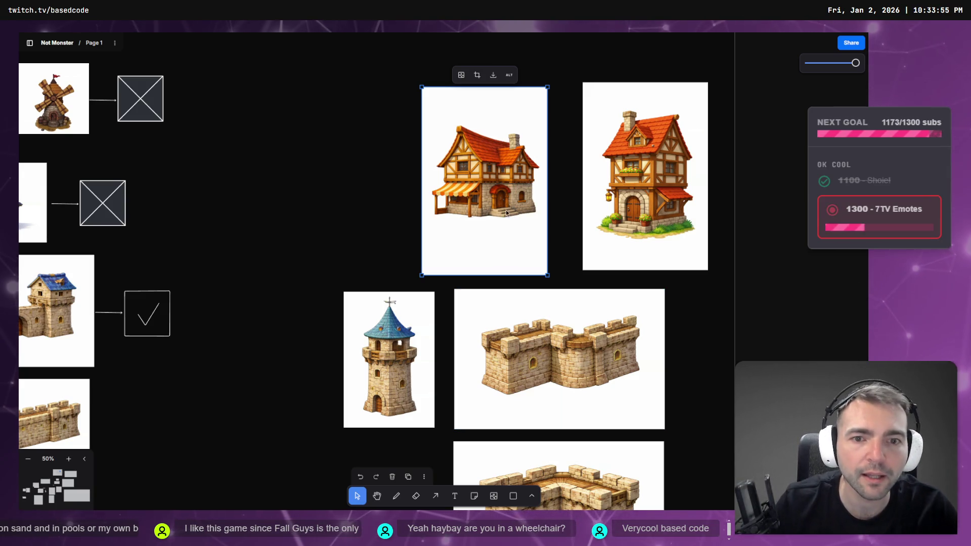
pyautogui.moveTo(510, 204); pyautogui.dragTo(539, 202)
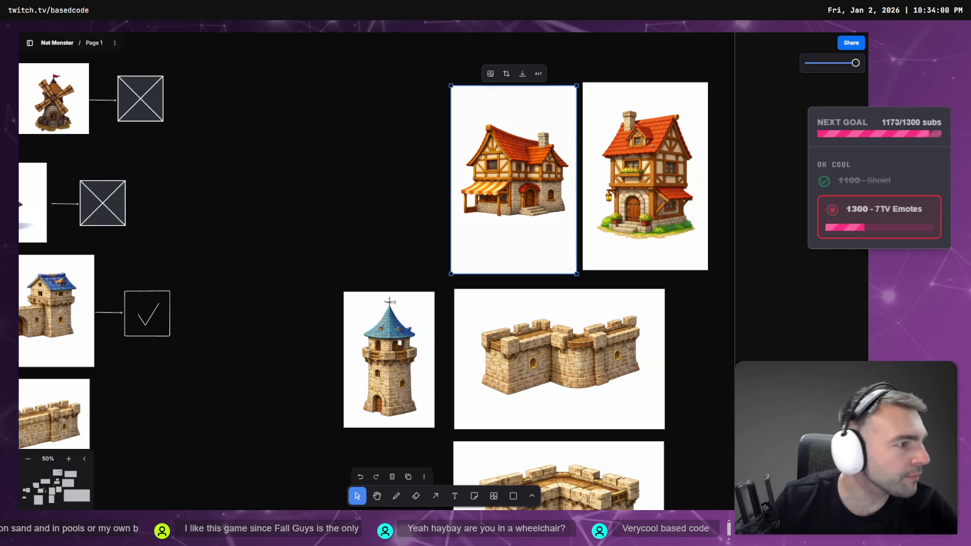
pyautogui.hotkey('alt', 'Tab')
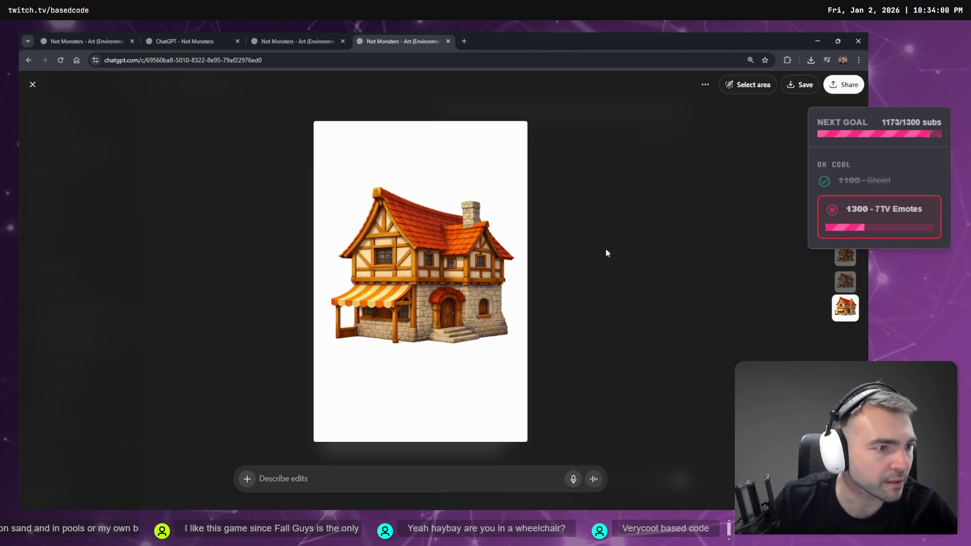
# - Close ChatGPT's full-size tavern viewer to get back to the chat
pyautogui.hotkey('alt', 'Tab')
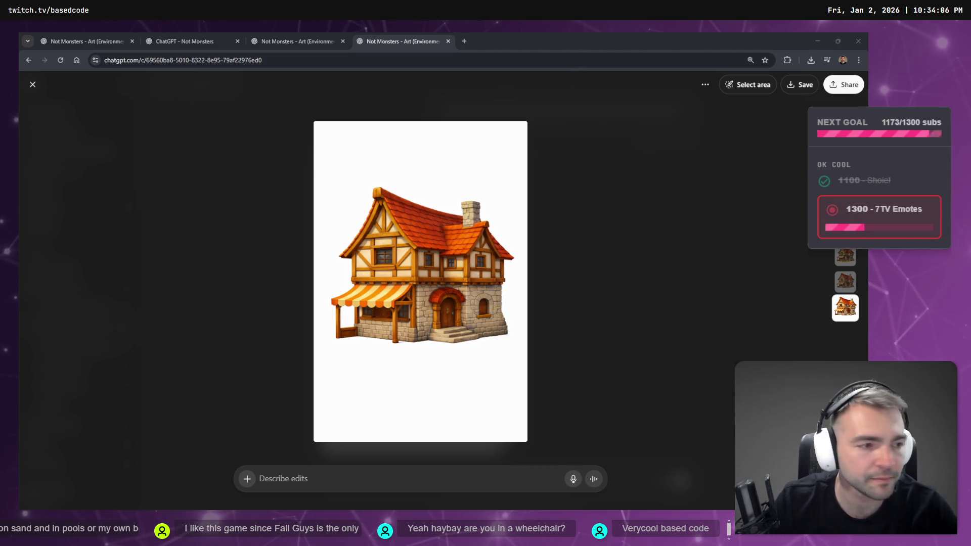
pyautogui.click(590, 181)
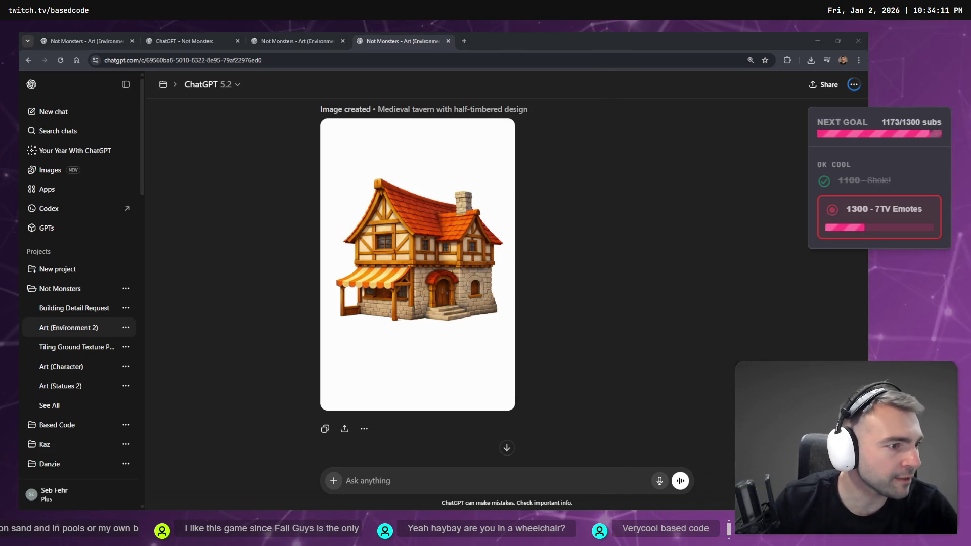
pyautogui.hotkey('alt', 'Tab')
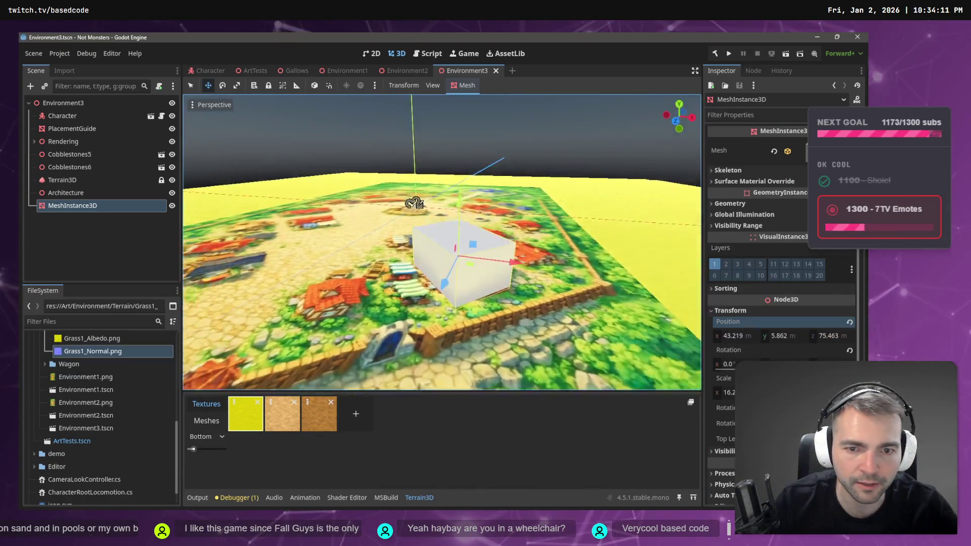
# - Orbit and zoom around the white proxy box, comparing it to the village houses near and far
pyautogui.moveTo(445, 242); pyautogui.dragTo(465, 238)
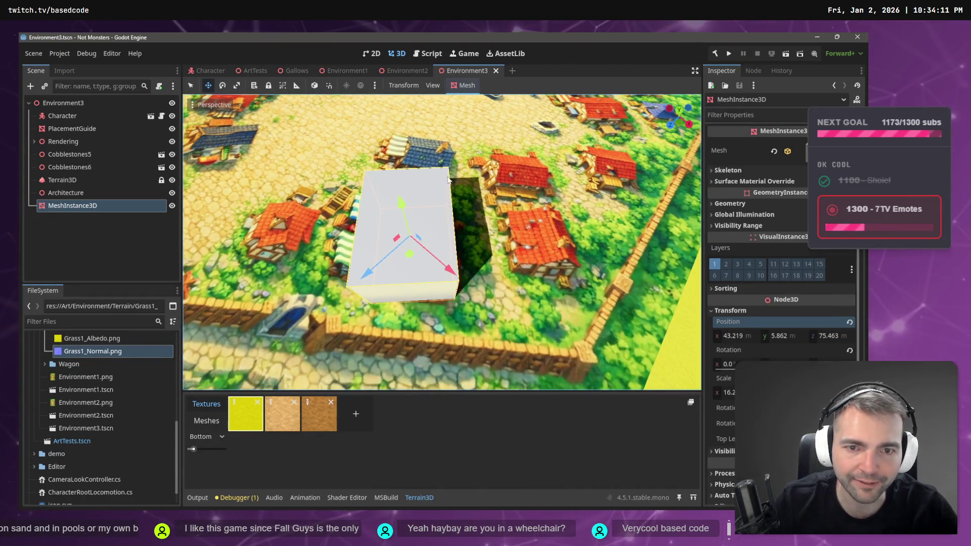
pyautogui.moveTo(448, 179)
pyautogui.mouseDown()
pyautogui.moveTo(435, 210)
pyautogui.moveTo(437, 174)
pyautogui.mouseUp()
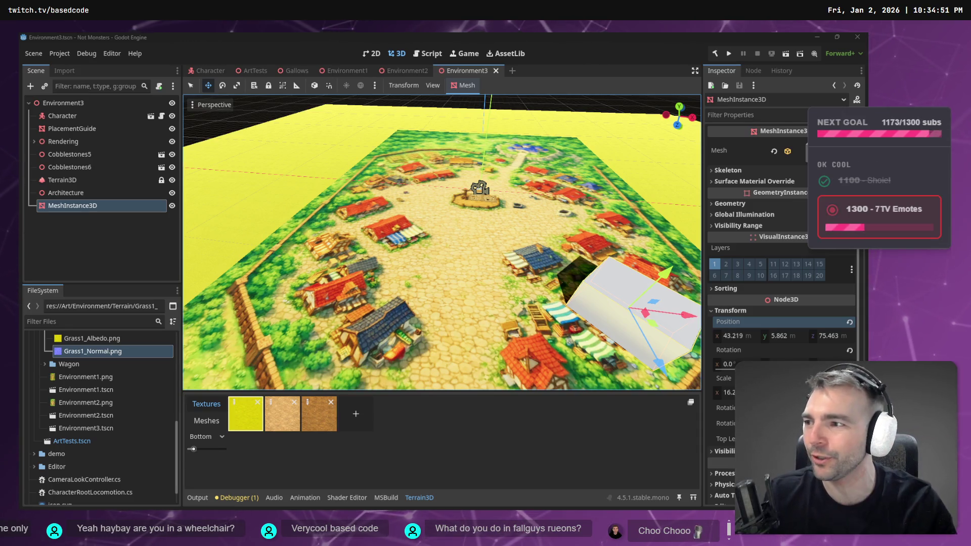
pyautogui.scroll(-5, 256, 276)
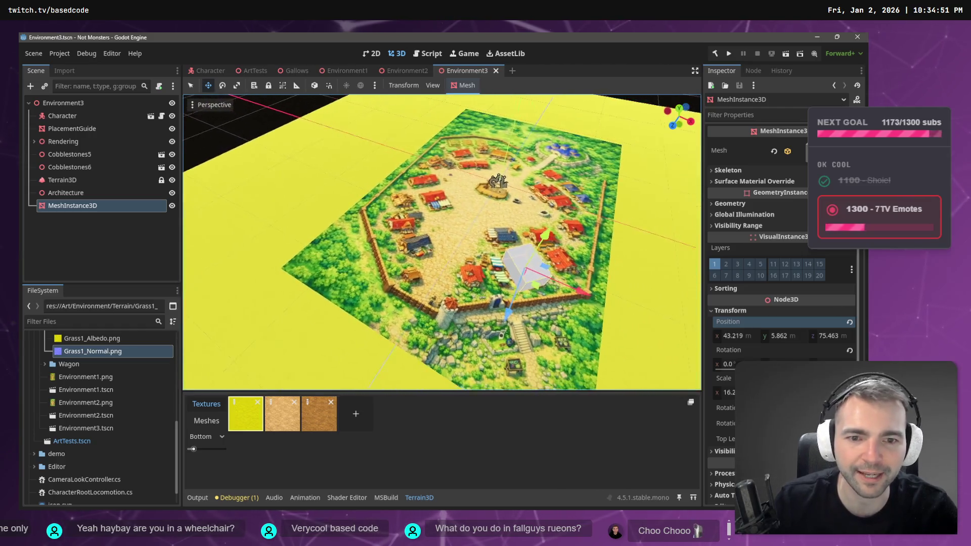
pyautogui.scroll(8, 442, 242)
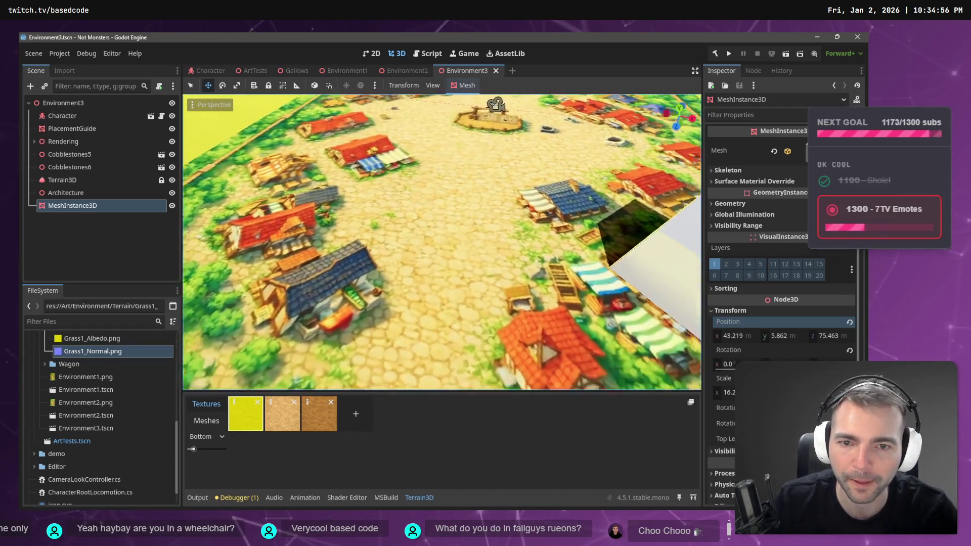
pyautogui.scroll(-4, 400, 241)
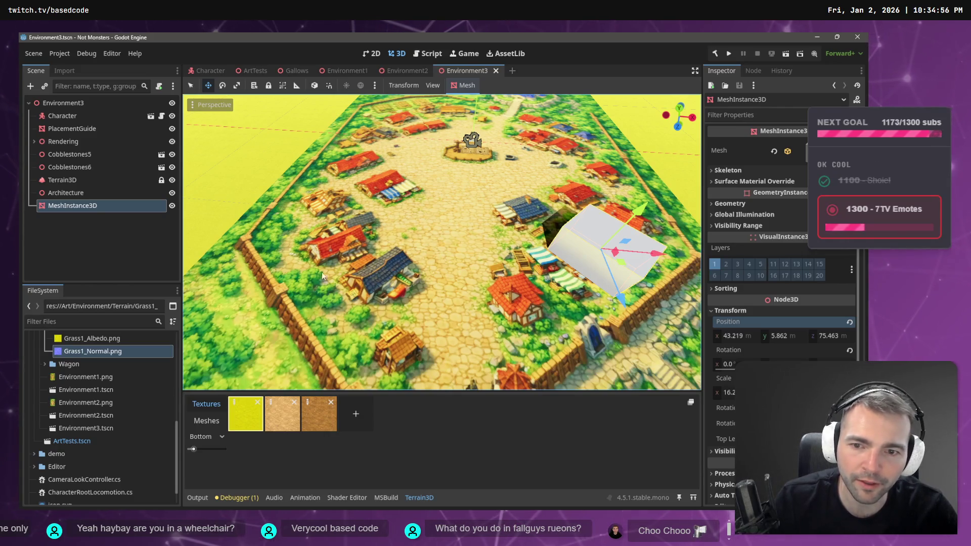
pyautogui.scroll(2, 412, 301)
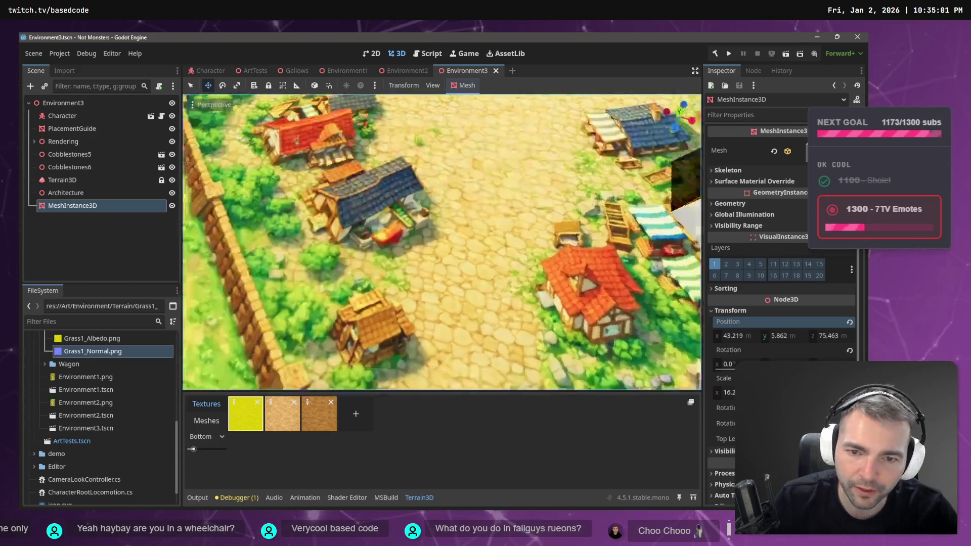
pyautogui.scroll(-5, 411, 300)
pyautogui.scroll(2, 412, 300)
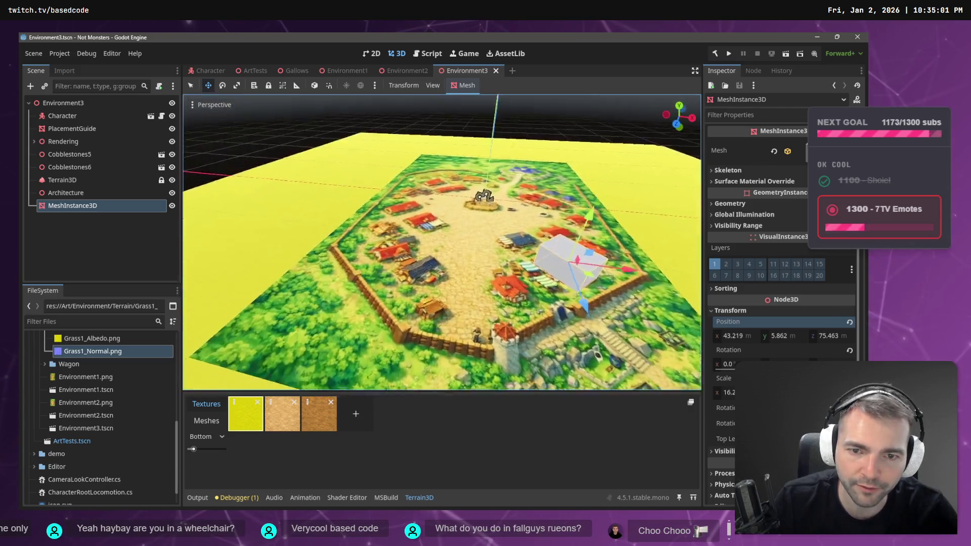
pyautogui.scroll(2, 419, 303)
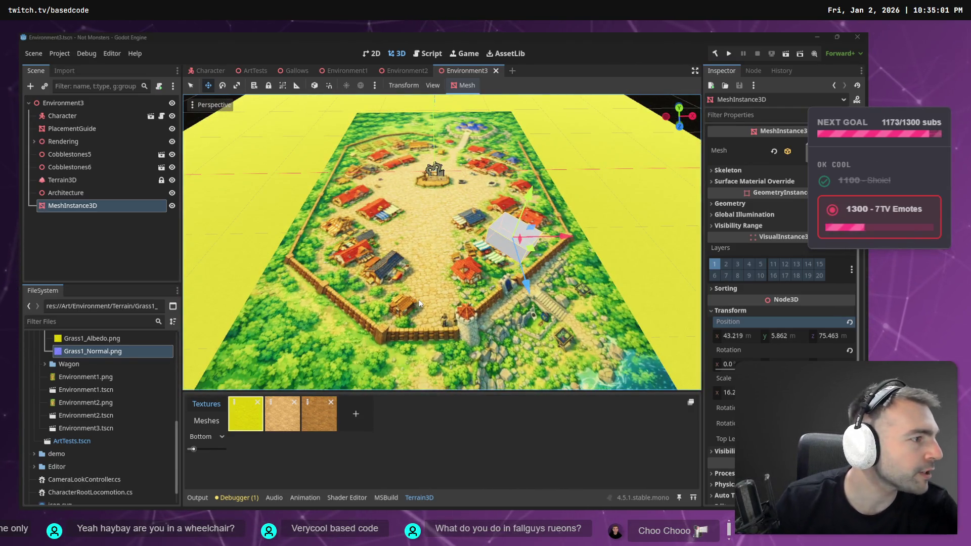
pyautogui.hotkey('alt', 'Tab')
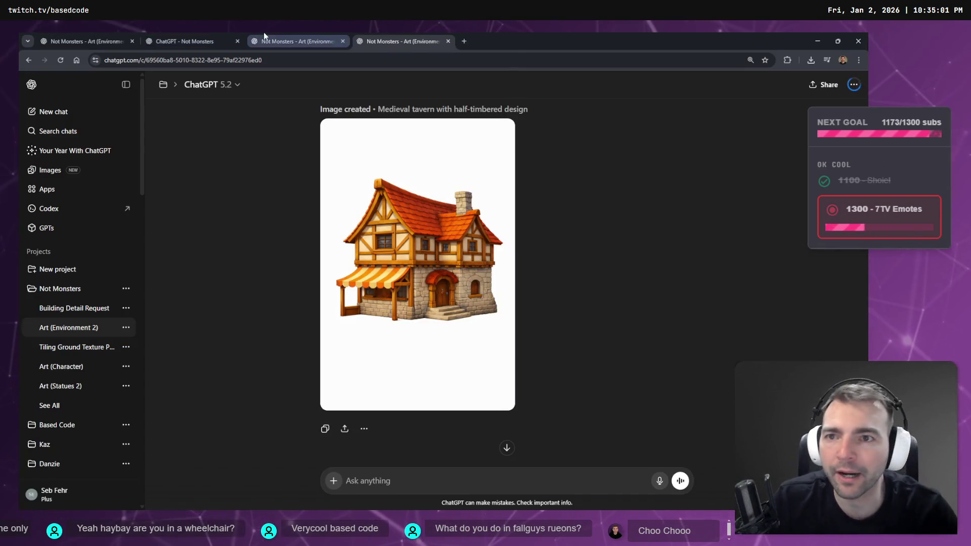
# - Return to the Art (Environment 2) tavern chat and scroll up to the earlier building prompt
pyautogui.click(268, 38)
pyautogui.click(205, 36)
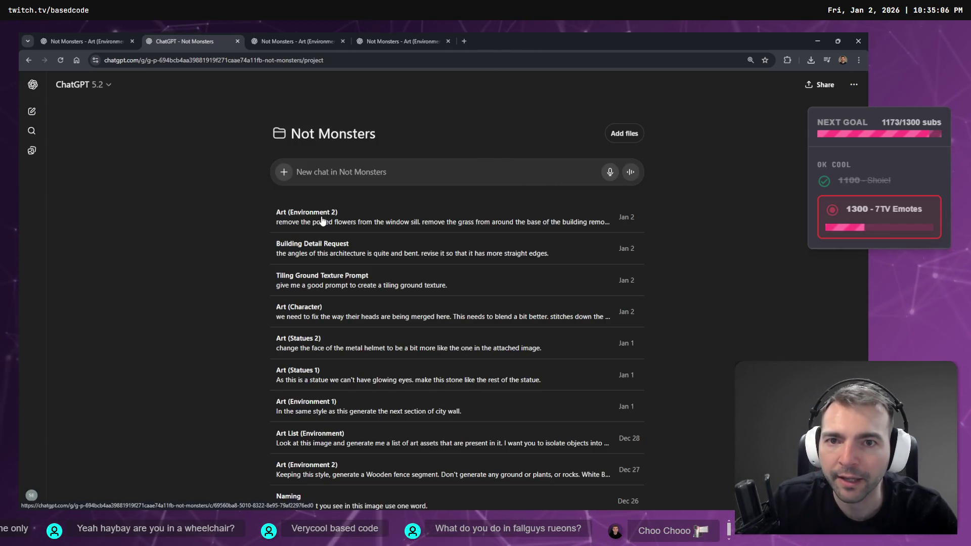
pyautogui.click(425, 41)
pyautogui.scroll(20, 511, 320)
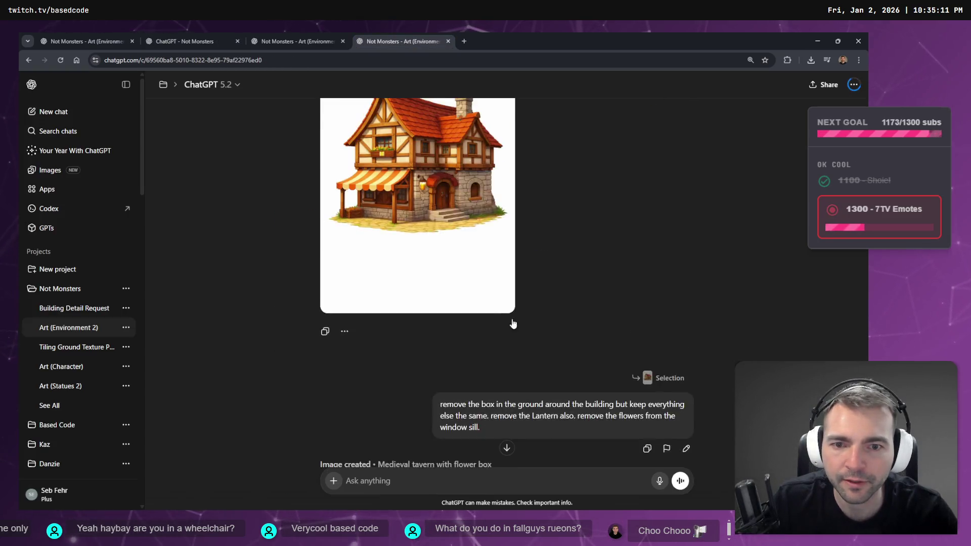
pyautogui.scroll(2, 568, 325)
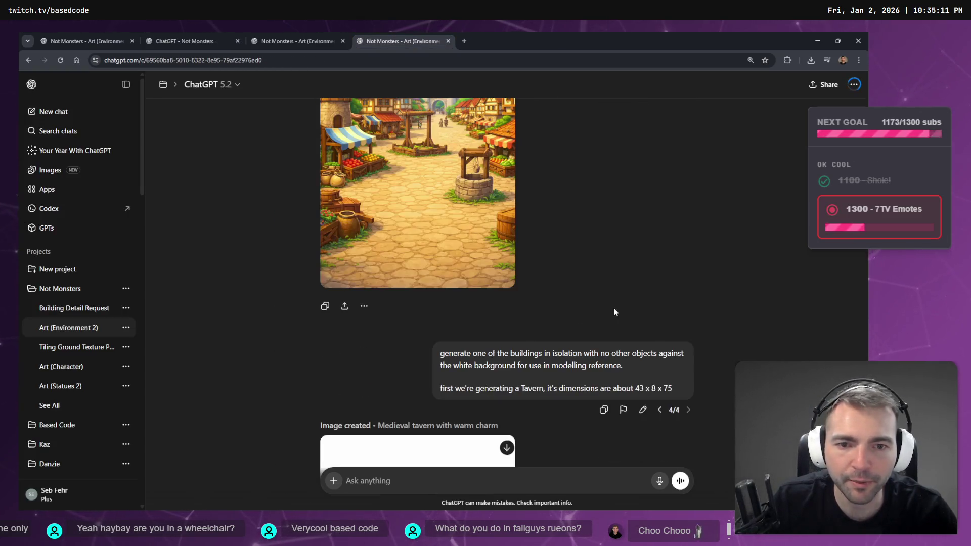
# - Switch to the 'Re imagine this town' prompt version and copy its bulleted building list
pyautogui.click(661, 410)
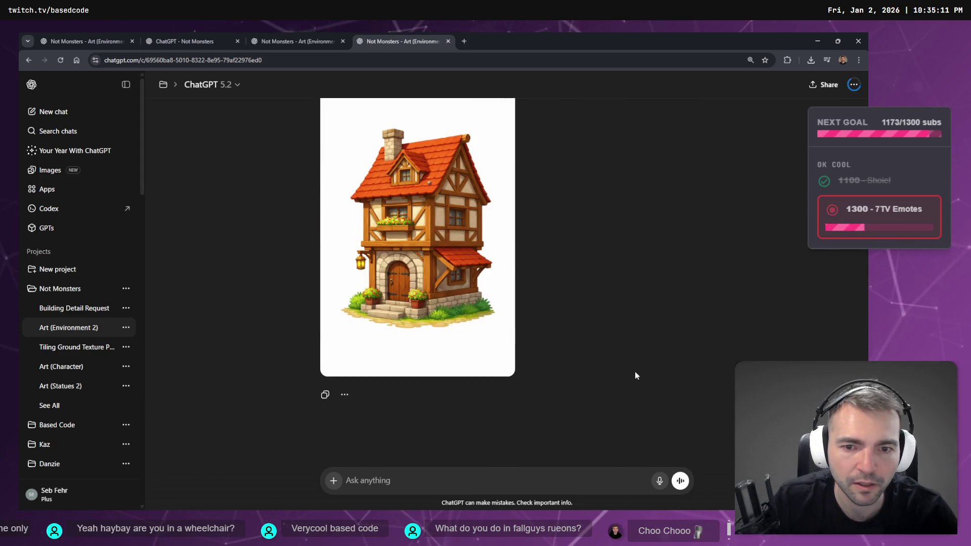
pyautogui.click(661, 413)
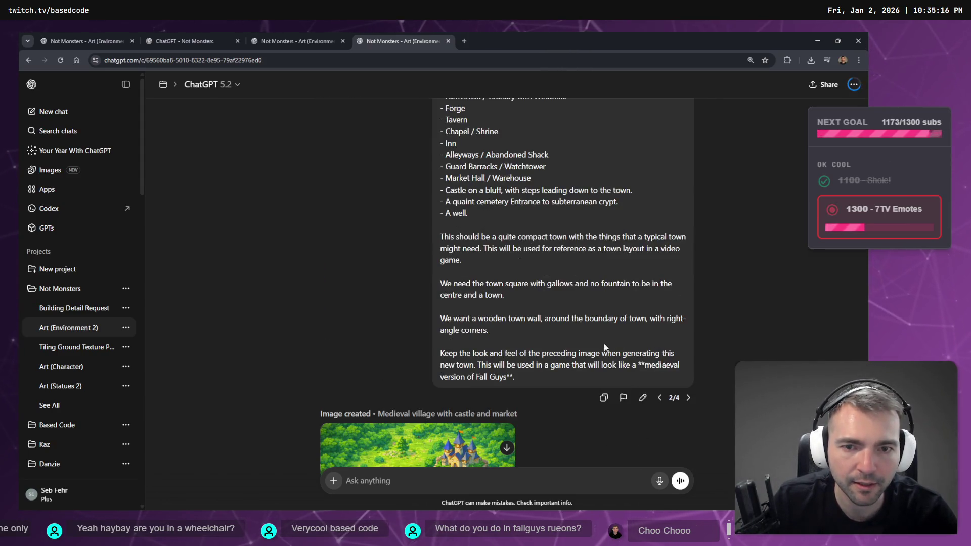
pyautogui.moveTo(509, 317)
pyautogui.mouseDown()
pyautogui.moveTo(397, 216)
pyautogui.moveTo(402, 176)
pyautogui.mouseUp()
pyautogui.hotkey('ctrl', 'c')
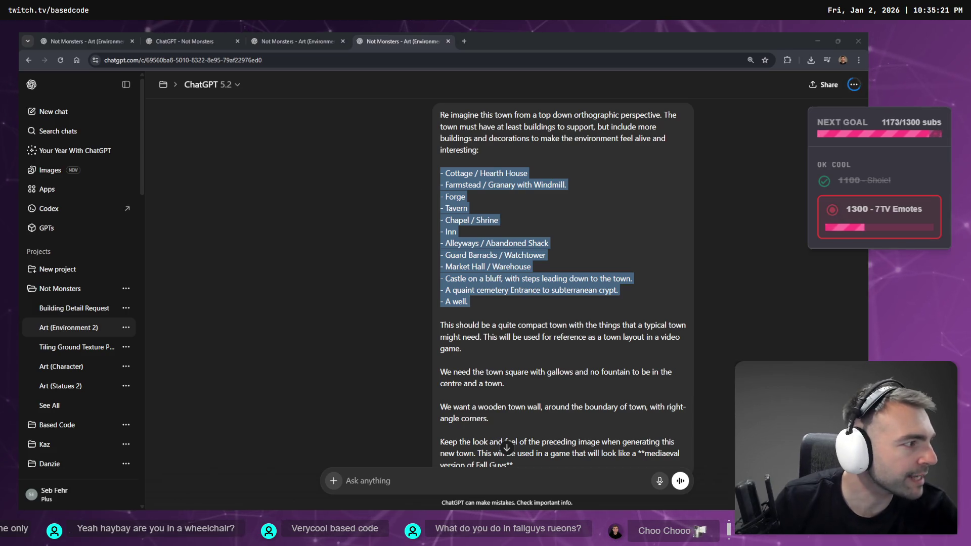
pyautogui.hotkey('alt', 'Tab')
pyautogui.hotkey('ctrl', 'v')
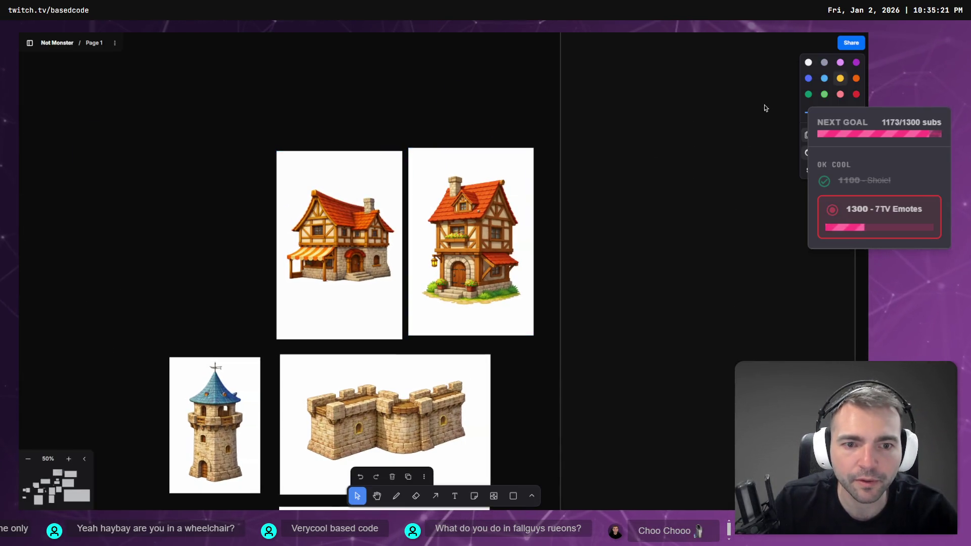
# - Paste the town building list as a text note in the empty space above the windmill
pyautogui.moveTo(260, 253); pyautogui.dragTo(636, 130)
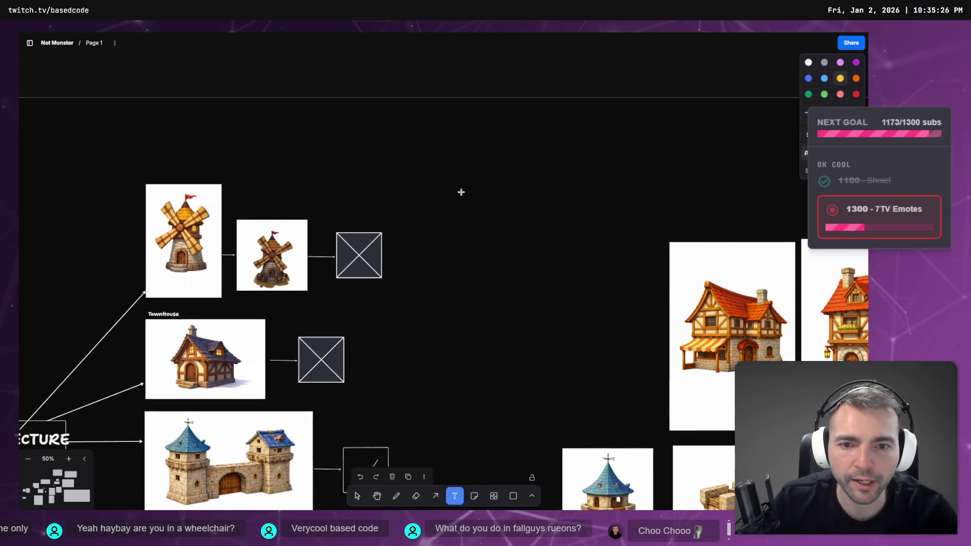
pyautogui.hotkey('ctrl', 'v')
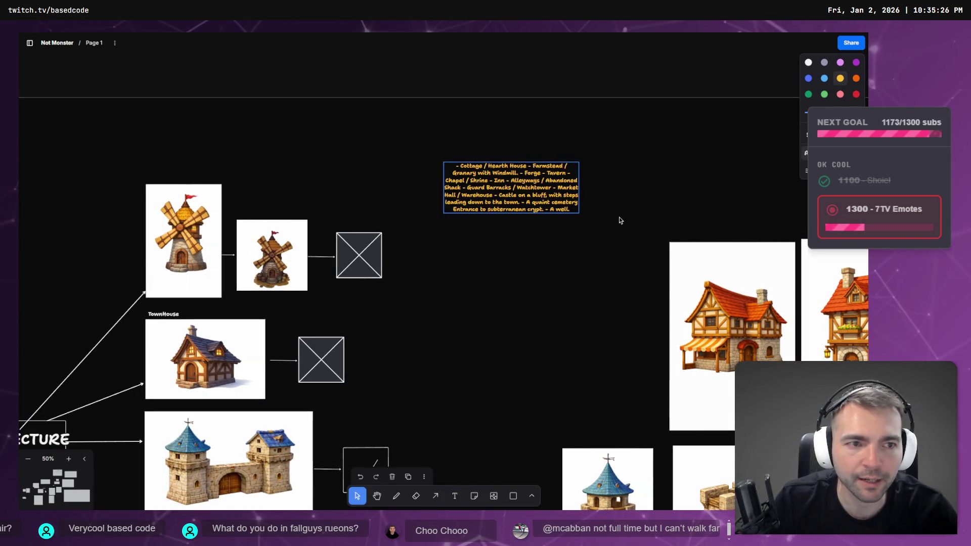
pyautogui.hotkey('ctrl', 'a')
pyautogui.press('Escape')
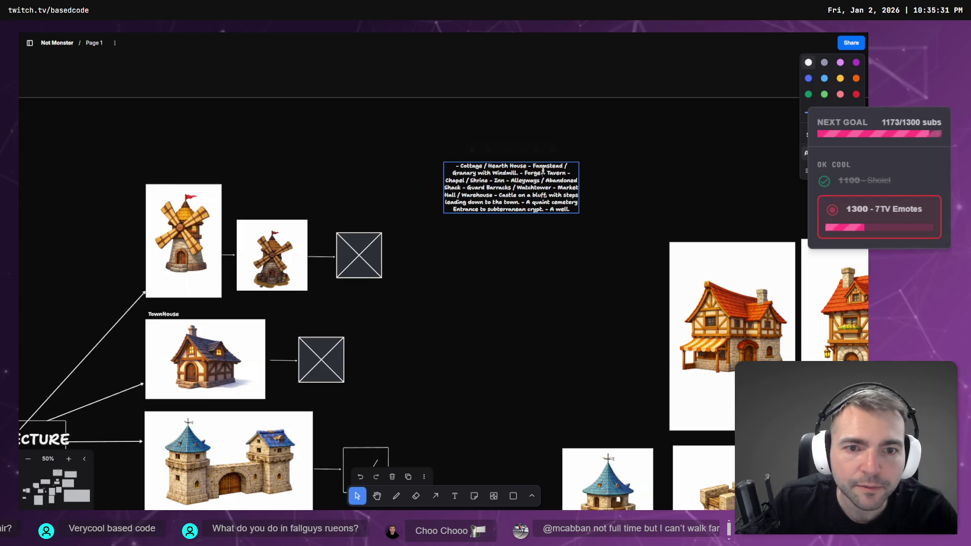
# - Put each building on its own line, Farmstead and Forge through Castle on a bluff and A well
pyautogui.doubleClick(529, 165)
pyautogui.press('Return')
pyautogui.write('-')
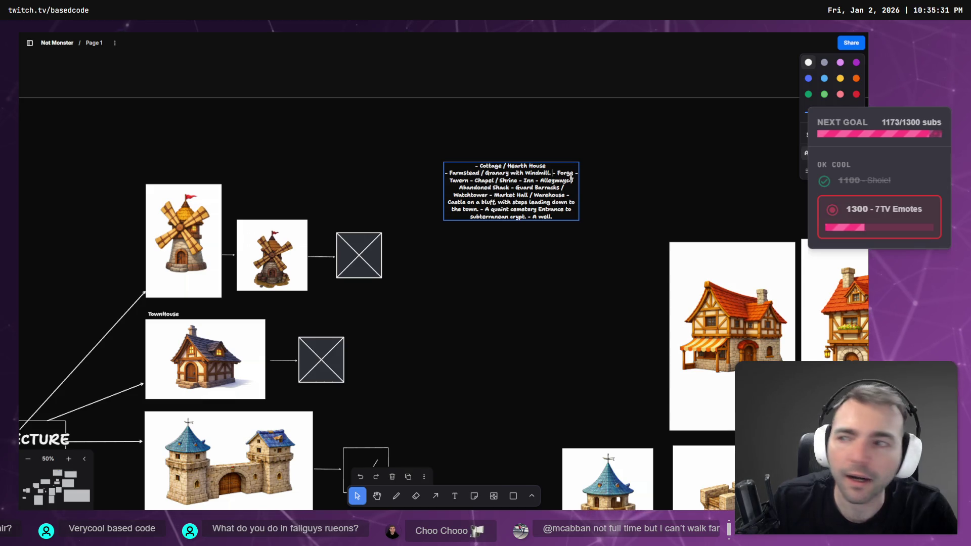
pyautogui.press('Return')
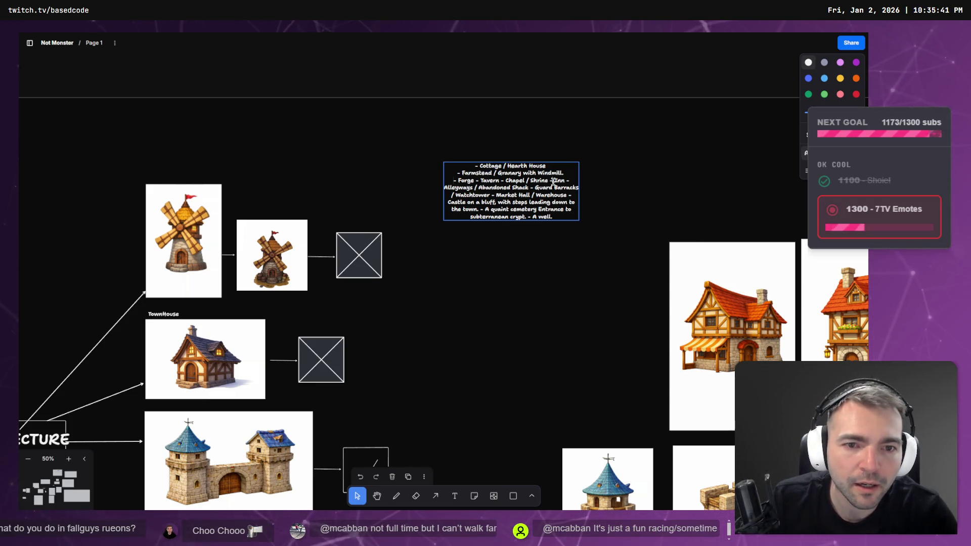
pyautogui.press('Return')
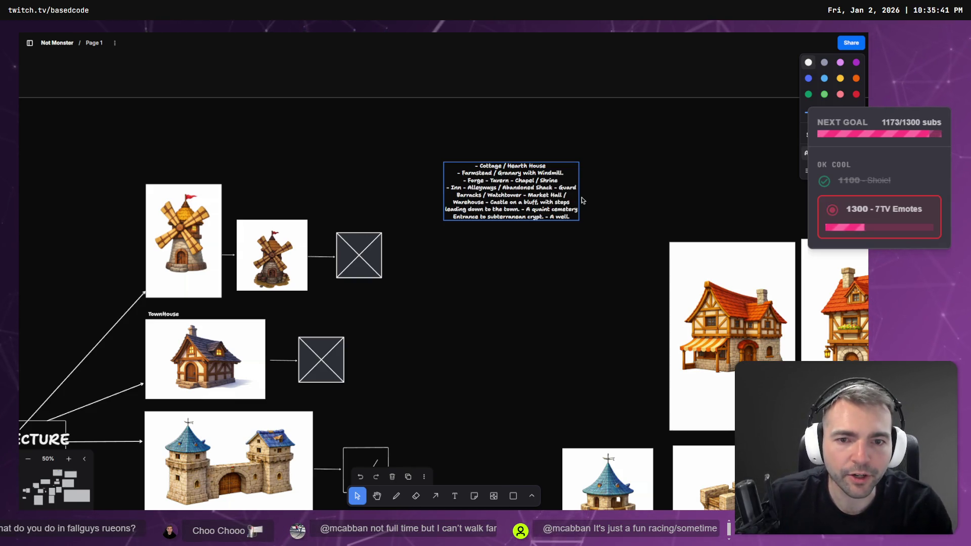
pyautogui.press('Return')
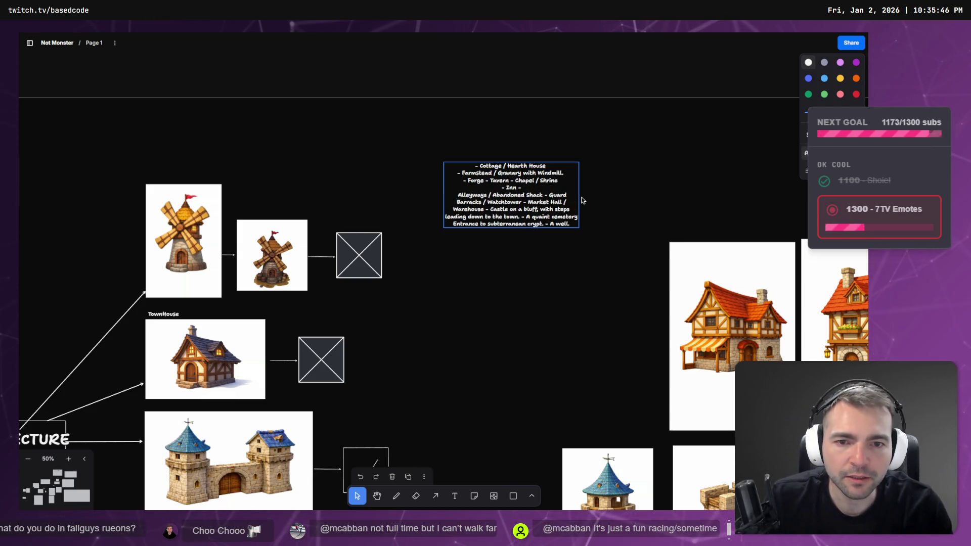
pyautogui.press('BackSpace')
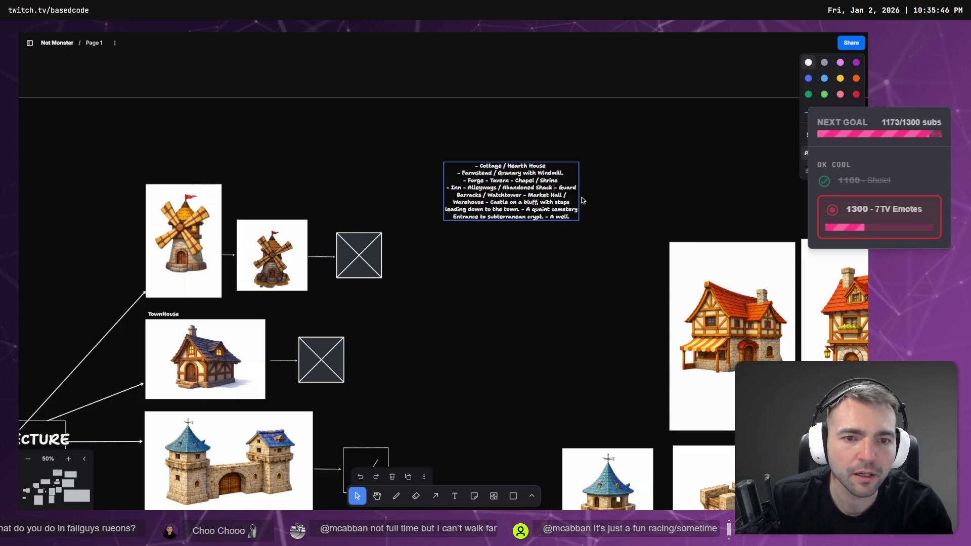
pyautogui.press('Return')
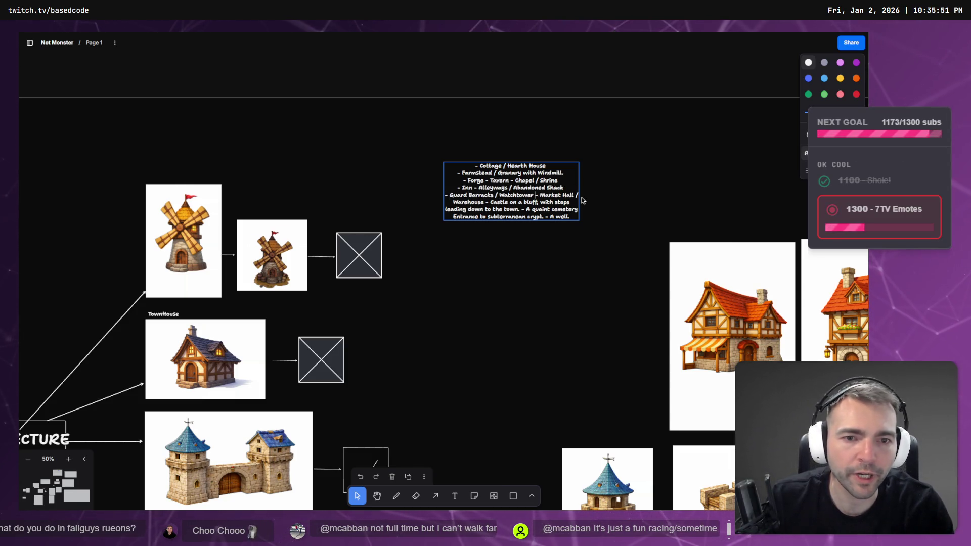
pyautogui.press('Return')
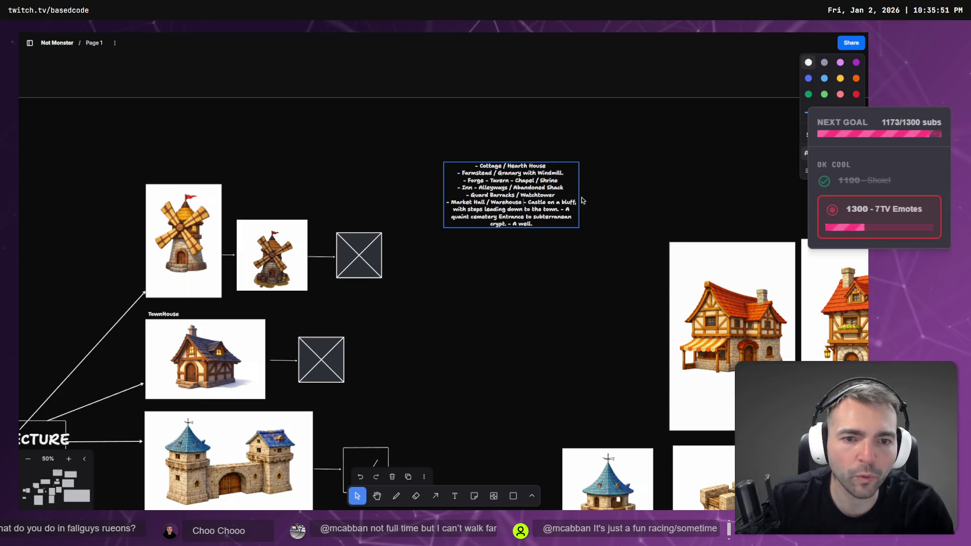
pyautogui.press('Return')
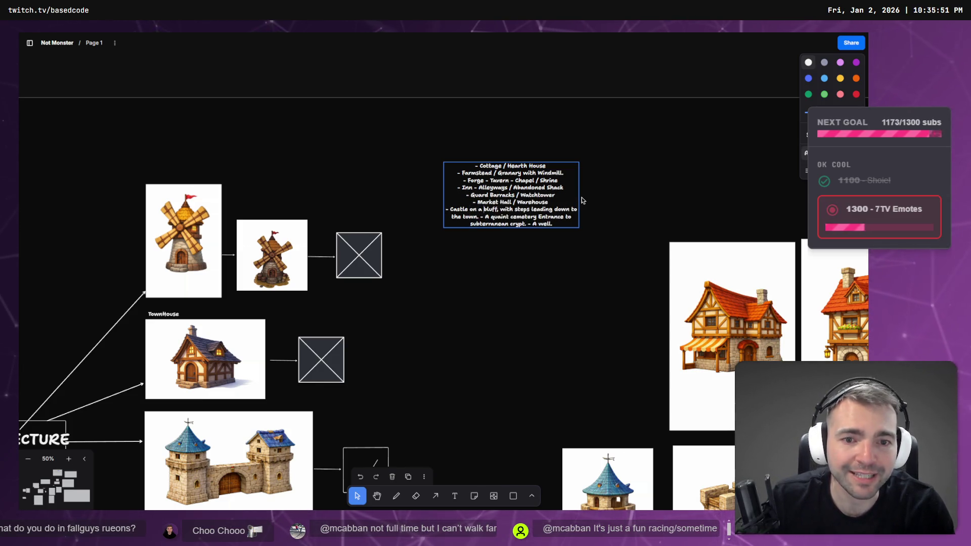
pyautogui.press('Return')
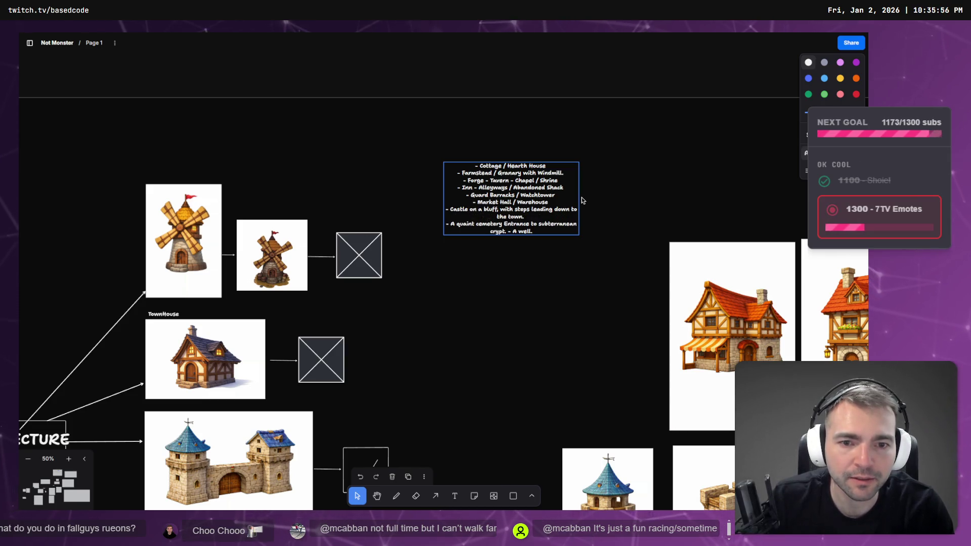
pyautogui.press('Return')
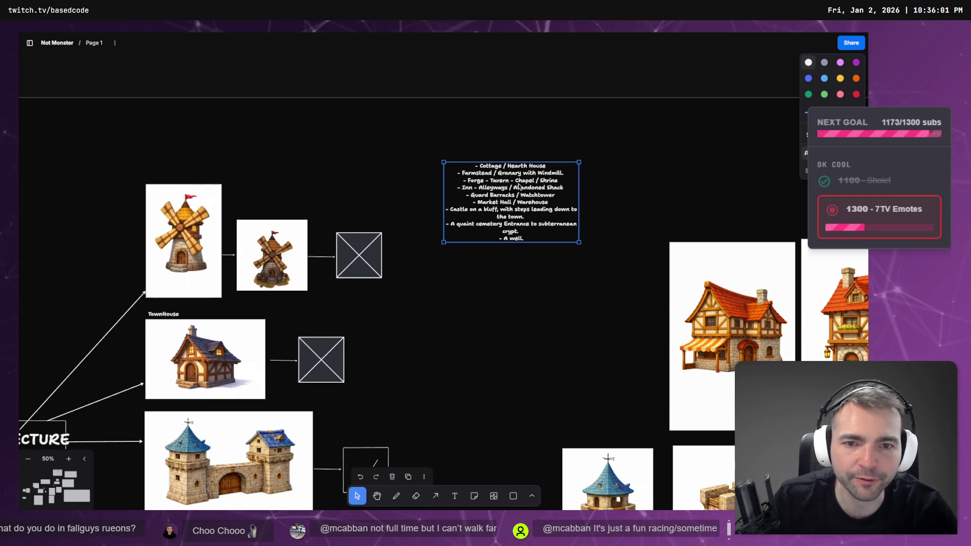
pyautogui.moveTo(579, 189); pyautogui.dragTo(633, 195)
# - Zoom out across the whole board, then zoom into the Town Layout village map concepts
pyautogui.scroll(-10, 603, 218)
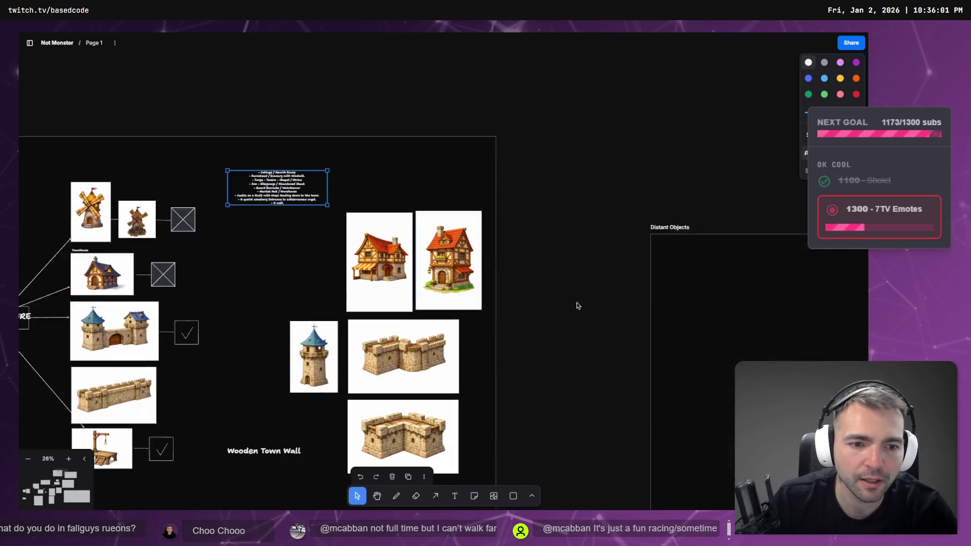
pyautogui.moveTo(749, 342); pyautogui.dragTo(483, 232)
pyautogui.hscroll(5, 431, 252)
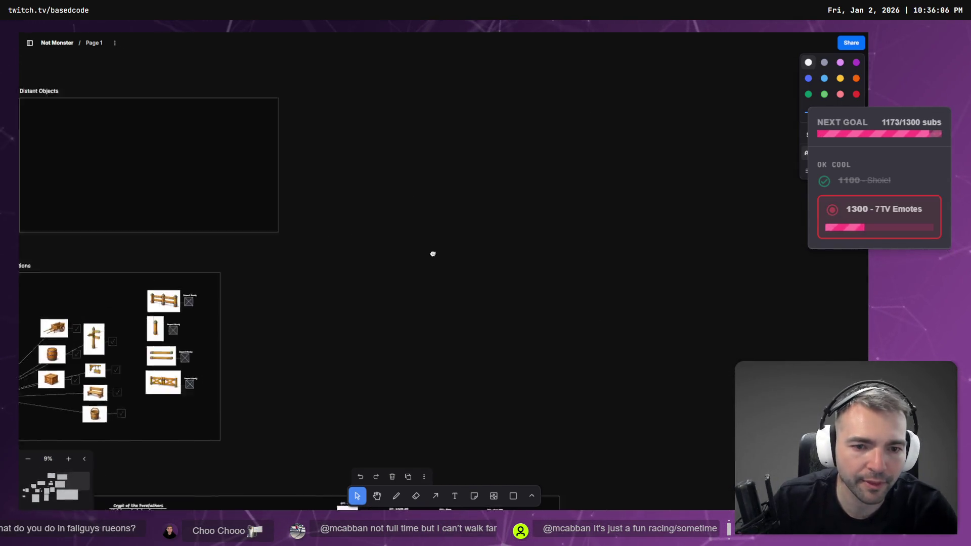
pyautogui.scroll(-3, 262, 241)
pyautogui.moveTo(263, 240)
pyautogui.mouseDown()
pyautogui.moveTo(510, 335)
pyautogui.moveTo(569, 344)
pyautogui.moveTo(666, 289)
pyautogui.mouseUp()
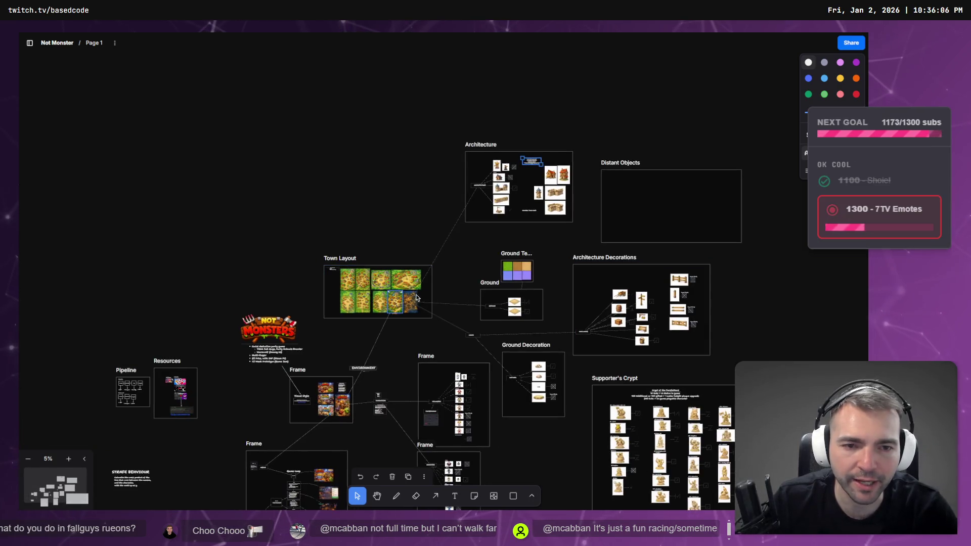
pyautogui.scroll(8, 411, 326)
pyautogui.scroll(5, 412, 326)
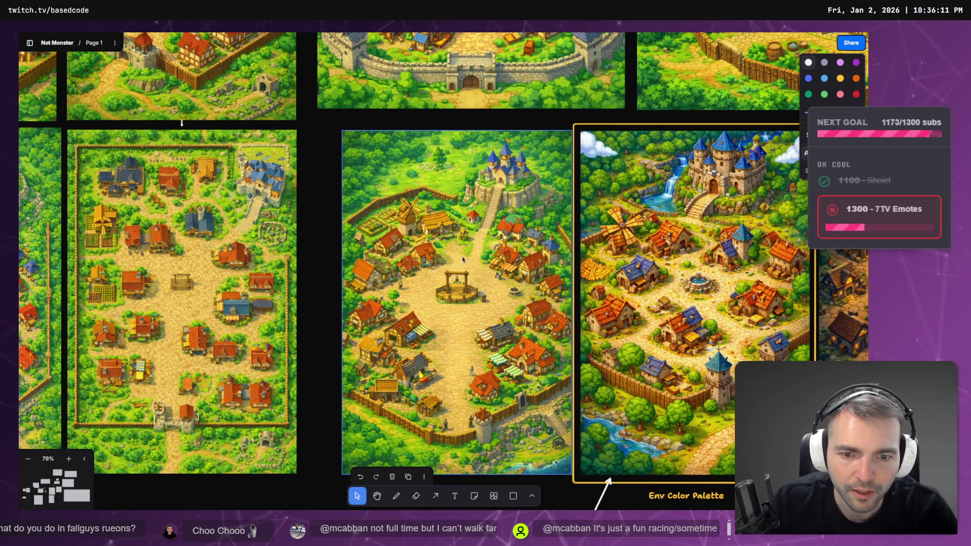
pyautogui.hscroll(8, 496, 453)
pyautogui.scroll(-2, 496, 453)
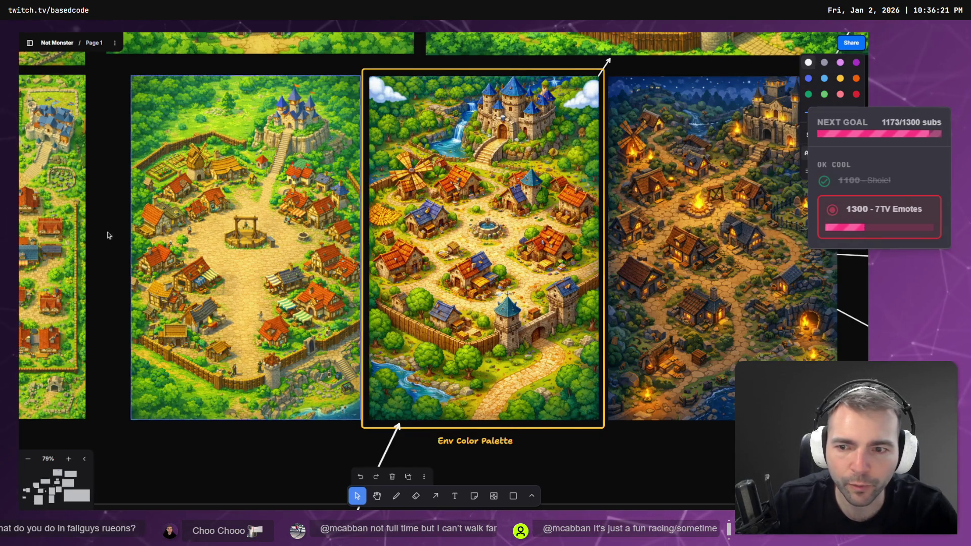
pyautogui.hscroll(-10, 379, 207)
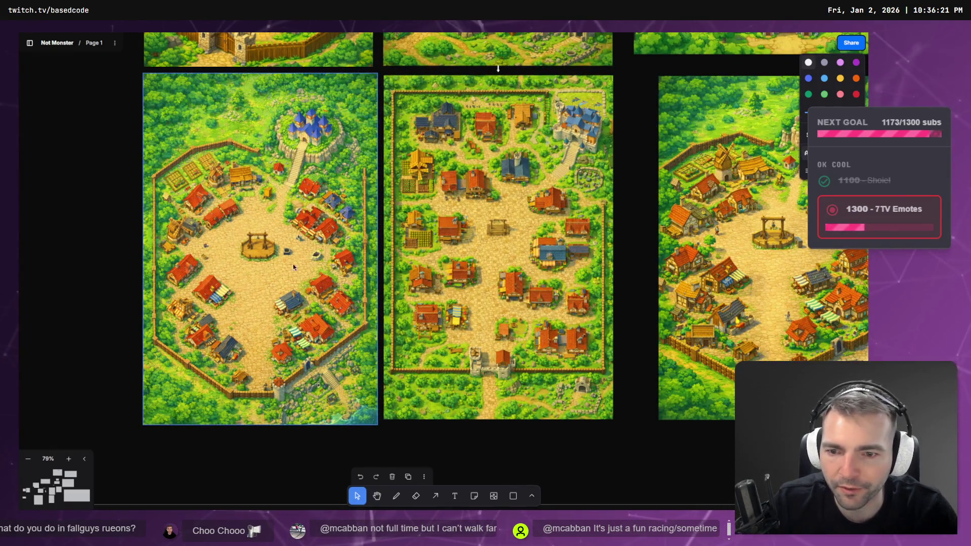